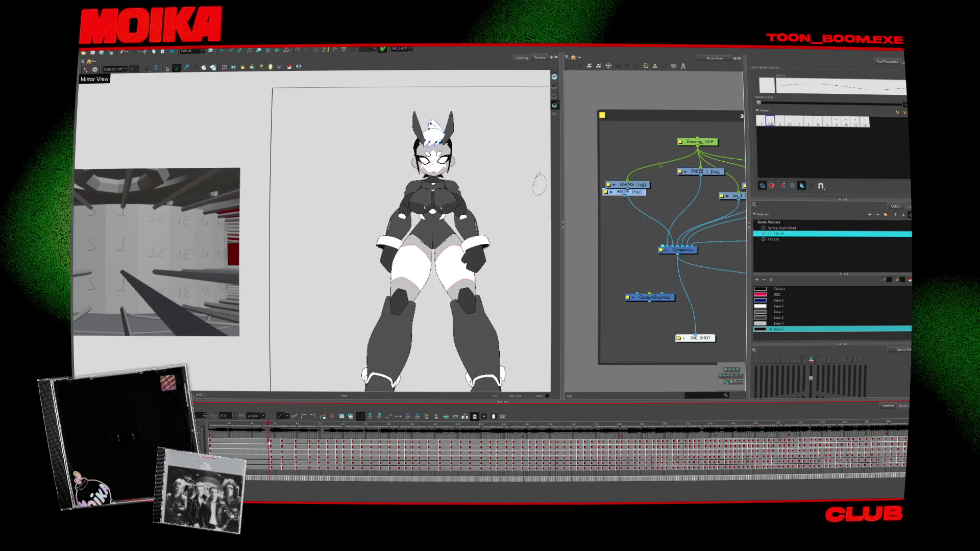
# Stop the turnaround playback and scrub the Timeline to the character's side-profile frame
pyautogui.press('space')
pyautogui.click(308, 446)
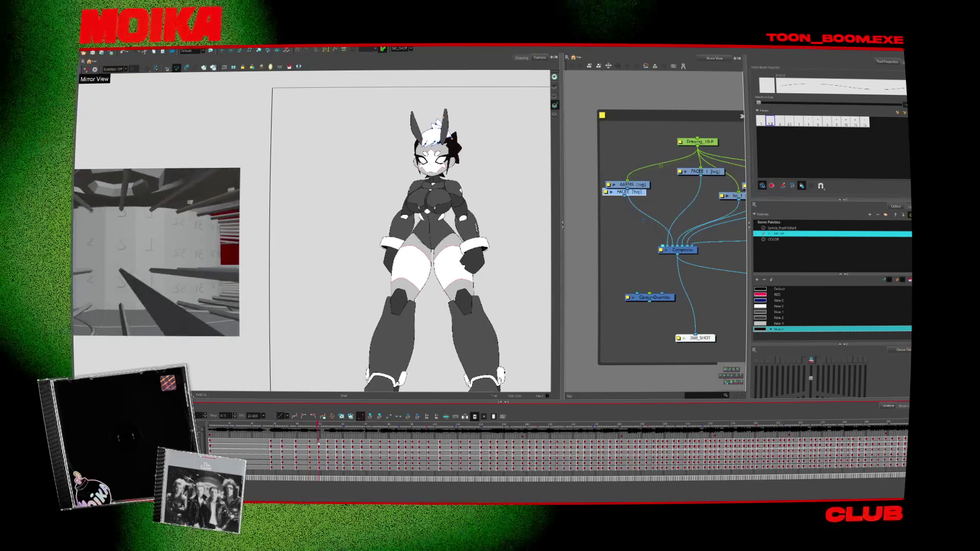
pyautogui.hscroll(10, 324, 459)
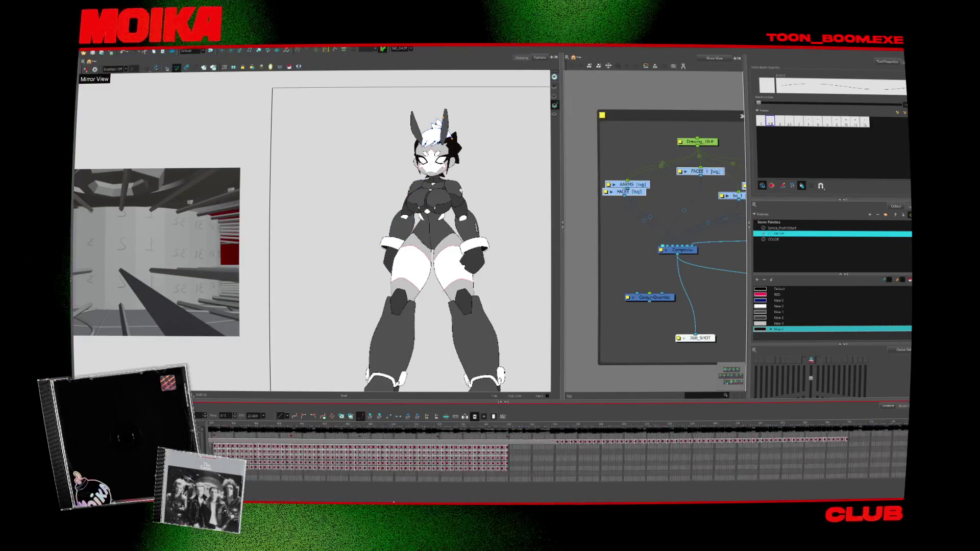
pyautogui.click(359, 444)
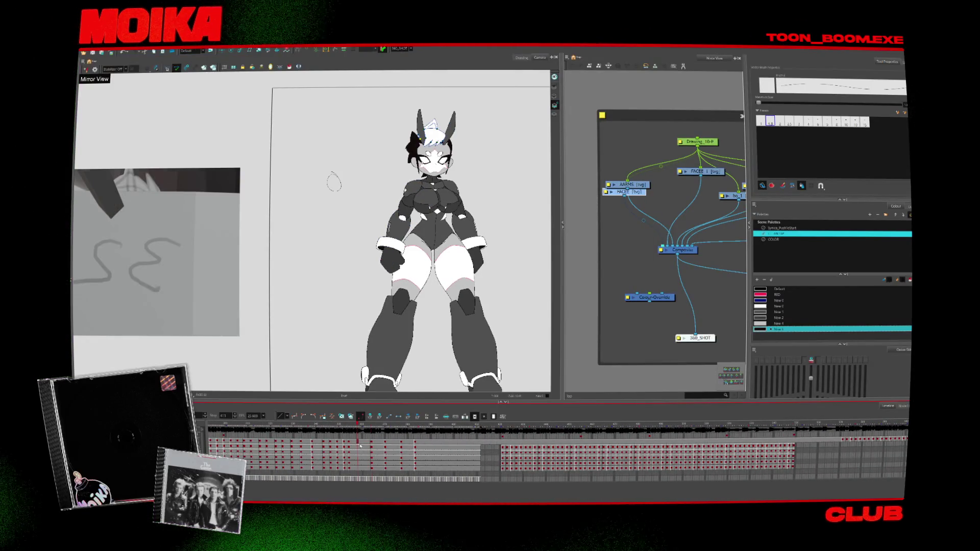
pyautogui.moveTo(360, 445); pyautogui.dragTo(353, 445)
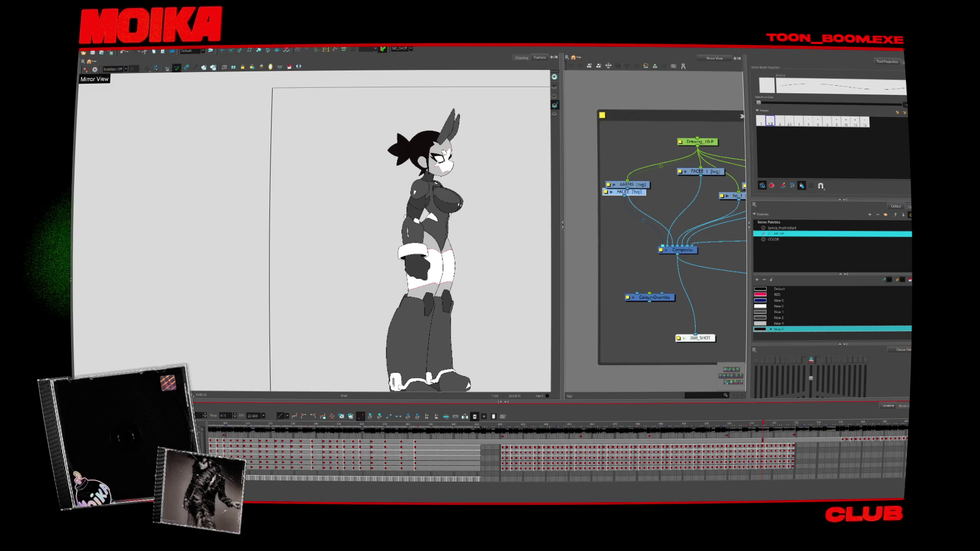
# With the Select tool active, scrub forward to the front-facing frame with the white hair tuft
pyautogui.hotkey('alt', 's')
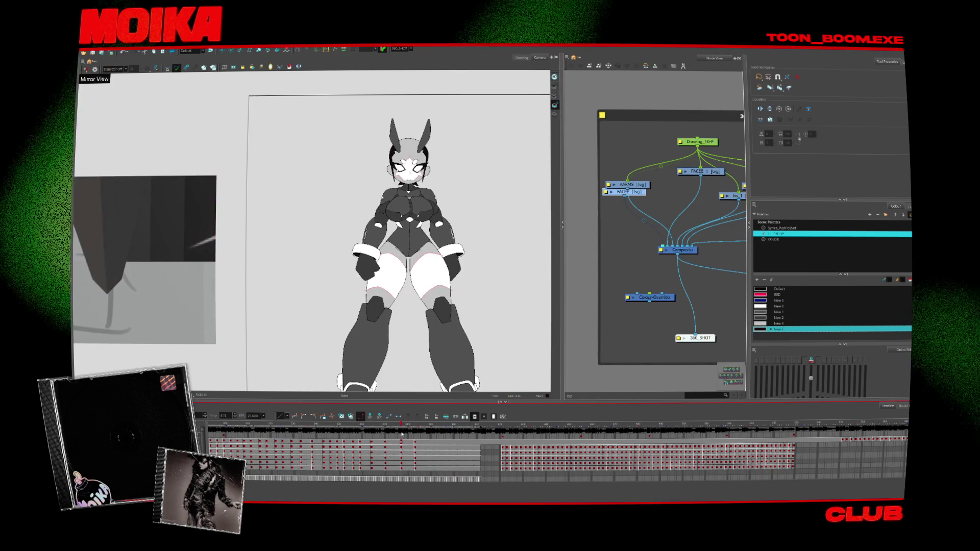
pyautogui.moveTo(401, 434); pyautogui.dragTo(430, 448)
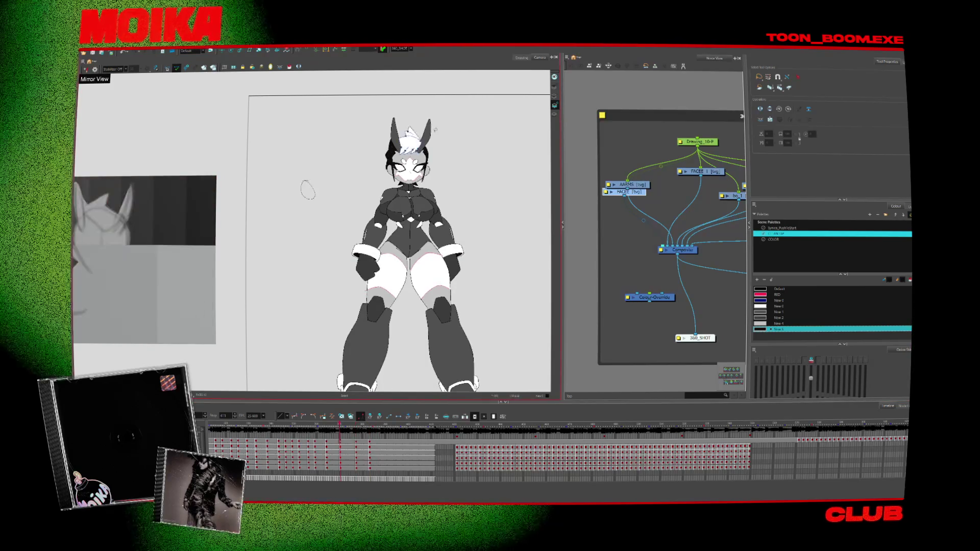
# Select the hair tuft, remove its white fill and turn on Light Table
pyautogui.hotkey('ctrl', 'a')
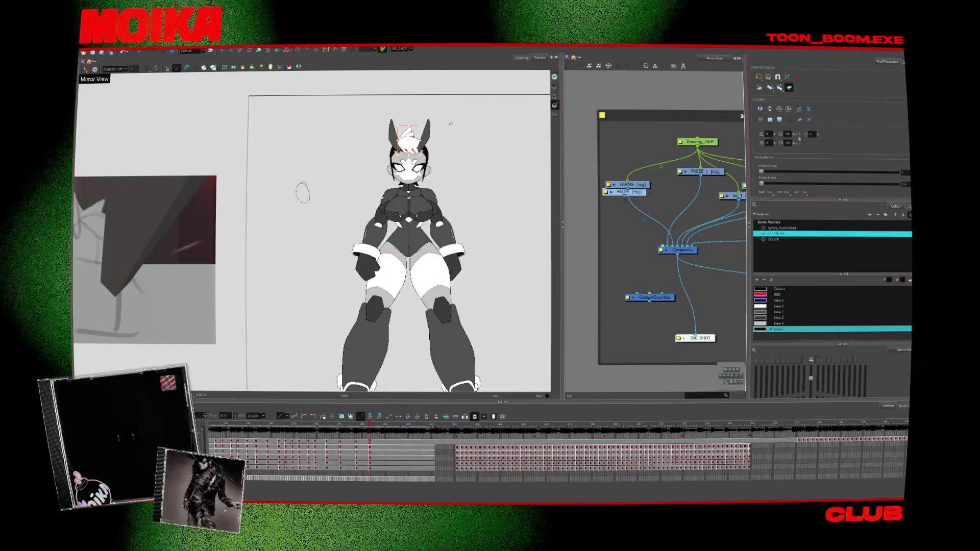
pyautogui.click(790, 87)
pyautogui.click(445, 133)
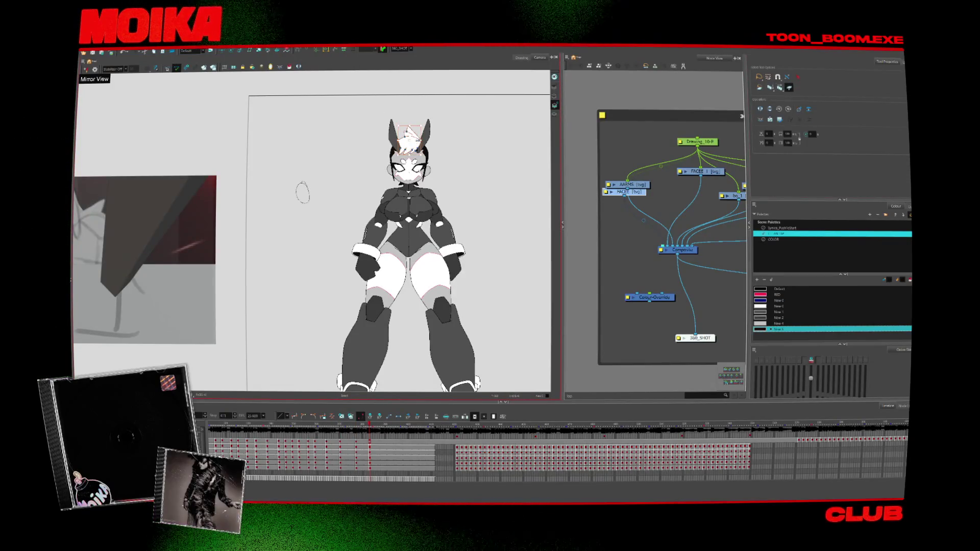
pyautogui.scroll(5, 413, 125)
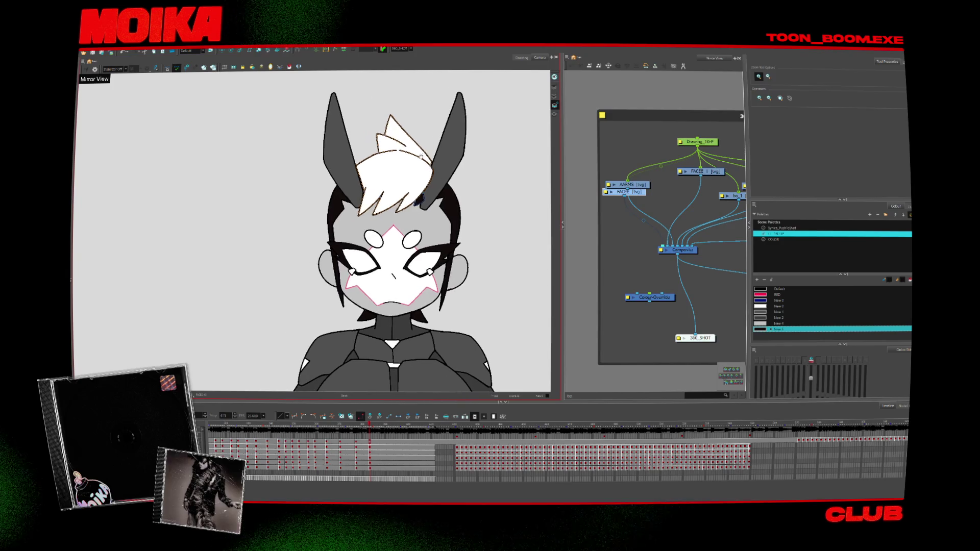
pyautogui.click(425, 263)
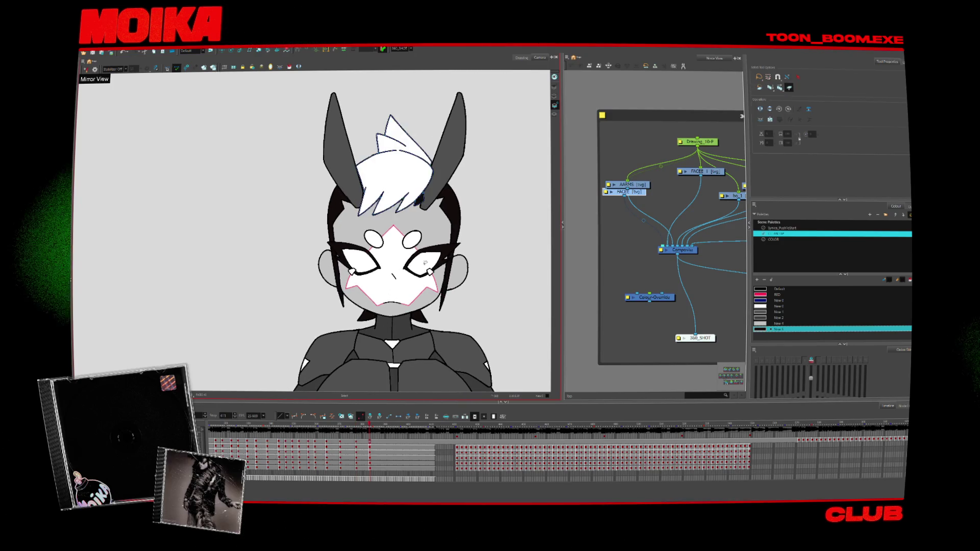
pyautogui.scroll(3, 426, 197)
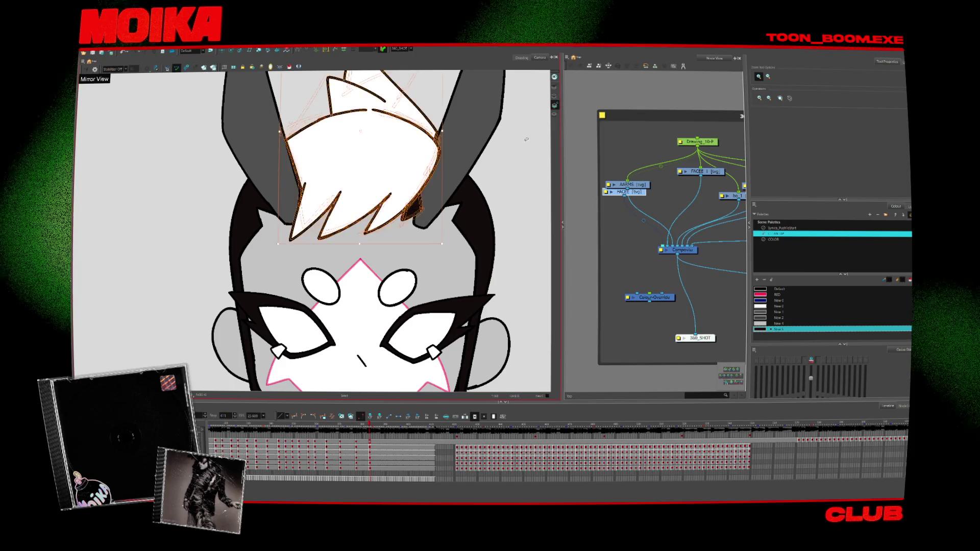
pyautogui.hotkey('alt', 's')
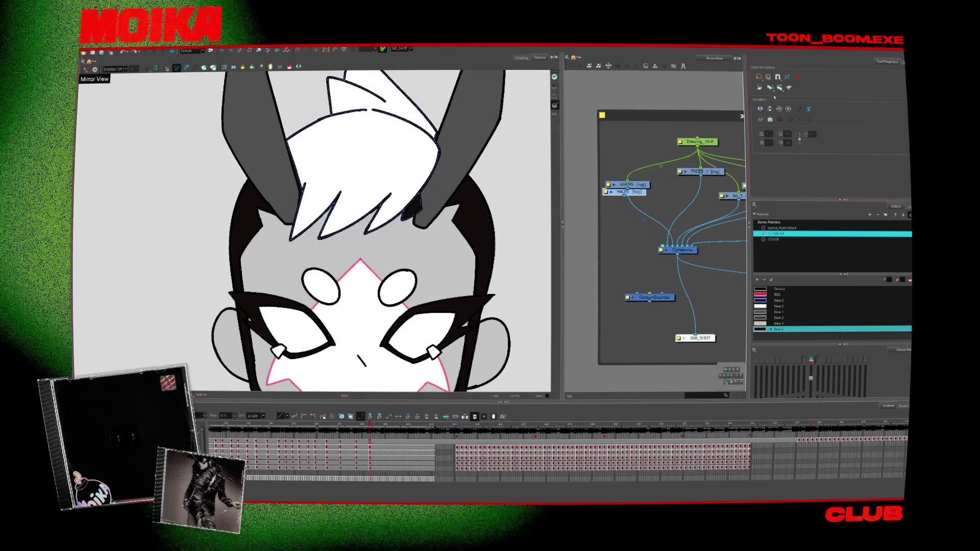
pyautogui.hotkey('ctrl', 'z')
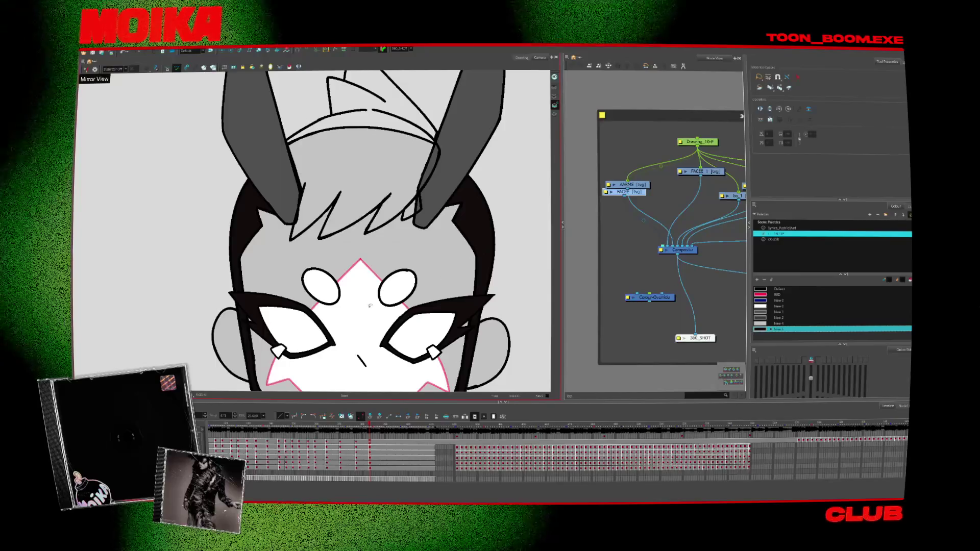
pyautogui.hotkey('shift', 'l')
pyautogui.click(323, 253)
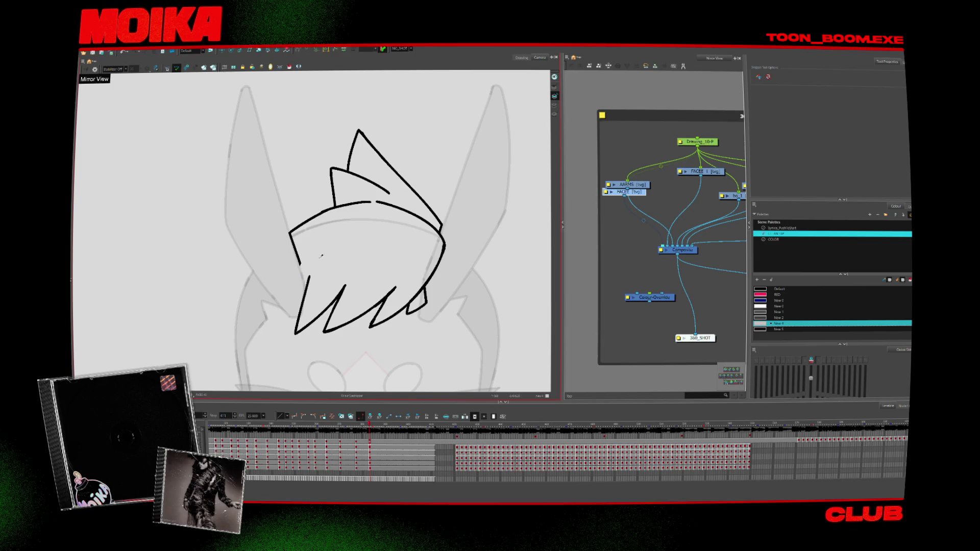
# Redraw the hair tuft with the Brush, undoing stray strokes and enabling Average stabilizer smoothing
pyautogui.hotkey('alt', 'b')
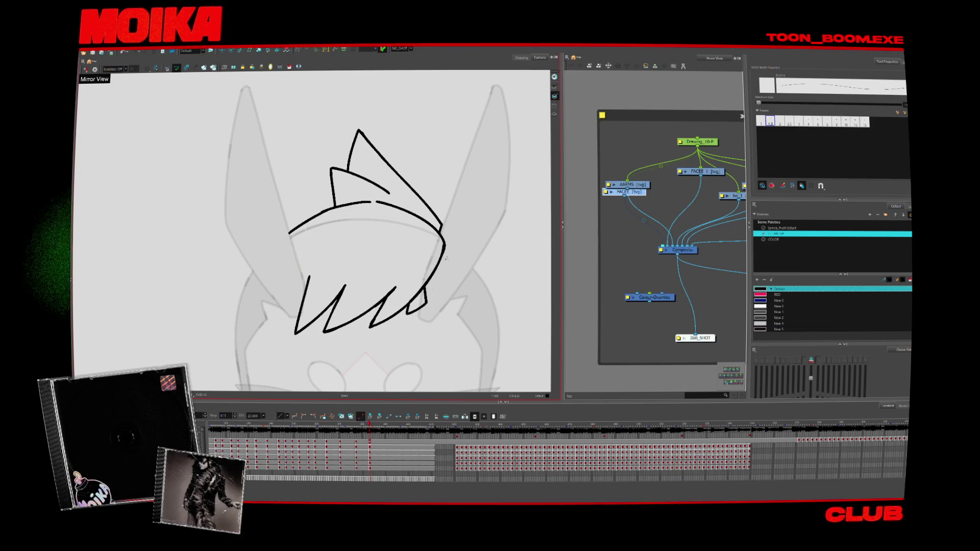
pyautogui.scroll(1, 417, 306)
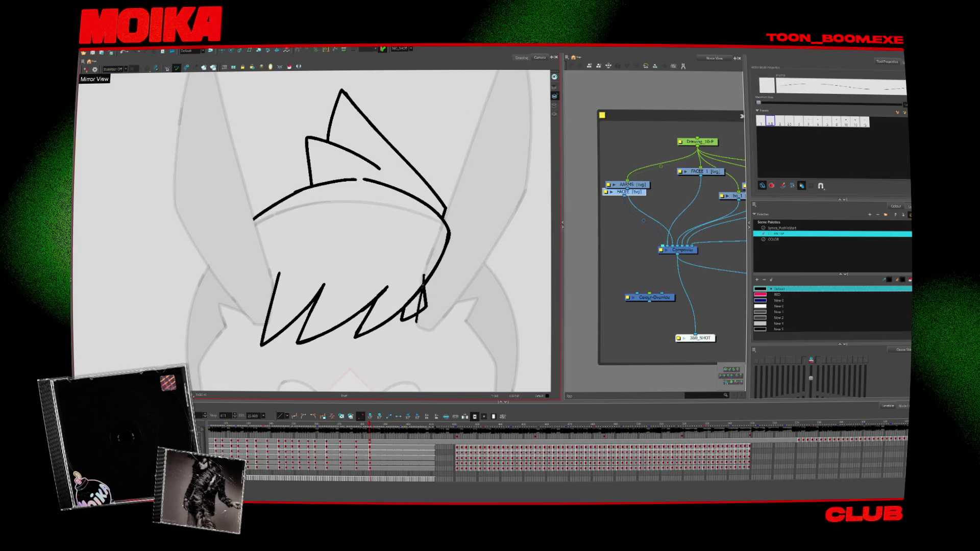
pyautogui.hotkey('ctrl', 'z')
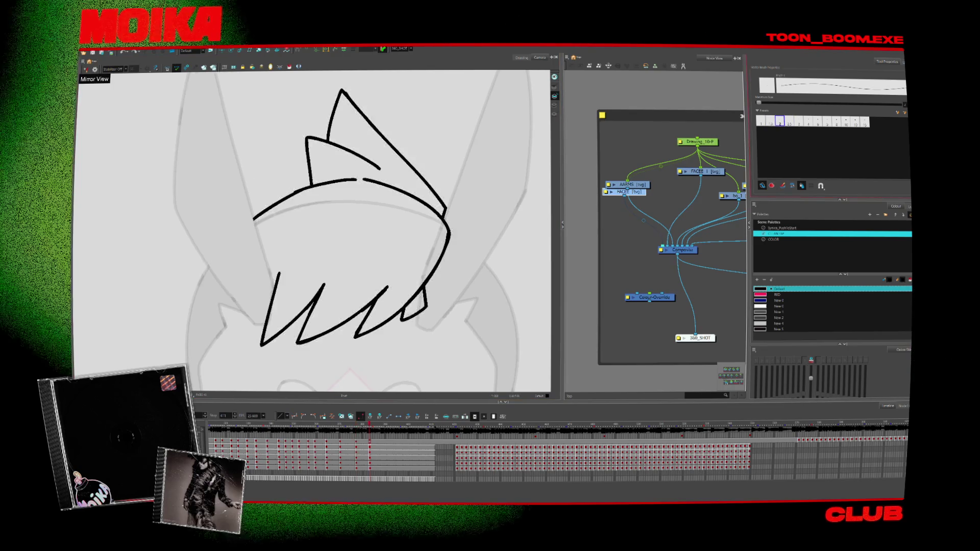
pyautogui.hotkey('ctrl', 'z')
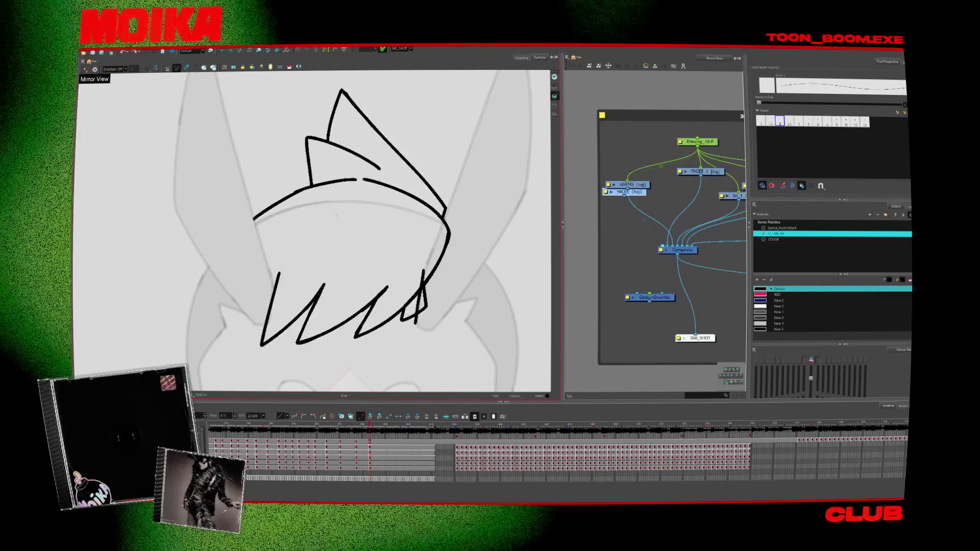
pyautogui.click(114, 68)
pyautogui.click(122, 80)
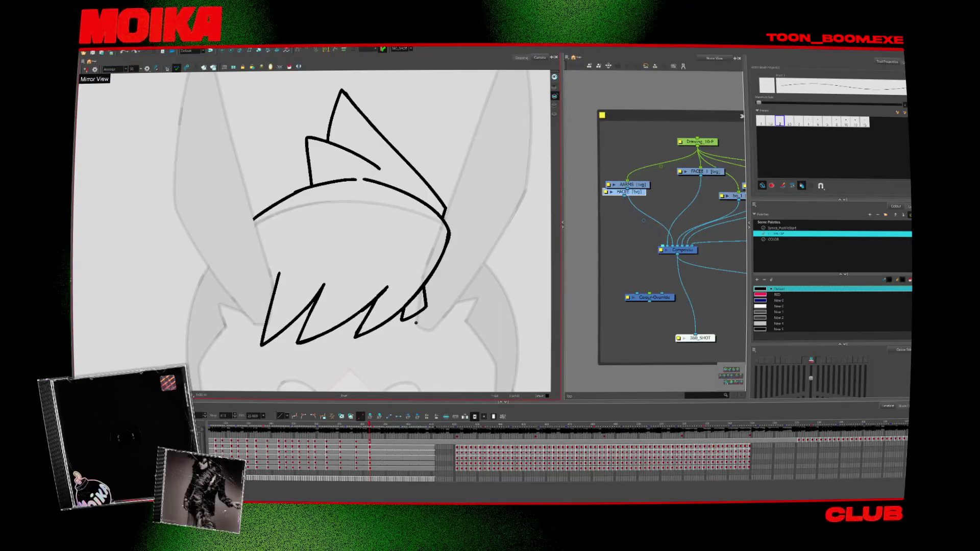
# Trim the new strokes' overlapping ends with the Cutter, then zoom out to see the whole hair
pyautogui.hotkey('alt', 't')
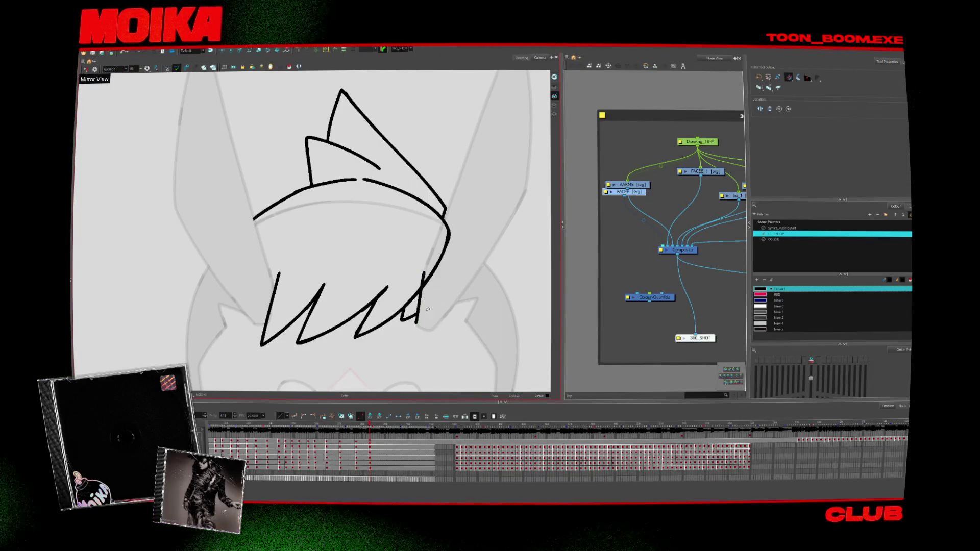
pyautogui.hotkey('alt', 'b')
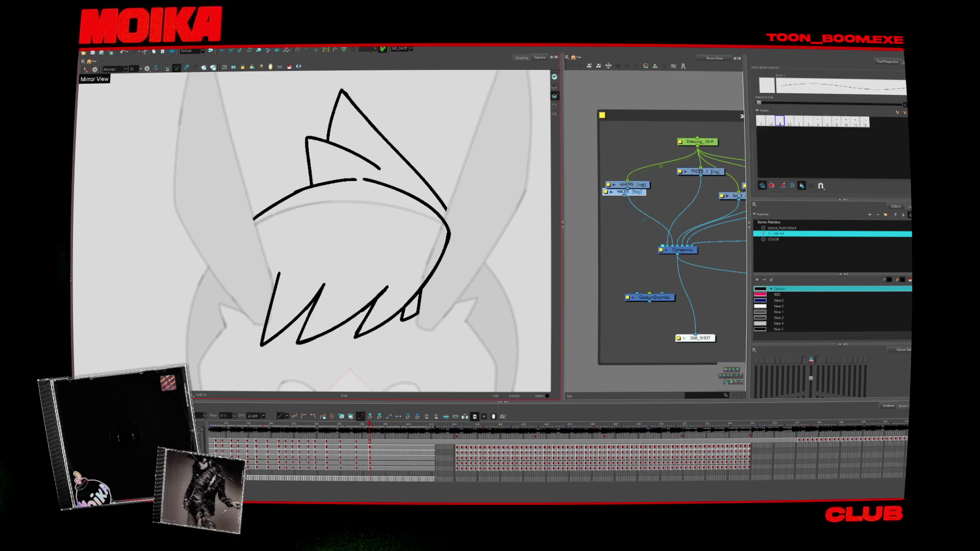
pyautogui.hotkey('alt', 't')
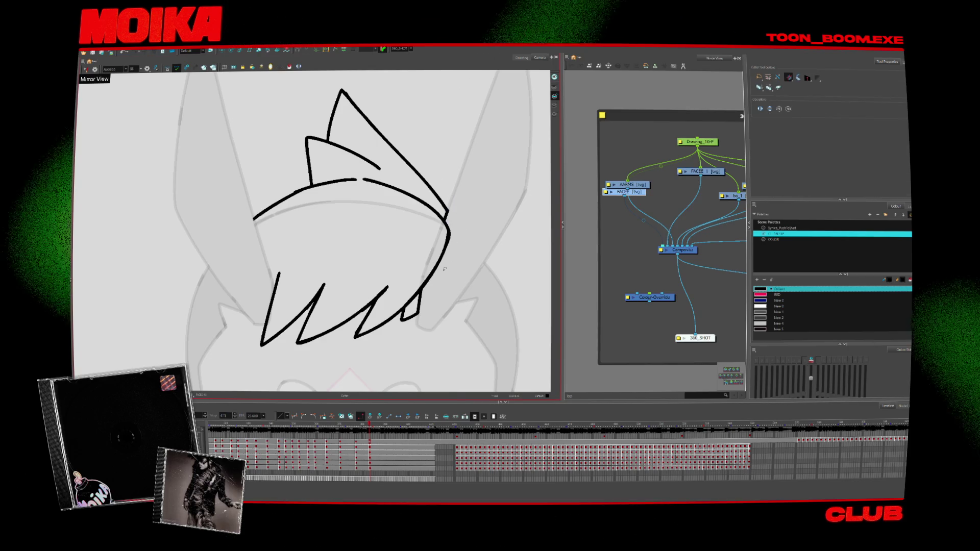
pyautogui.scroll(-2, 420, 306)
pyautogui.scroll(1, 421, 306)
pyautogui.hotkey('alt', 'b')
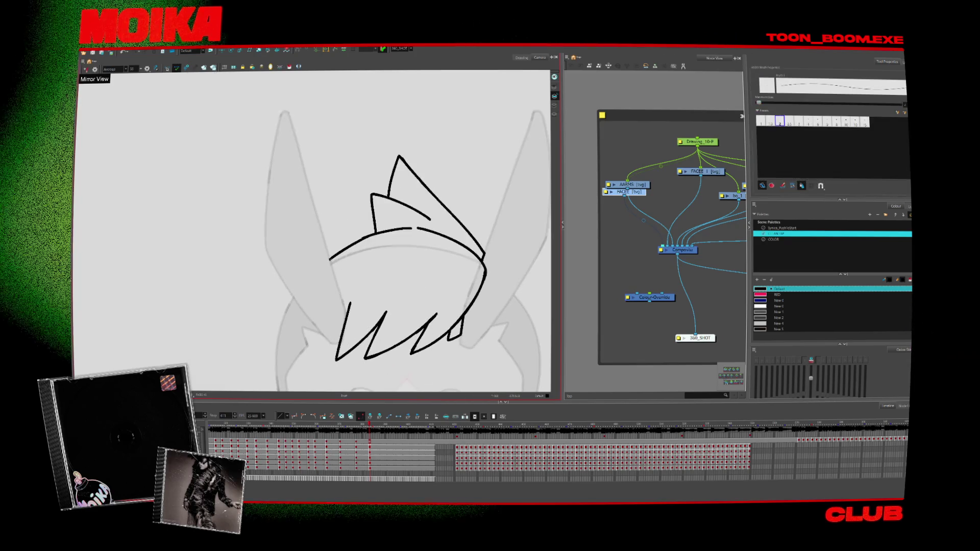
pyautogui.hotkey('alt', 'z')
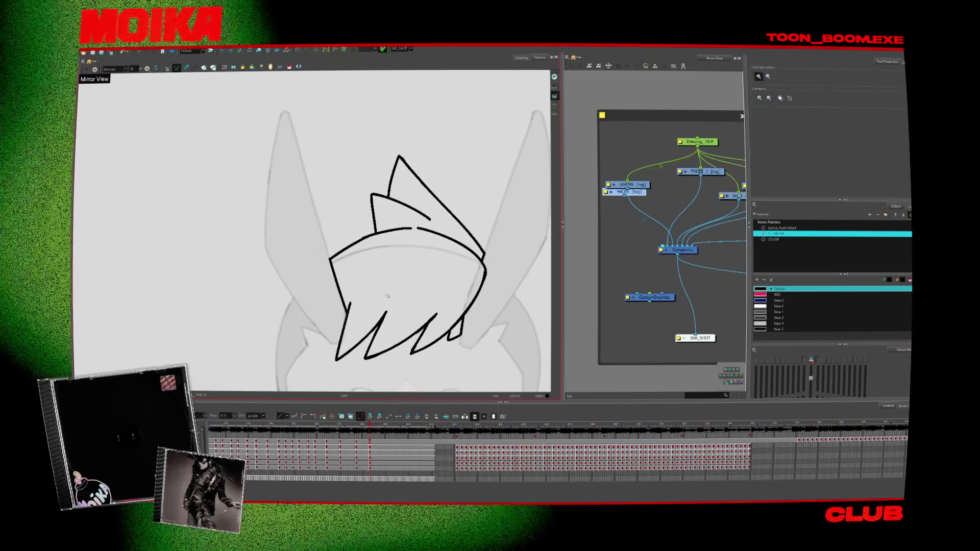
pyautogui.keyDown('alt'); pyautogui.click(443, 322); pyautogui.keyUp('alt')
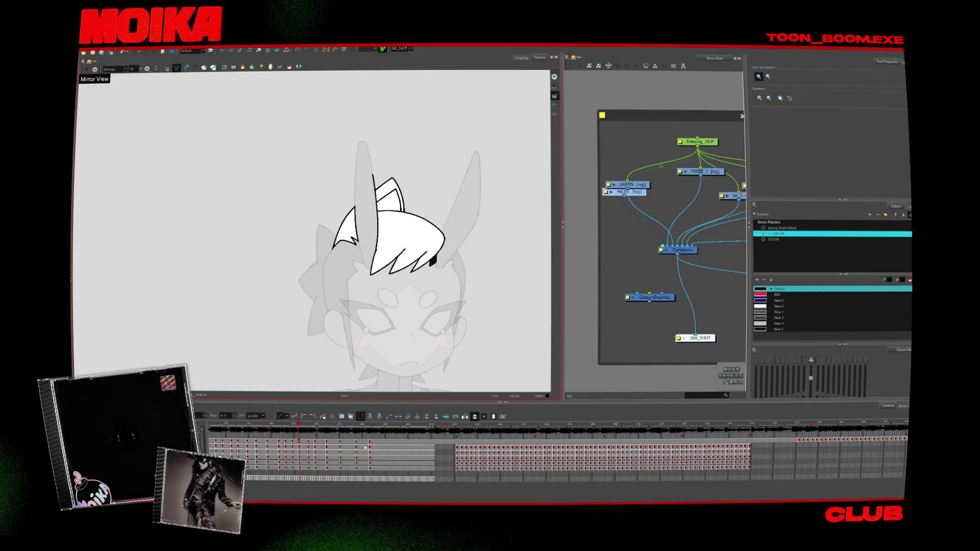
# Zoom out and step forward through the next drawings to compare the redrawn hair
pyautogui.scroll(-5, 408, 278)
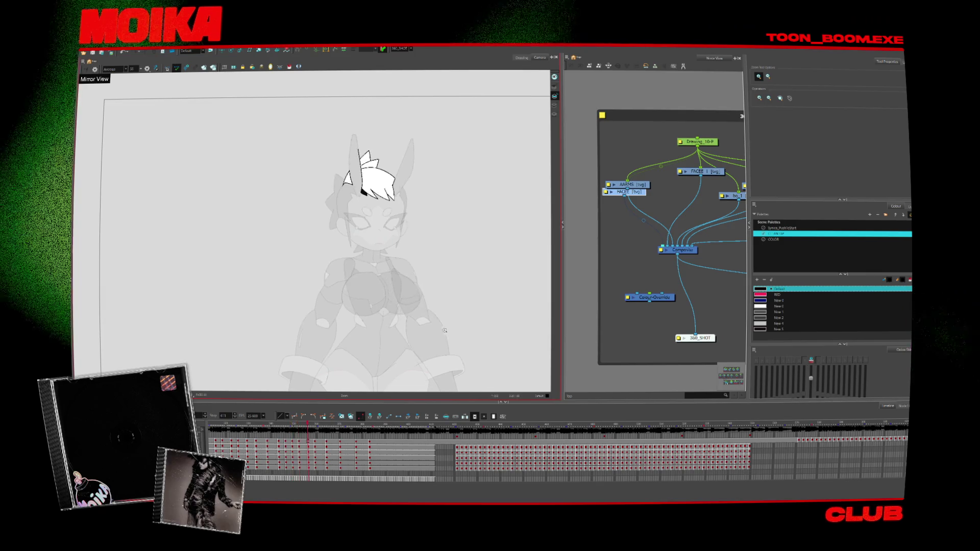
pyautogui.press('.')
pyautogui.press('.')
pyautogui.press('.')
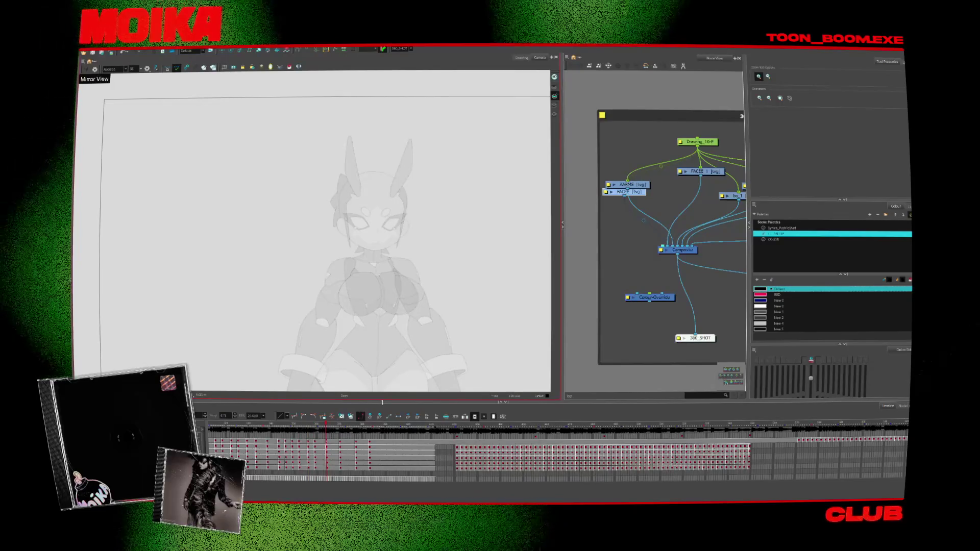
pyautogui.press('.')
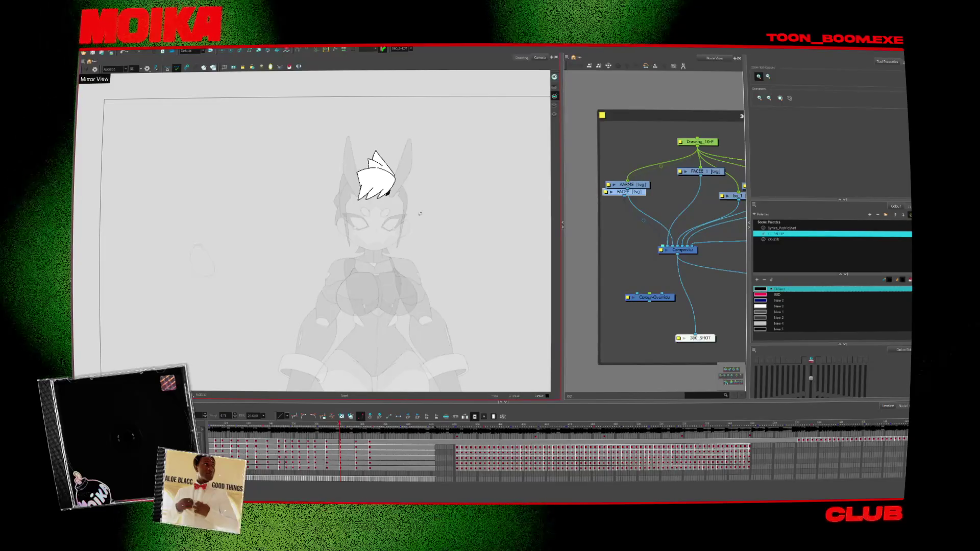
# Sample the grey colour, show onion skin, and connect Colour-Override between Composite and 360_SHOT
pyautogui.scroll(3, 396, 189)
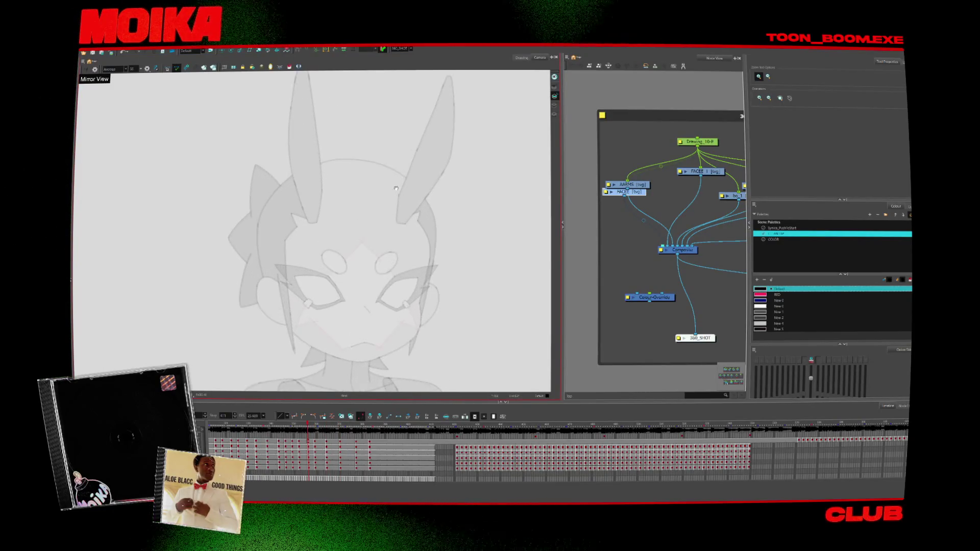
pyautogui.press(',')
pyautogui.press('d')
pyautogui.click(433, 206)
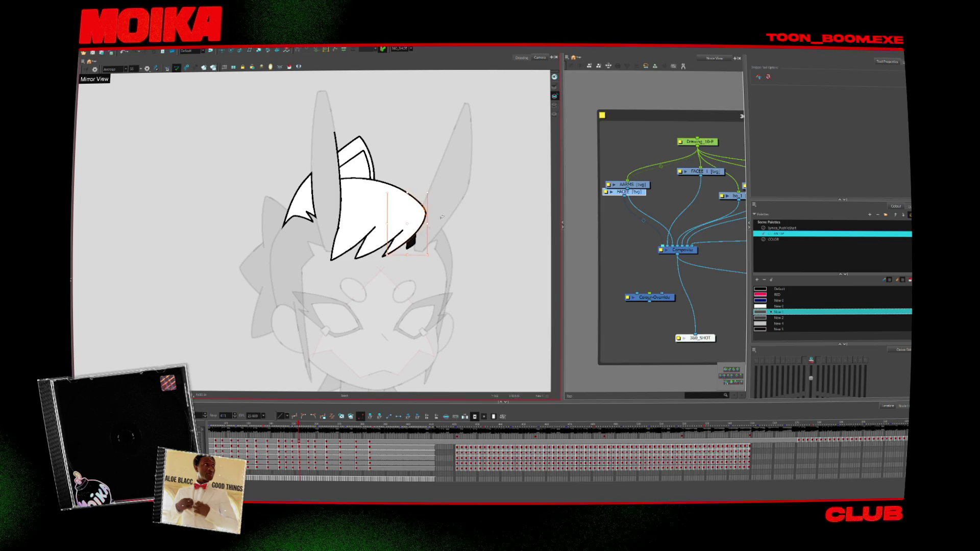
pyautogui.press('.')
pyautogui.press(',')
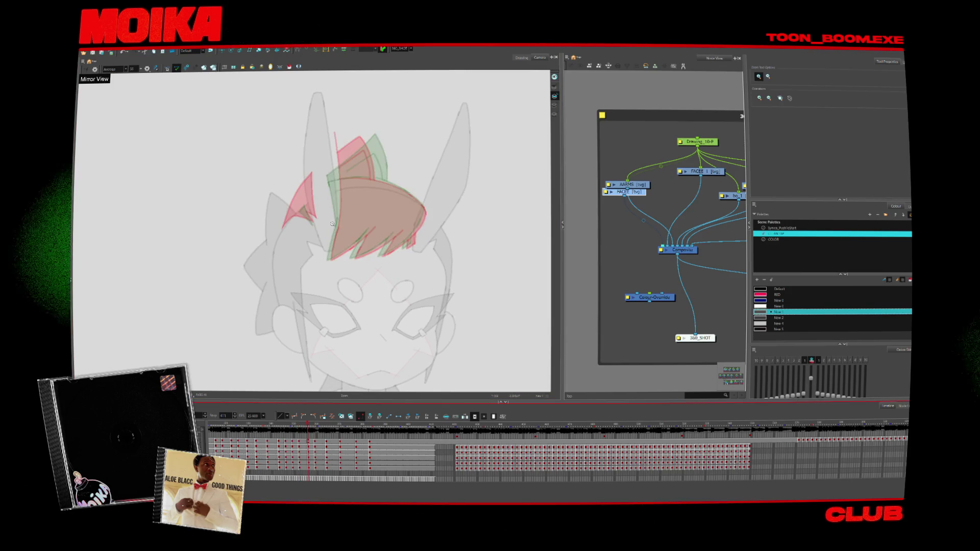
pyautogui.hotkey('alt', 'b')
pyautogui.moveTo(664, 298); pyautogui.dragTo(689, 296)
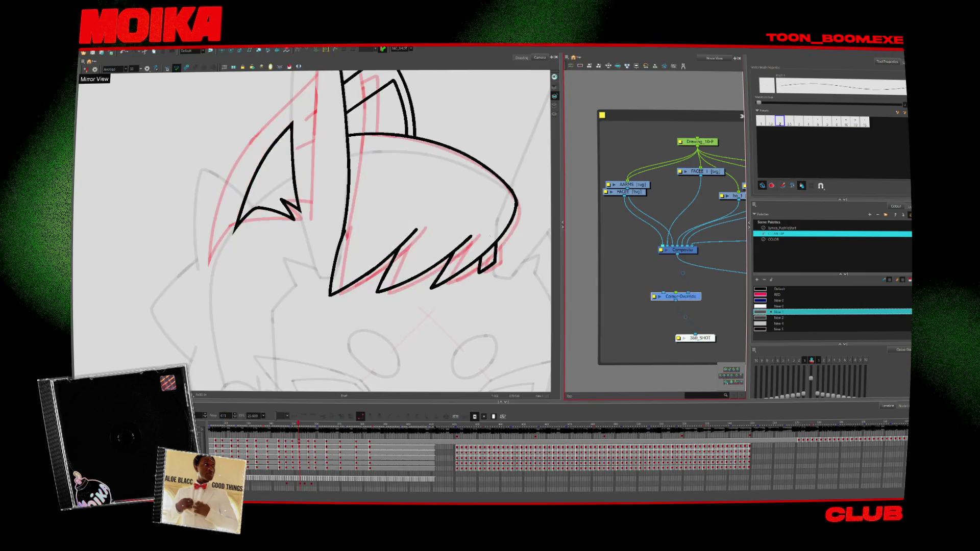
# Advance to the next frame and start tracing the hair fringe in black
pyautogui.press('.')
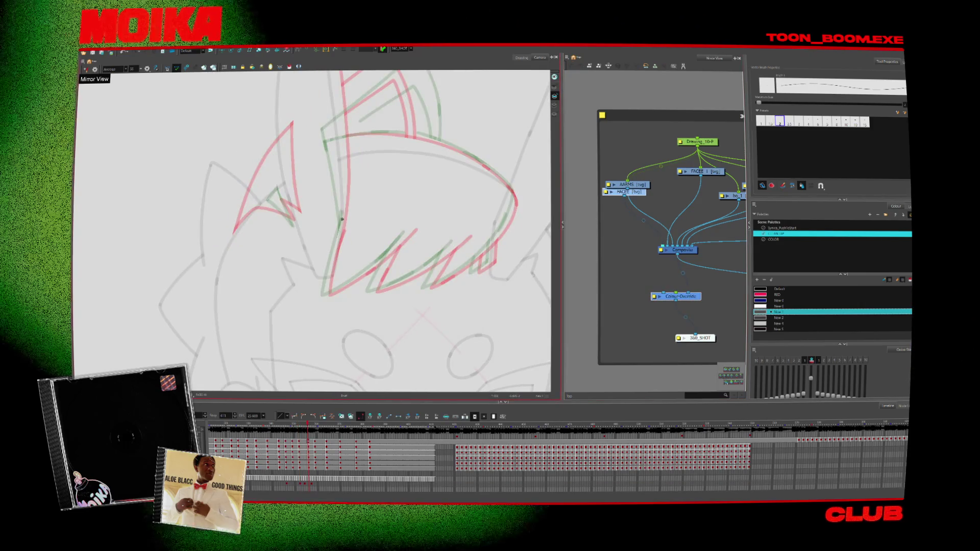
pyautogui.press(',')
pyautogui.press('.')
pyautogui.click(761, 289)
pyautogui.moveTo(344, 220); pyautogui.dragTo(326, 299)
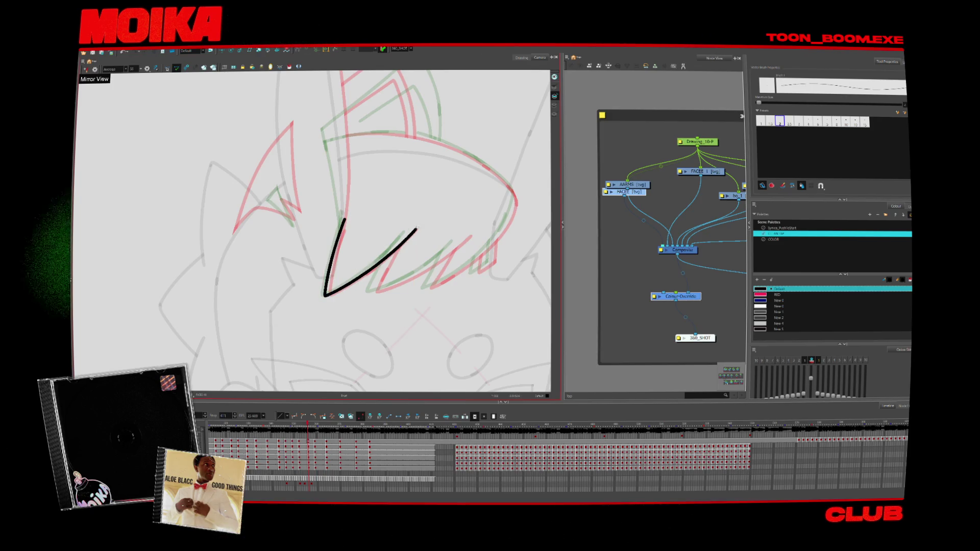
pyautogui.moveTo(403, 244)
pyautogui.mouseDown()
pyautogui.moveTo(416, 230)
pyautogui.moveTo(302, 381)
pyautogui.mouseUp()
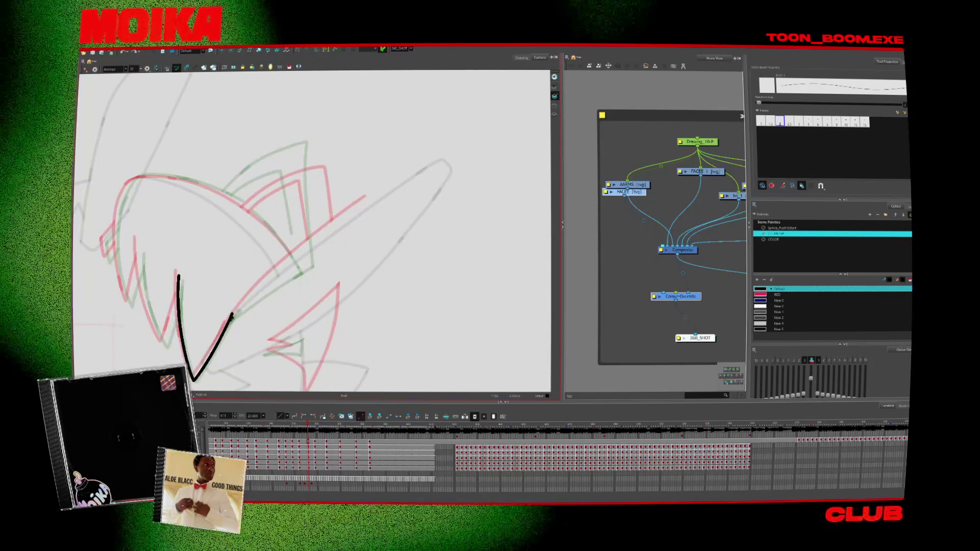
pyautogui.moveTo(232, 314); pyautogui.dragTo(385, 194)
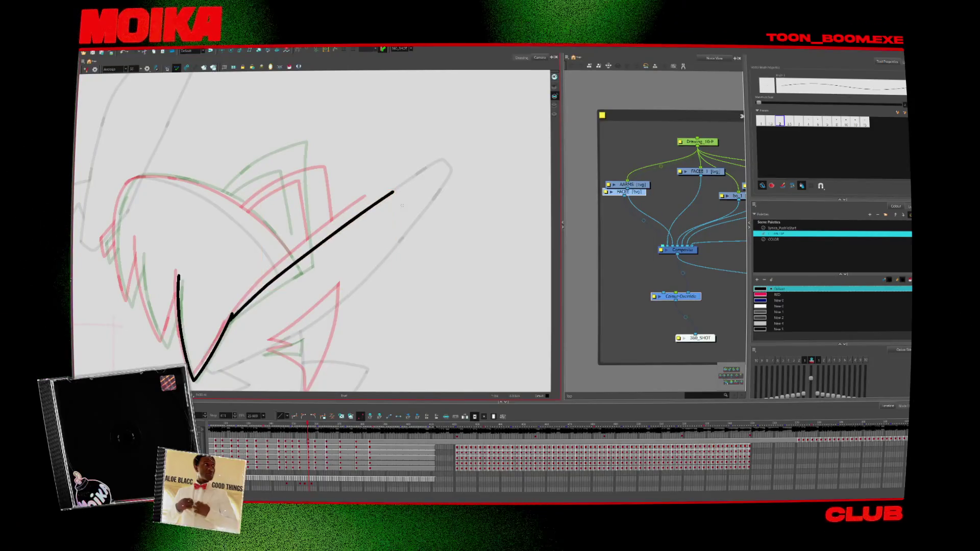
pyautogui.press('4')
pyautogui.moveTo(432, 247); pyautogui.dragTo(375, 269)
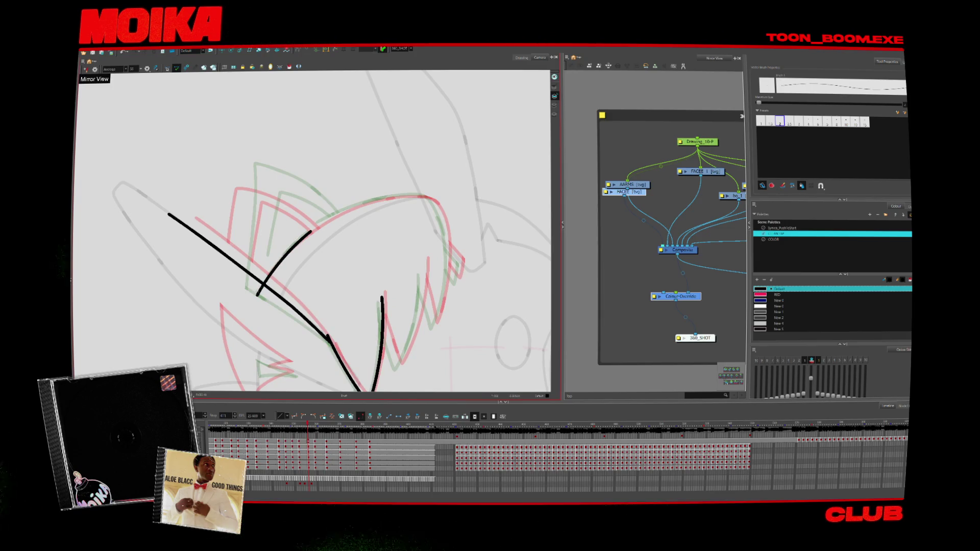
pyautogui.moveTo(441, 230)
pyautogui.mouseDown()
pyautogui.moveTo(428, 174)
pyautogui.moveTo(439, 265)
pyautogui.moveTo(423, 179)
pyautogui.moveTo(431, 176)
pyautogui.mouseUp()
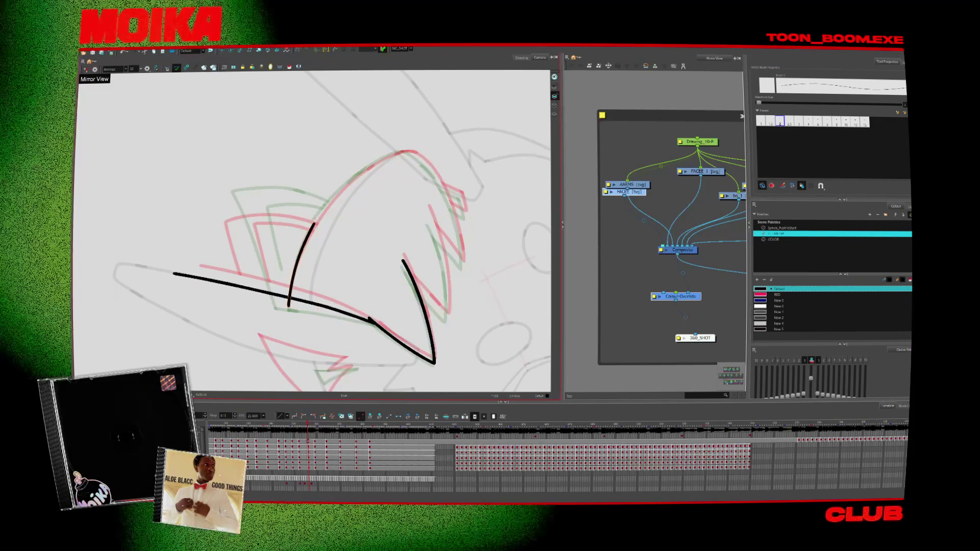
pyautogui.moveTo(314, 223)
pyautogui.mouseDown()
pyautogui.moveTo(352, 176)
pyautogui.moveTo(401, 152)
pyautogui.mouseUp()
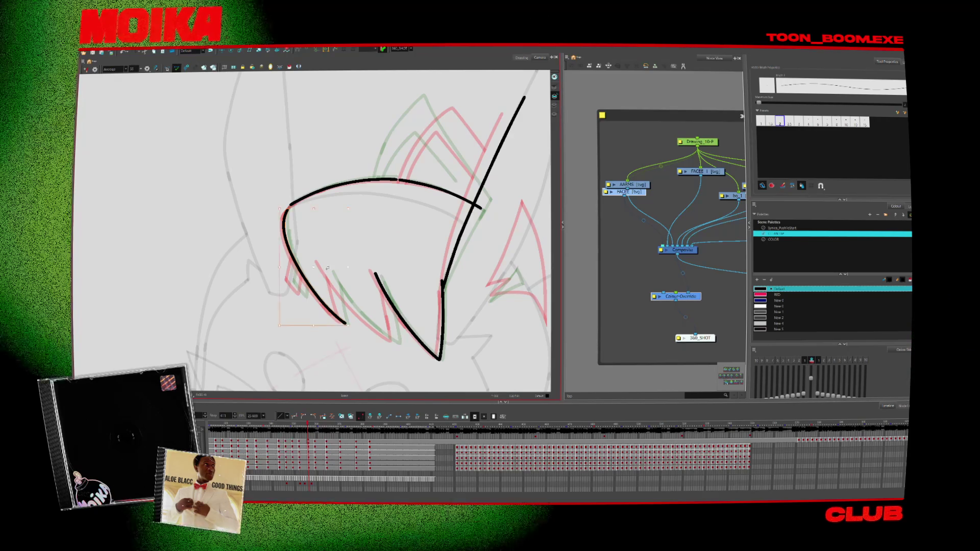
# Rotate the view around the fringe's left zigzag and trim its overlapping strokes
pyautogui.moveTo(382, 256)
pyautogui.mouseDown()
pyautogui.moveTo(421, 251)
pyautogui.moveTo(388, 256)
pyautogui.mouseUp()
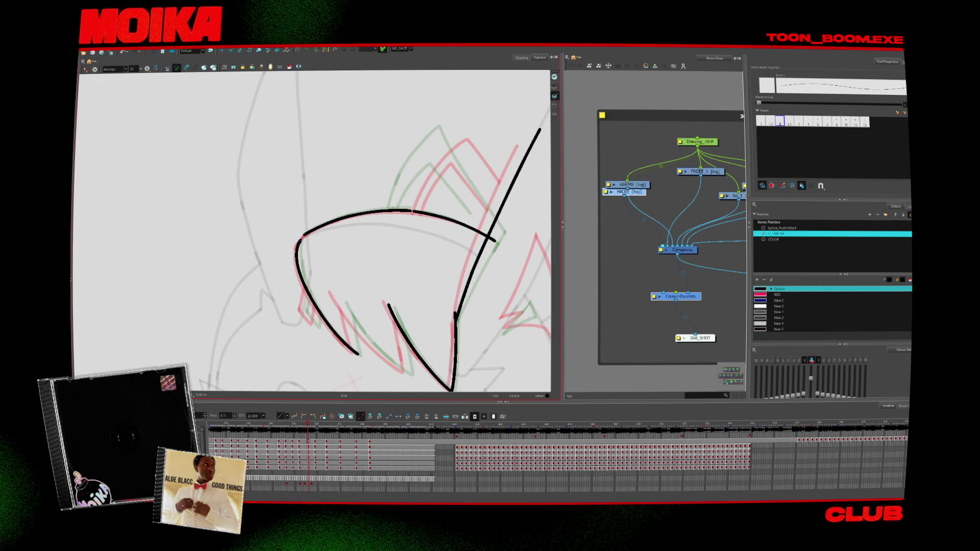
pyautogui.moveTo(357, 286); pyautogui.dragTo(339, 312)
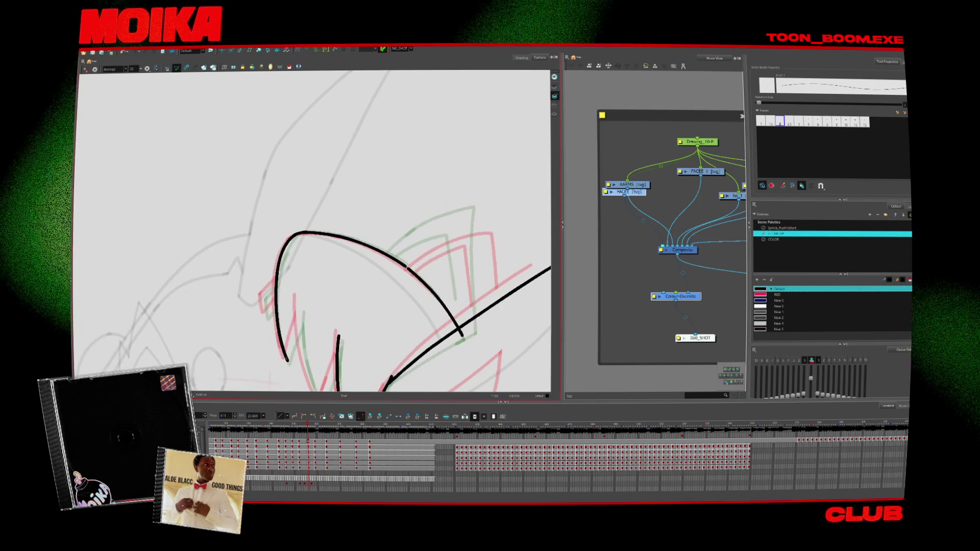
pyautogui.moveTo(286, 326)
pyautogui.mouseDown()
pyautogui.moveTo(230, 325)
pyautogui.moveTo(221, 361)
pyautogui.mouseUp()
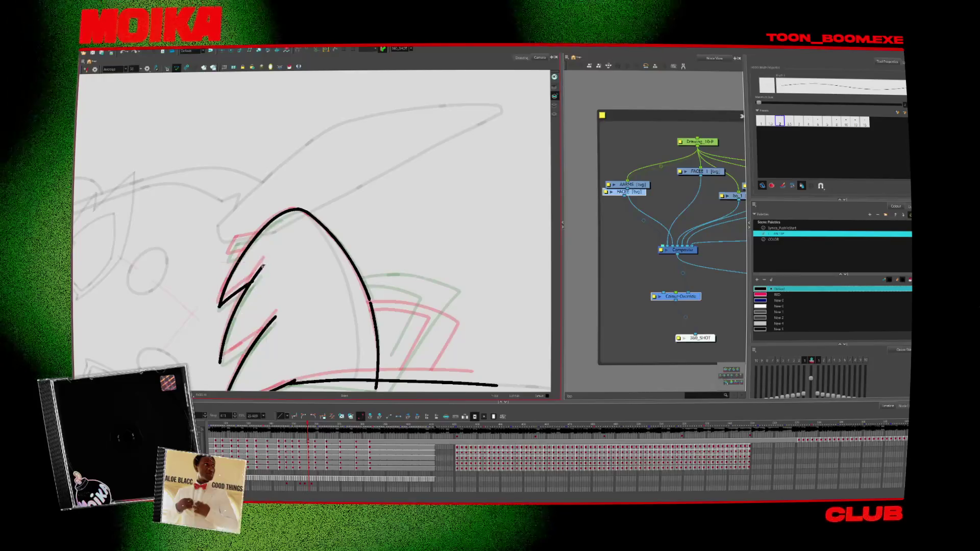
pyautogui.click(221, 360)
pyautogui.moveTo(245, 362); pyautogui.dragTo(260, 339)
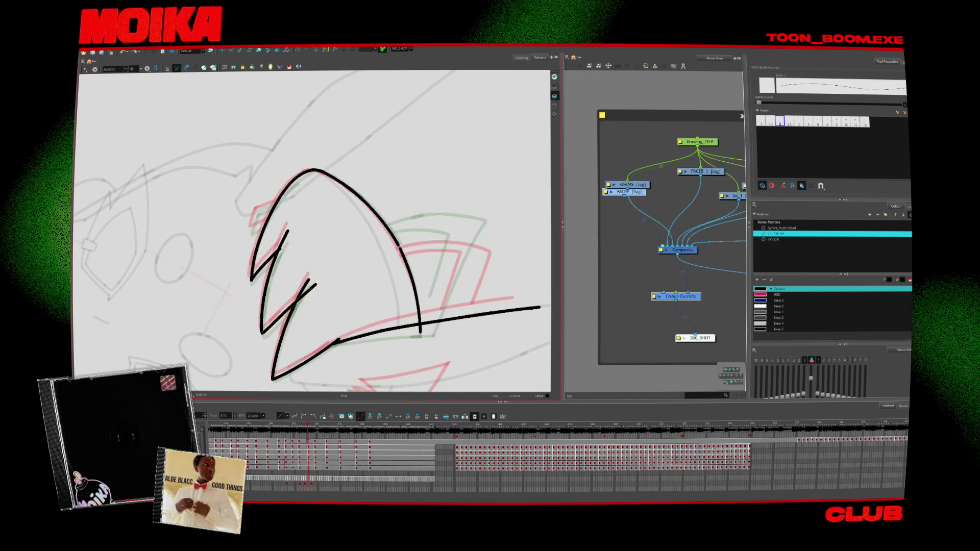
pyautogui.hotkey('alt', 't')
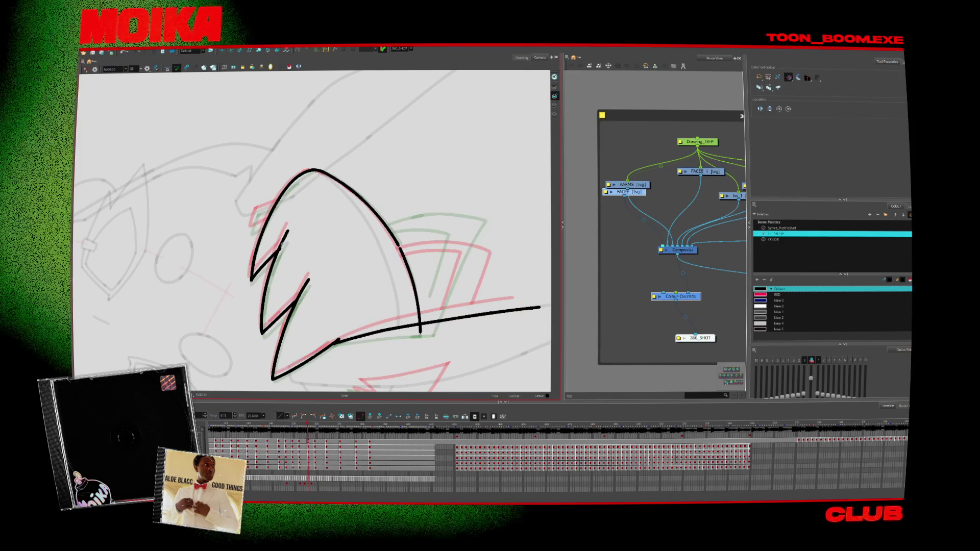
pyautogui.moveTo(282, 224)
pyautogui.mouseDown()
pyautogui.moveTo(249, 258)
pyautogui.moveTo(275, 220)
pyautogui.moveTo(265, 266)
pyautogui.moveTo(309, 256)
pyautogui.moveTo(317, 267)
pyautogui.mouseUp()
pyautogui.hotkey('alt', 't')
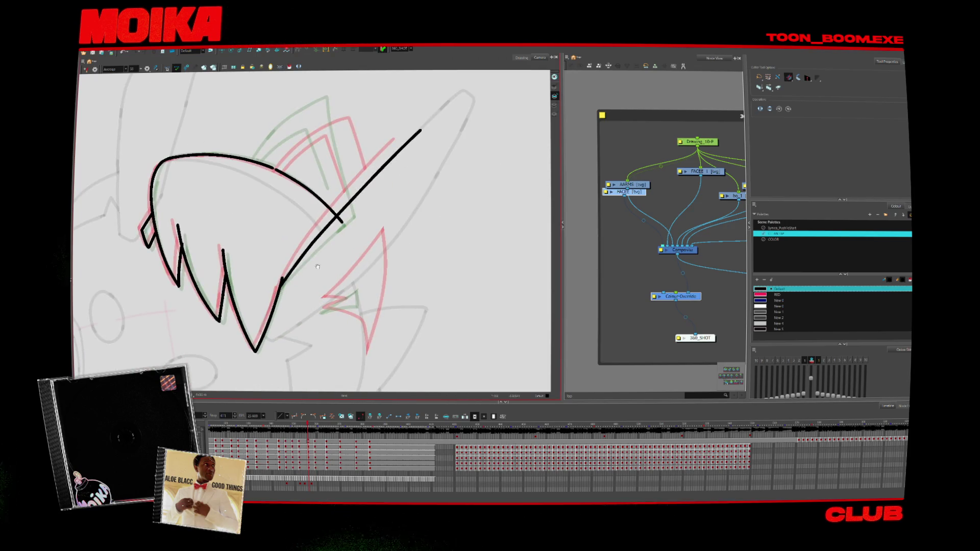
# Draw the long curve down the hair's left side, redrawing it after an undo
pyautogui.press('4')
pyautogui.hotkey('alt', 'b')
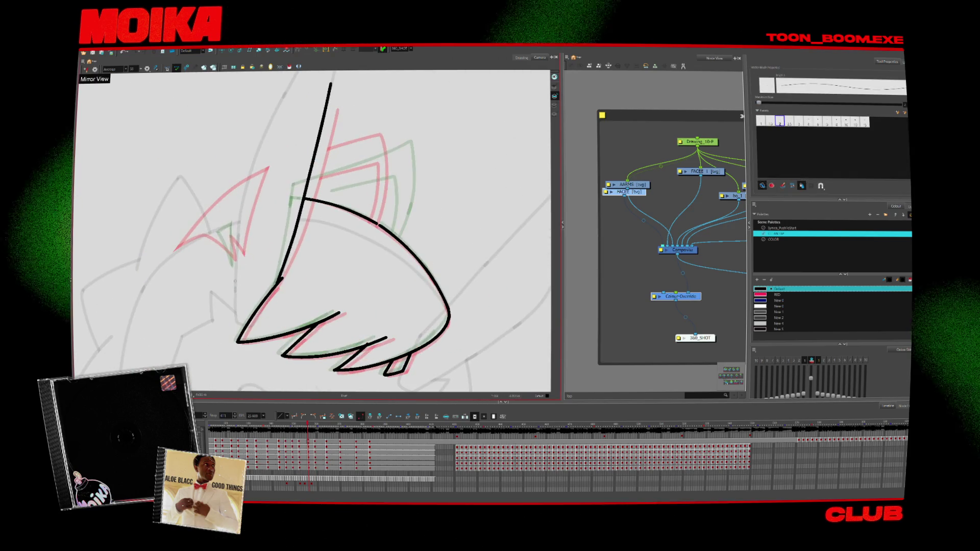
pyautogui.moveTo(265, 151); pyautogui.dragTo(235, 251)
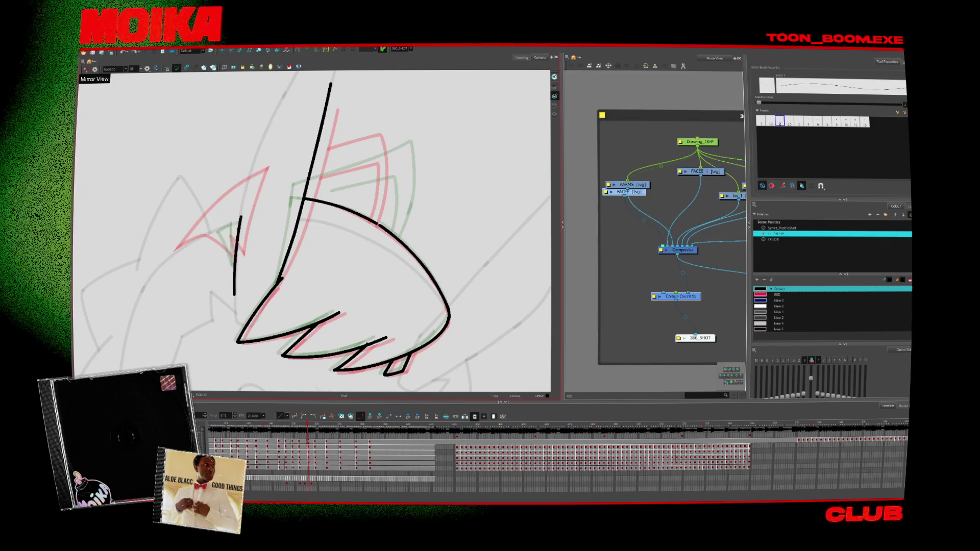
pyautogui.hotkey('ctrl', 'z')
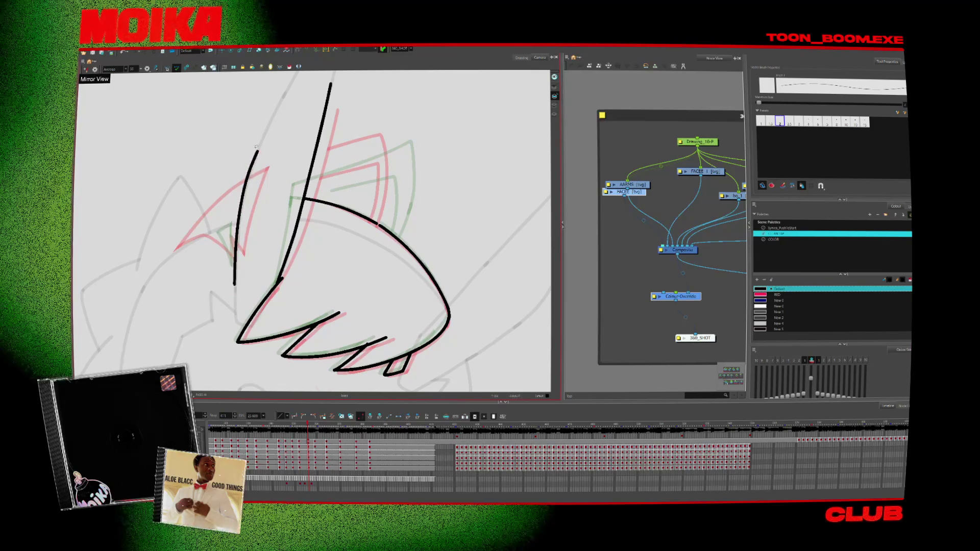
pyautogui.moveTo(257, 152); pyautogui.dragTo(234, 287)
pyautogui.hotkey('shift', 'x')
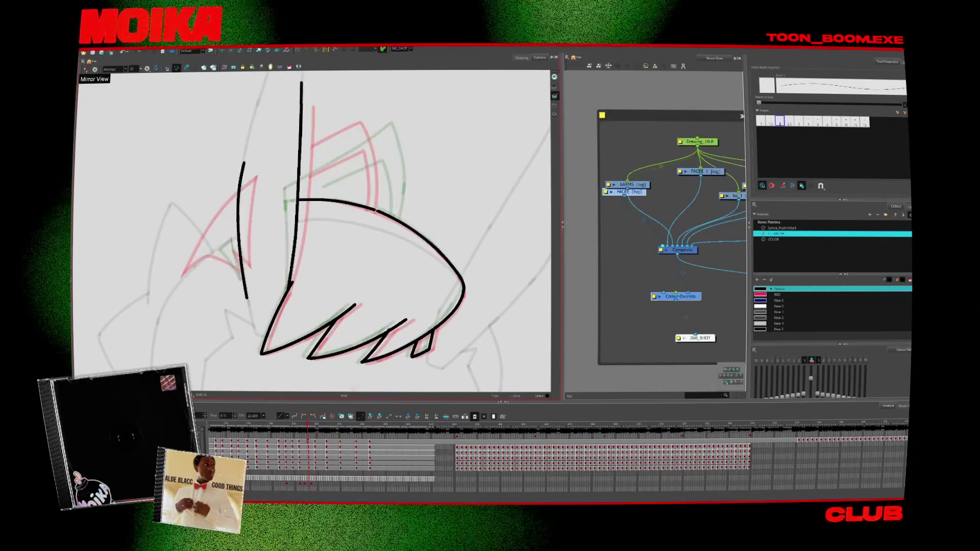
pyautogui.hotkey('ctrl', 'z')
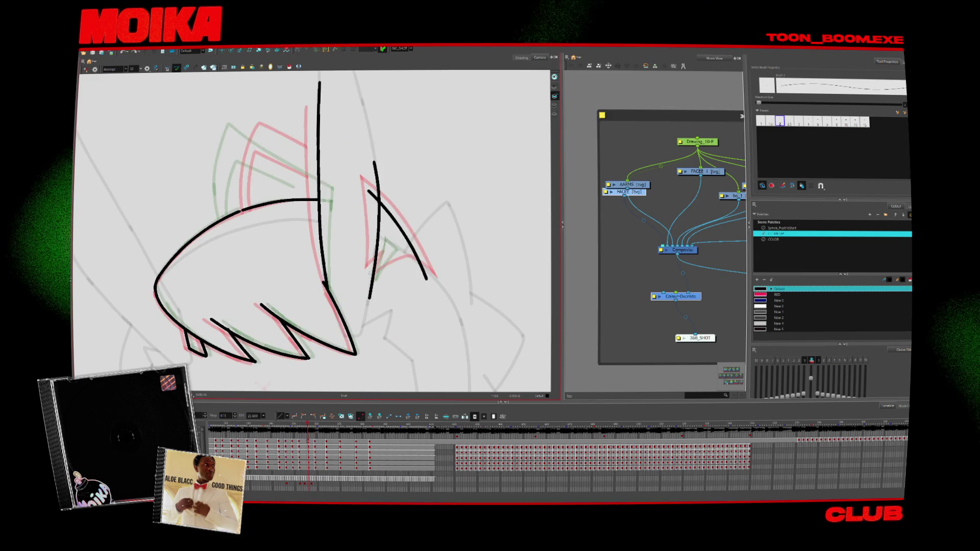
# Add a stroke inside the right spike, trim its excess ends and set the view upright
pyautogui.moveTo(365, 280); pyautogui.dragTo(398, 252)
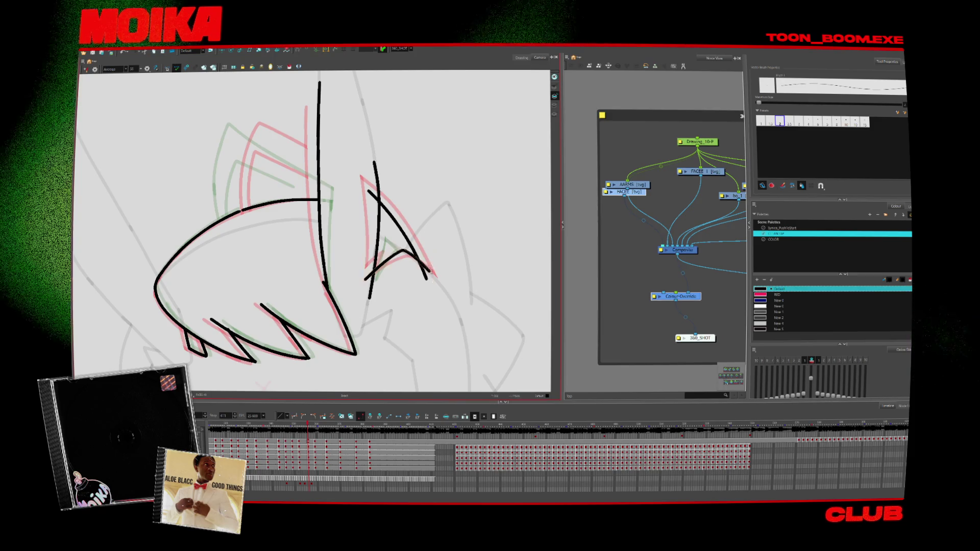
pyautogui.hotkey('alt', 't')
pyautogui.moveTo(369, 197); pyautogui.dragTo(394, 156)
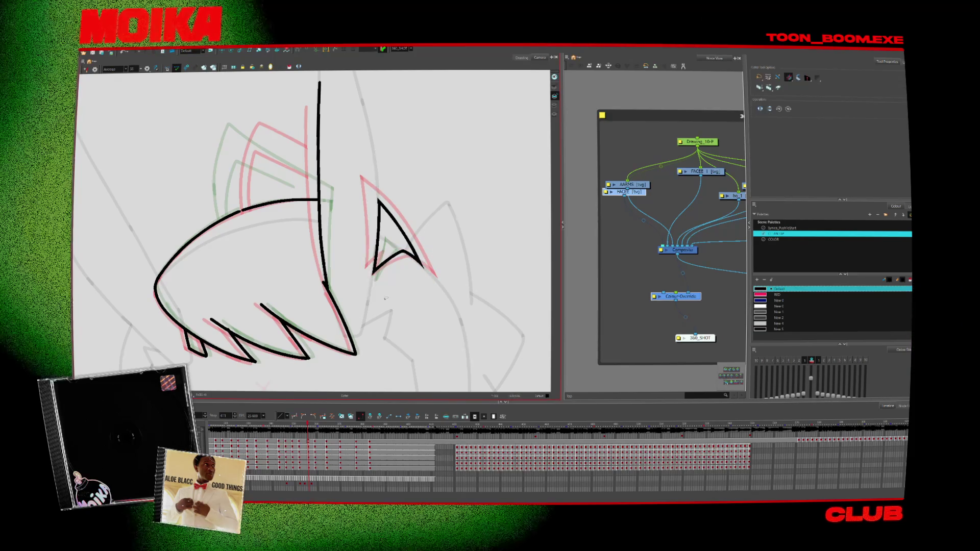
pyautogui.press('4')
pyautogui.press('v')
pyautogui.hotkey('alt', 'b')
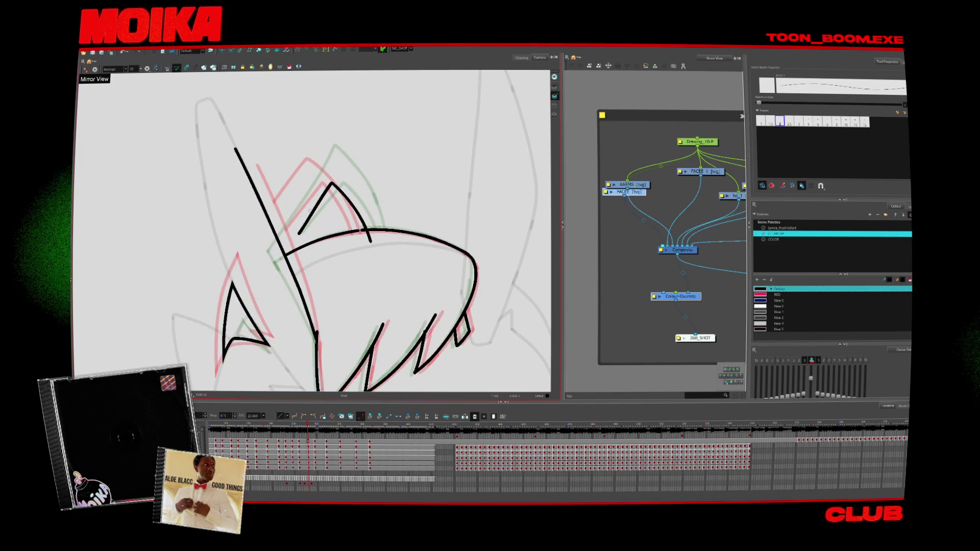
# Replace the outer ear stroke with a higher, wider one and trim its tail below the head
pyautogui.hotkey('alt', 's')
pyautogui.click(366, 221)
pyautogui.hotkey('alt', 'b')
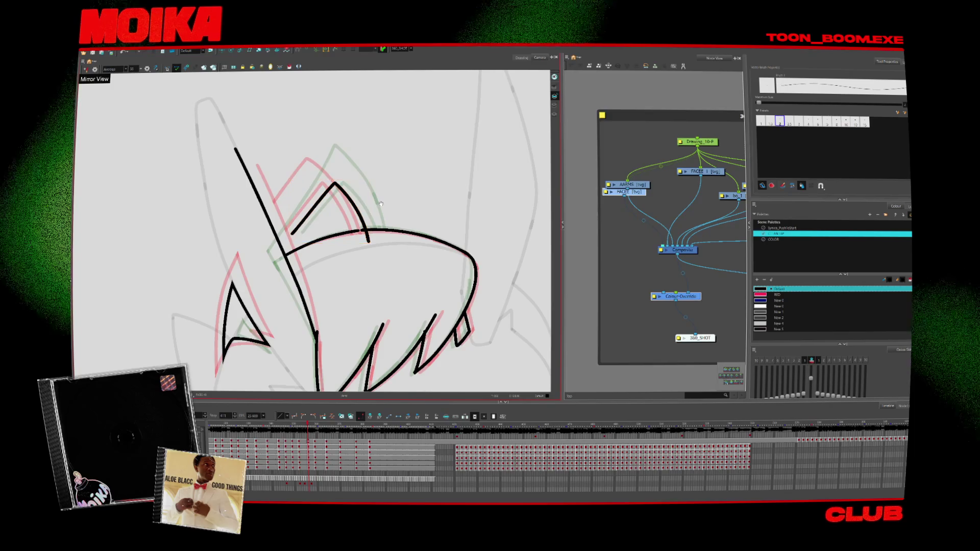
pyautogui.moveTo(314, 229)
pyautogui.mouseDown()
pyautogui.moveTo(284, 262)
pyautogui.moveTo(291, 188)
pyautogui.moveTo(341, 278)
pyautogui.mouseUp()
pyautogui.hotkey('alt', 's')
pyautogui.click(335, 238)
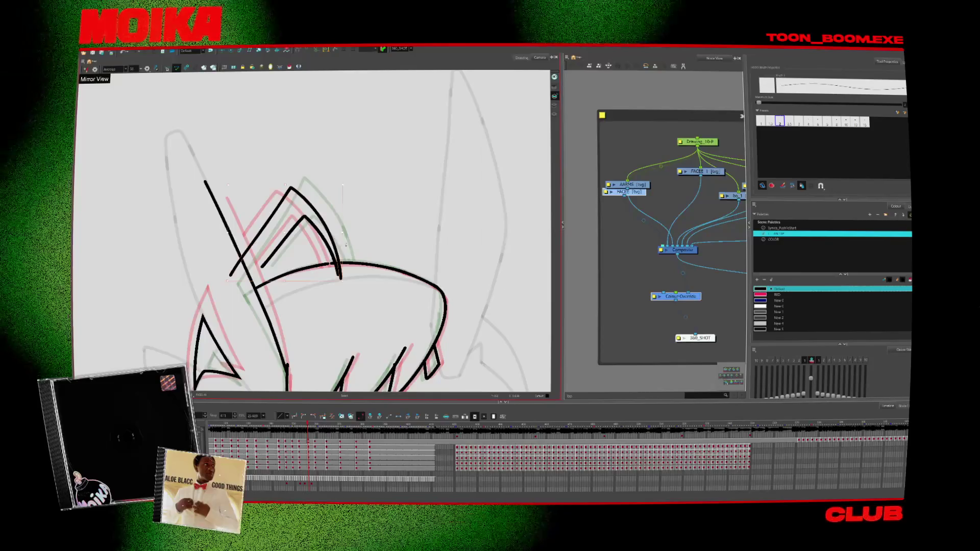
pyautogui.press('Delete')
pyautogui.moveTo(236, 274)
pyautogui.mouseDown()
pyautogui.moveTo(289, 185)
pyautogui.moveTo(347, 277)
pyautogui.mouseUp()
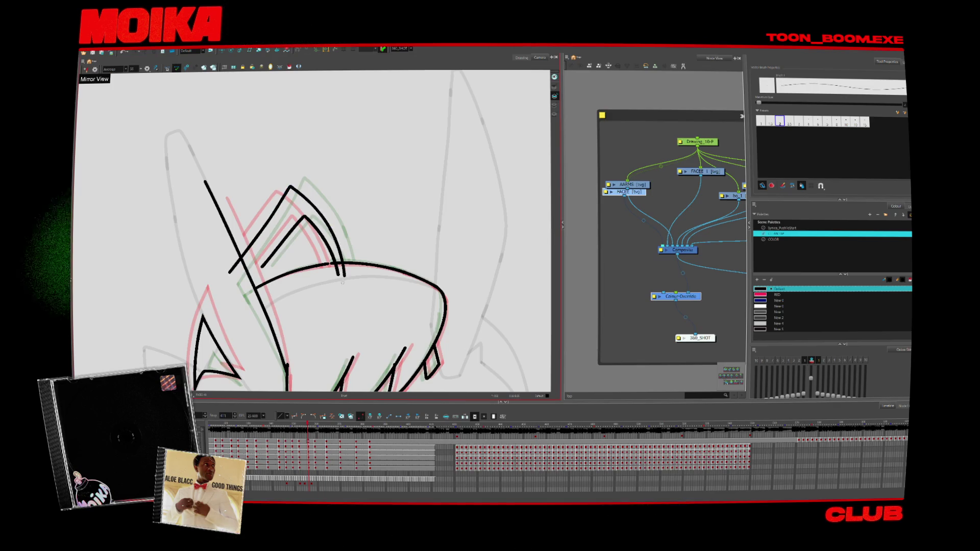
pyautogui.hotkey('alt', 't')
pyautogui.moveTo(341, 279); pyautogui.dragTo(345, 270)
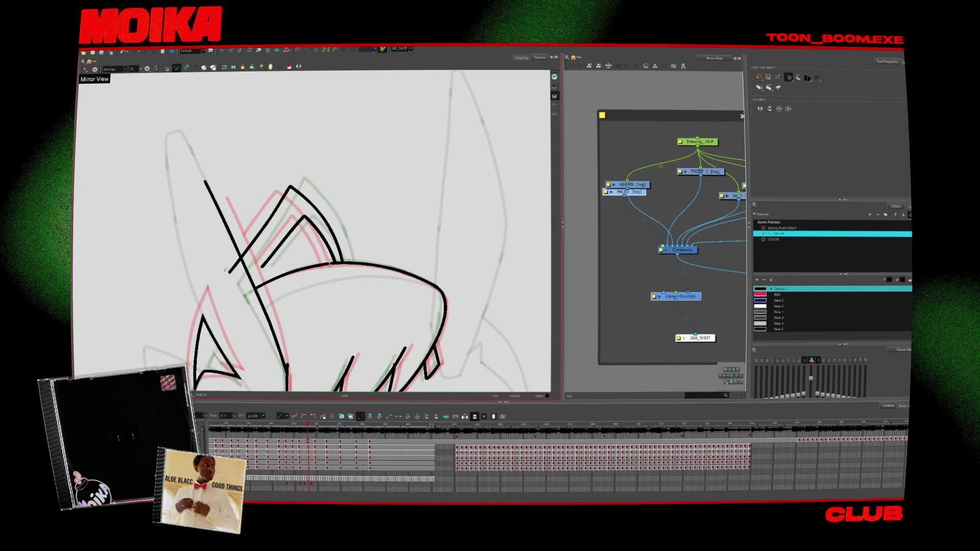
pyautogui.moveTo(285, 255); pyautogui.dragTo(344, 274)
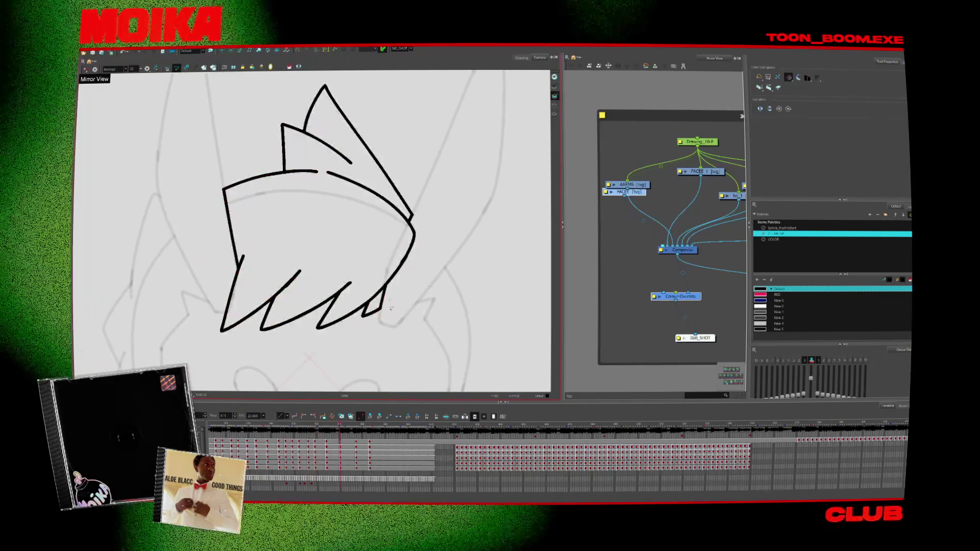
pyautogui.press('space')
# Flip the view, delete the stray stroke at the V's bottom and redraw the V strokes
pyautogui.press(',')
pyautogui.press(',')
pyautogui.press(',')
pyautogui.hotkey('alt', 'b')
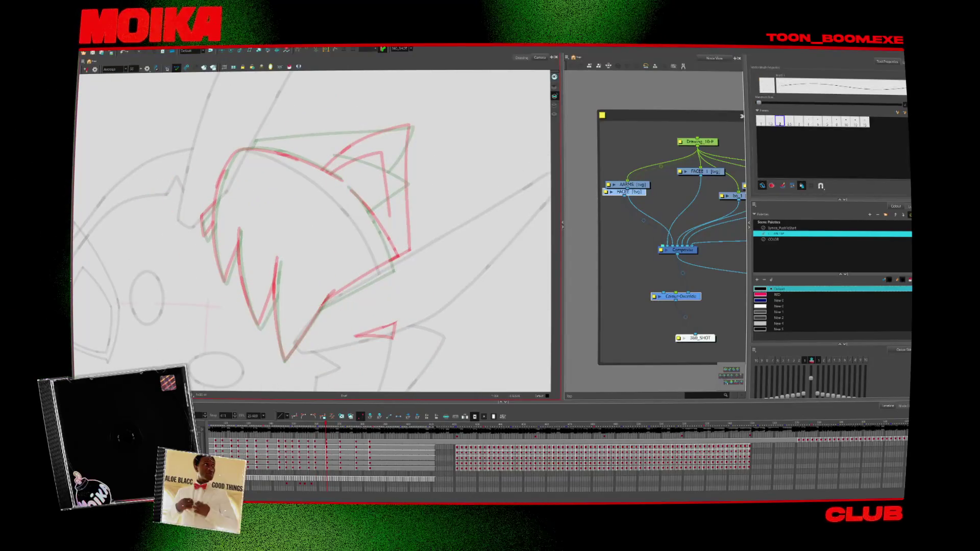
pyautogui.press('v')
pyautogui.press('v')
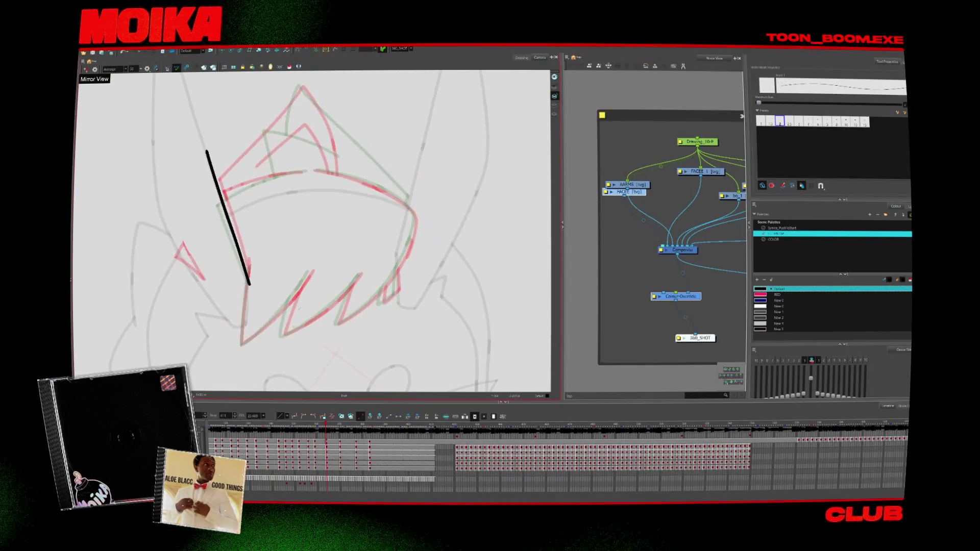
pyautogui.press('4')
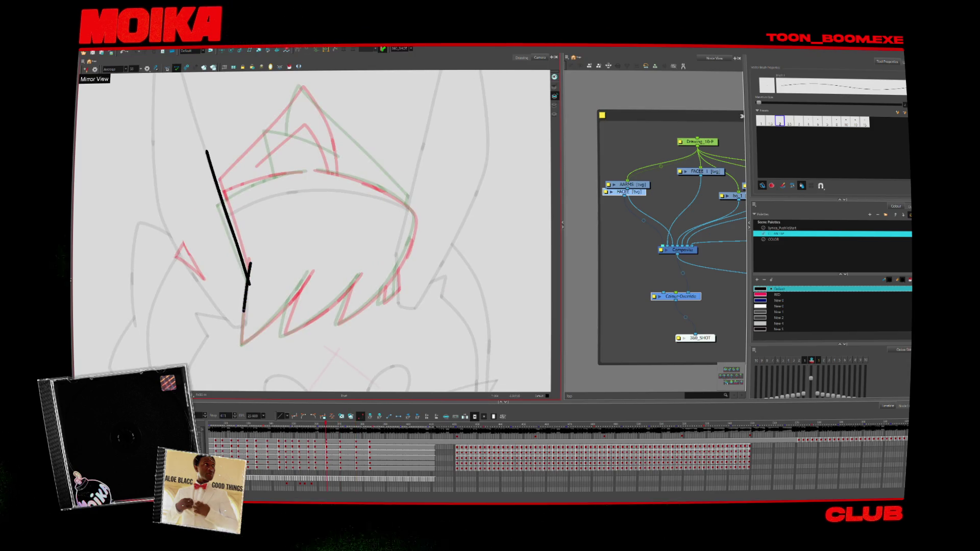
pyautogui.press('Delete')
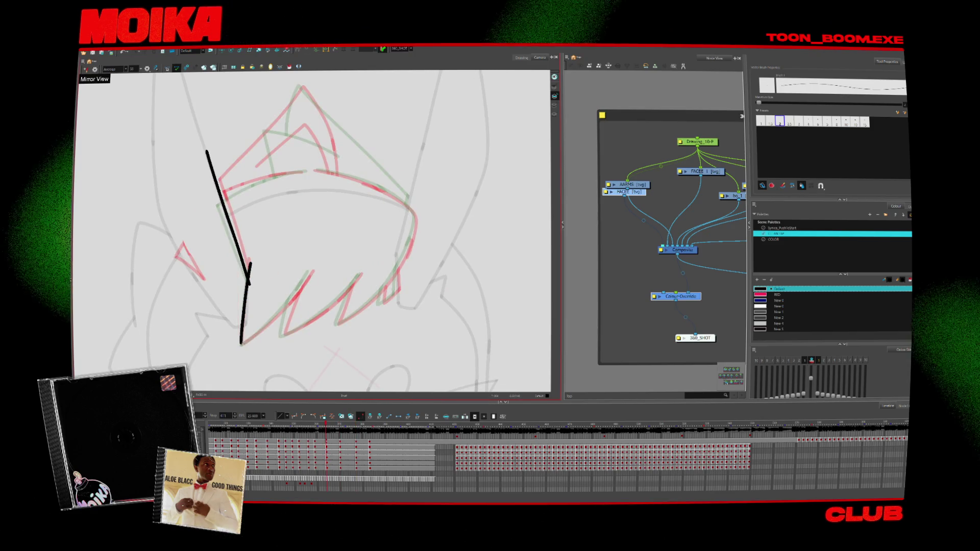
pyautogui.moveTo(241, 345); pyautogui.dragTo(311, 274)
pyautogui.hotkey('ctrl', 'z')
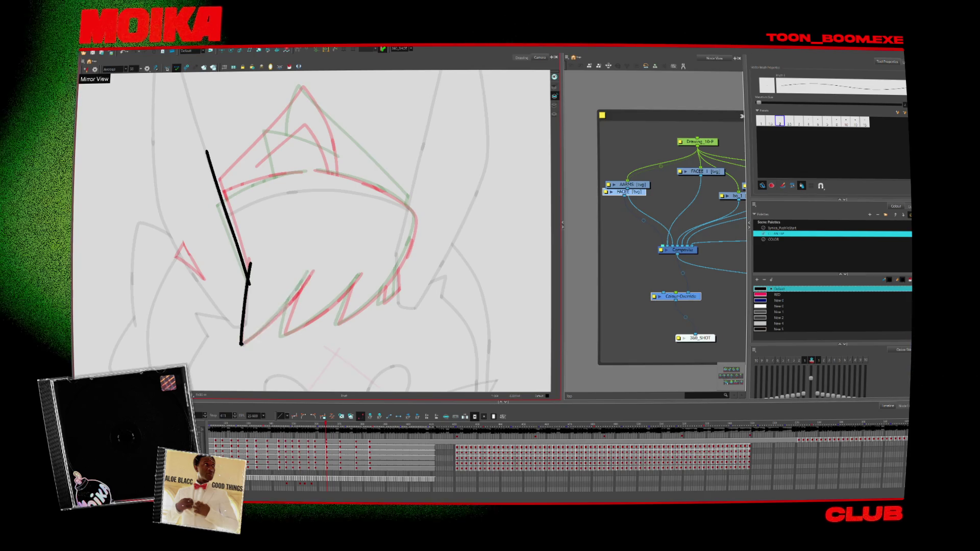
pyautogui.moveTo(241, 344); pyautogui.dragTo(309, 277)
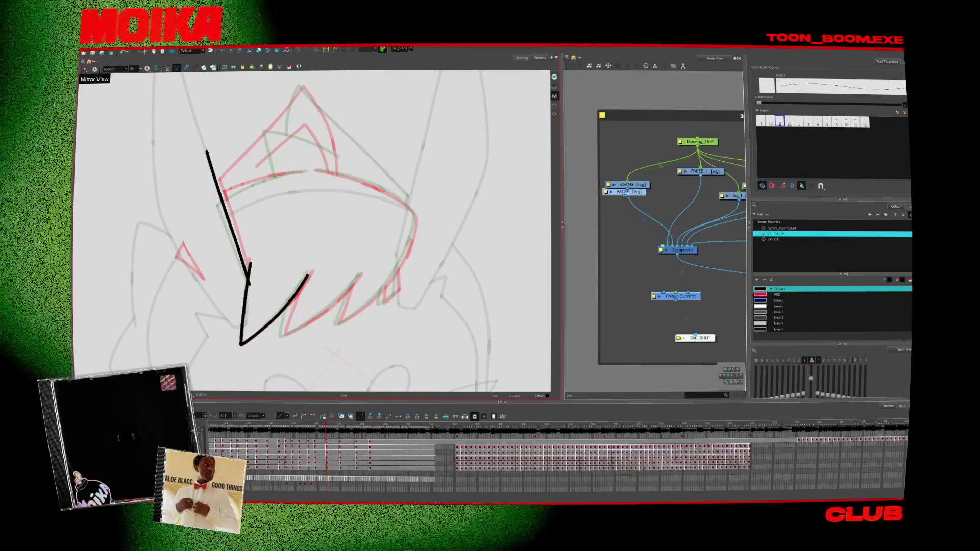
pyautogui.moveTo(283, 333); pyautogui.dragTo(294, 291)
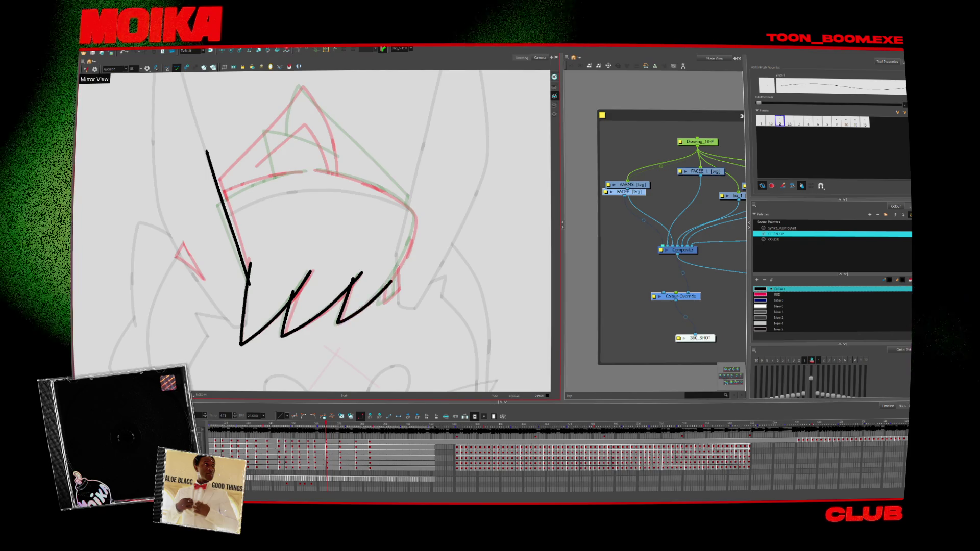
# Trace the next hair spike, the hair's left edge and the curve along its top
pyautogui.moveTo(337, 324); pyautogui.dragTo(382, 289)
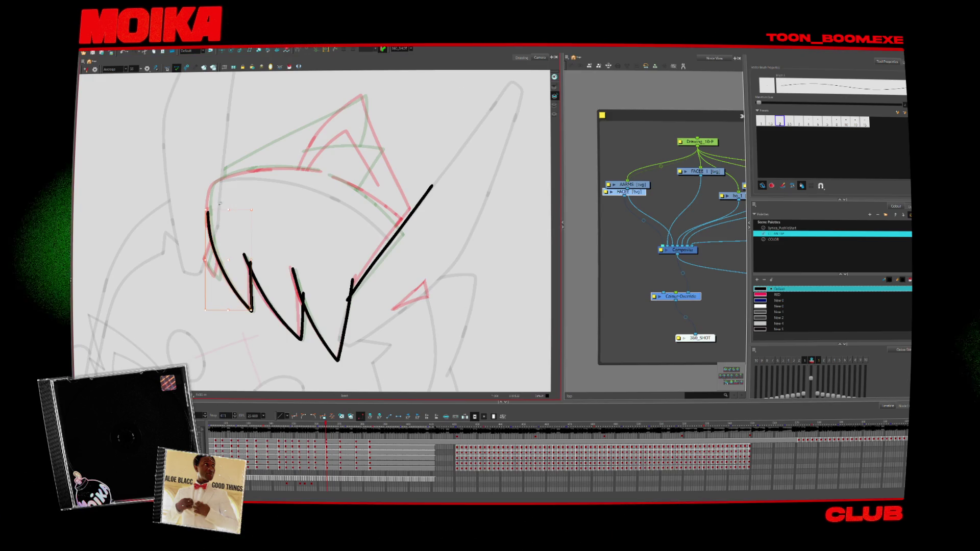
pyautogui.hotkey('alt', 'b')
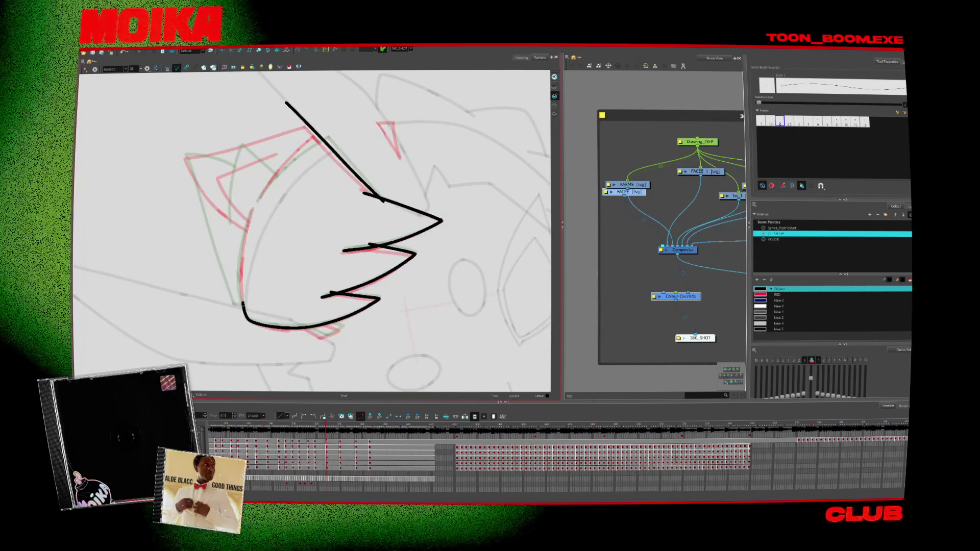
pyautogui.moveTo(251, 209); pyautogui.dragTo(243, 305)
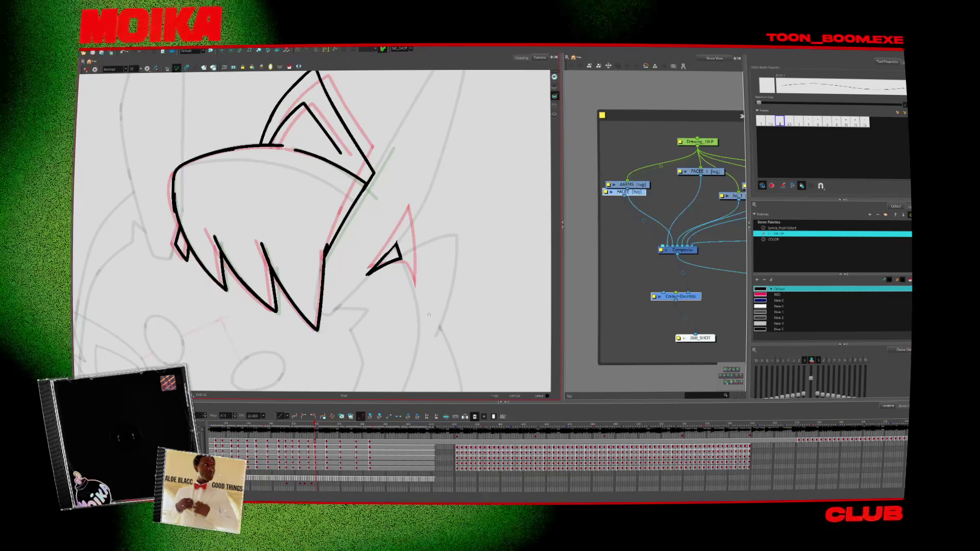
pyautogui.moveTo(437, 218); pyautogui.dragTo(379, 276)
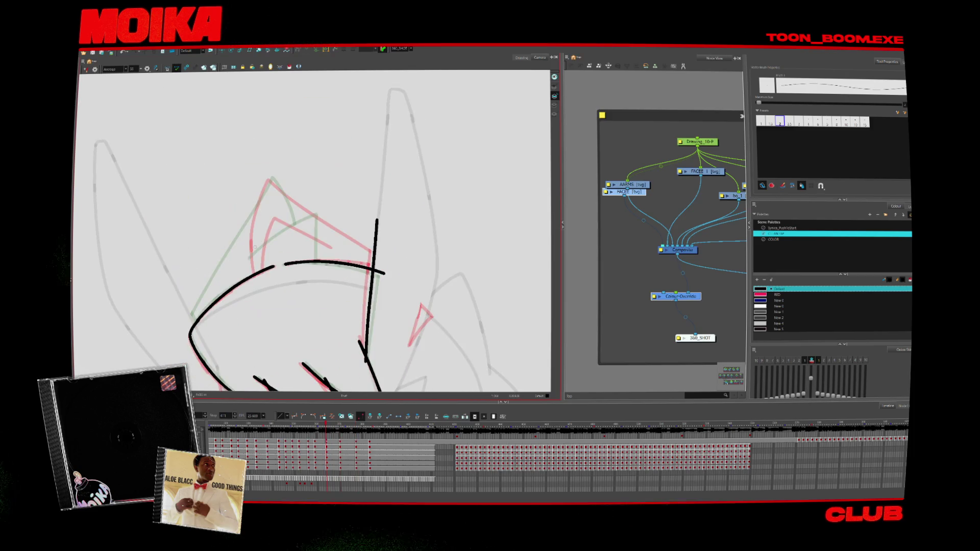
pyautogui.moveTo(243, 261); pyautogui.dragTo(303, 209)
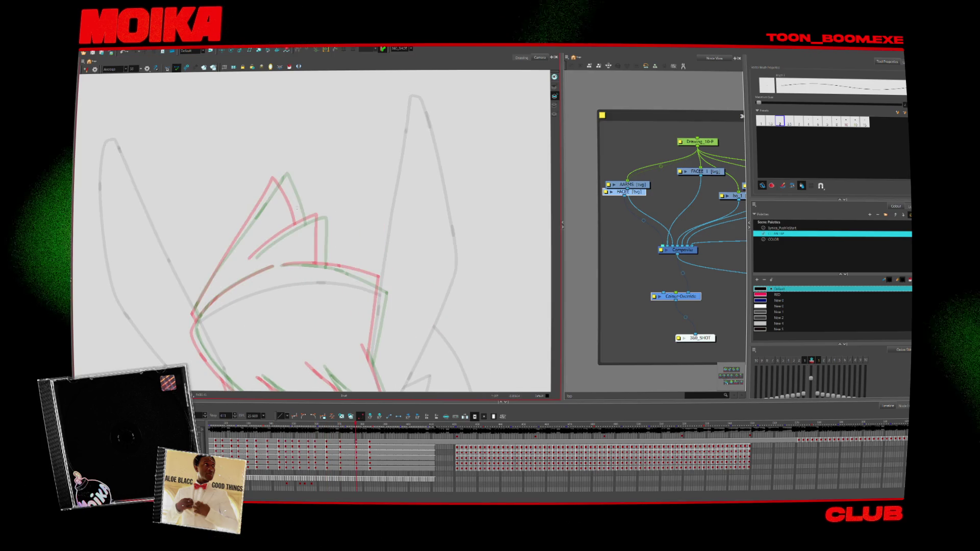
# Redraw a longer stroke along the ear's left edge
pyautogui.hotkey('alt', 's')
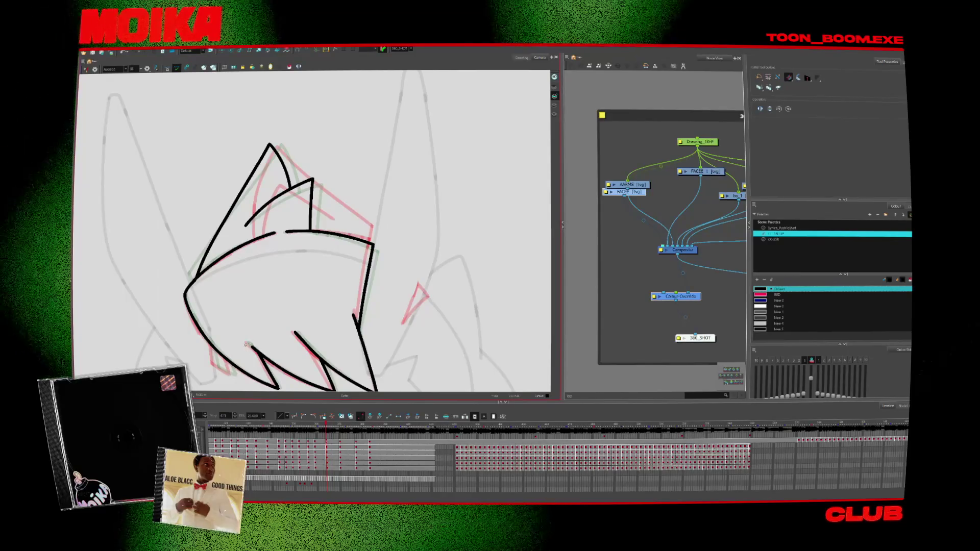
pyautogui.hotkey('alt', 'b')
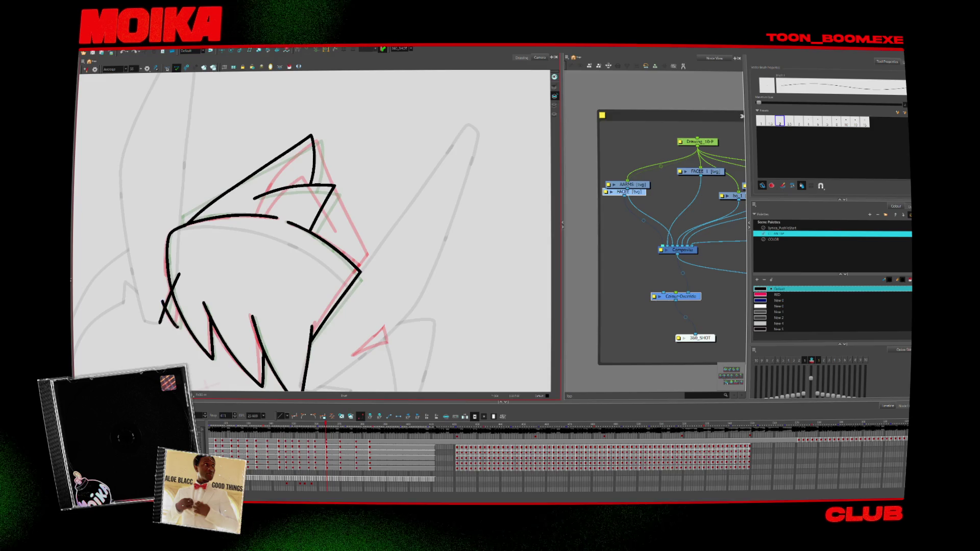
pyautogui.hotkey('alt', 't')
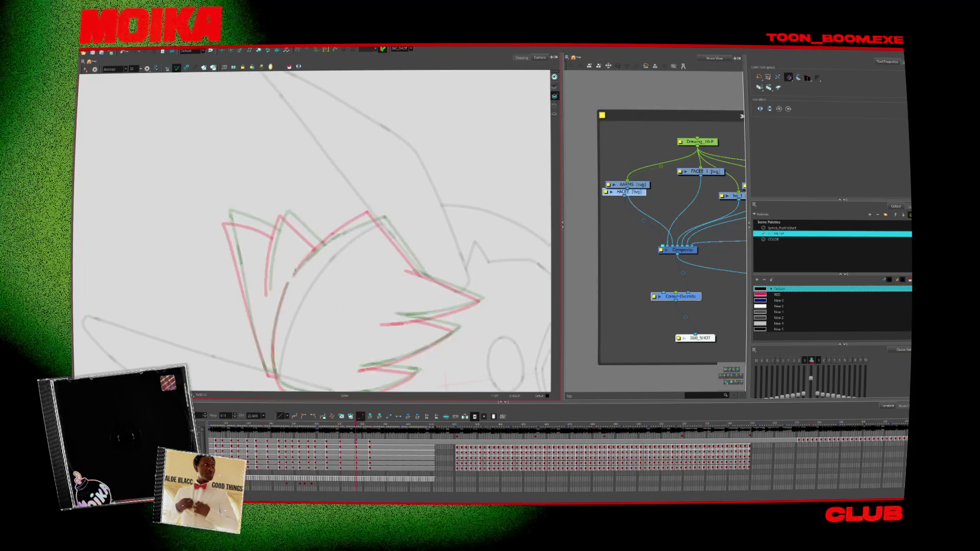
pyautogui.hotkey('alt', 'b')
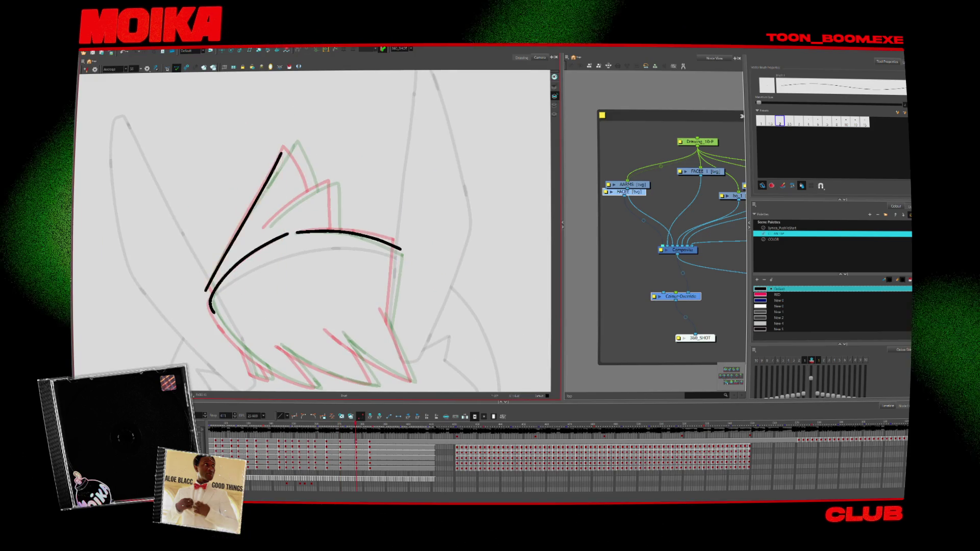
pyautogui.hotkey('ctrl', 'z')
pyautogui.moveTo(207, 288); pyautogui.dragTo(291, 141)
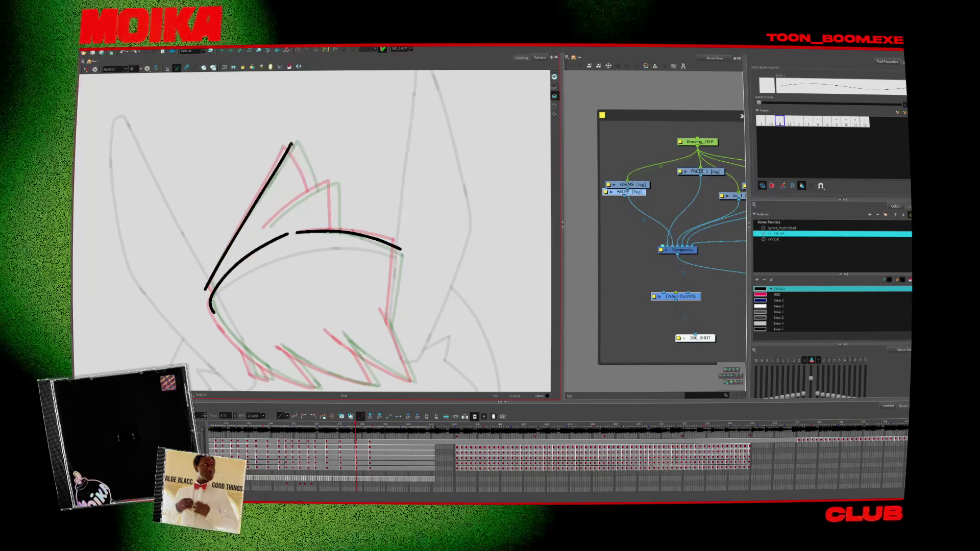
# Join the left strokes from the upper curve to the lower one and draw up from the bottom spike tip
pyautogui.hotkey('ctrl', 'alt', ']')
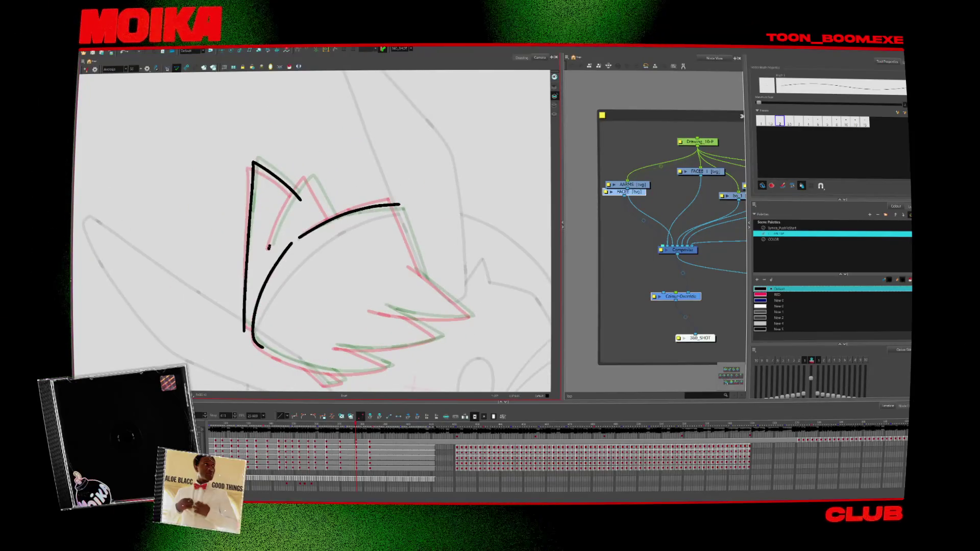
pyautogui.hotkey('ctrl', 'alt', ']')
pyautogui.hotkey('ctrl', 'alt', ']')
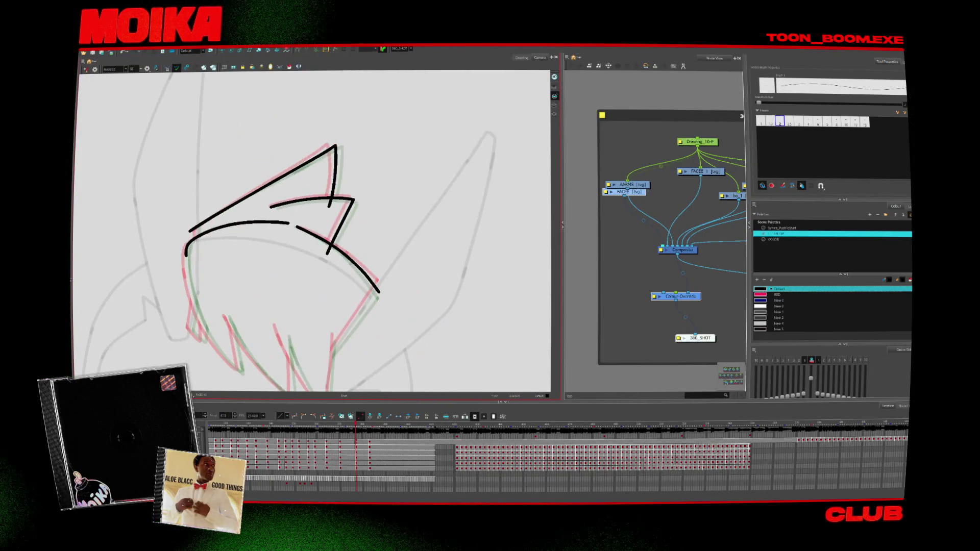
pyautogui.moveTo(356, 203); pyautogui.dragTo(208, 335)
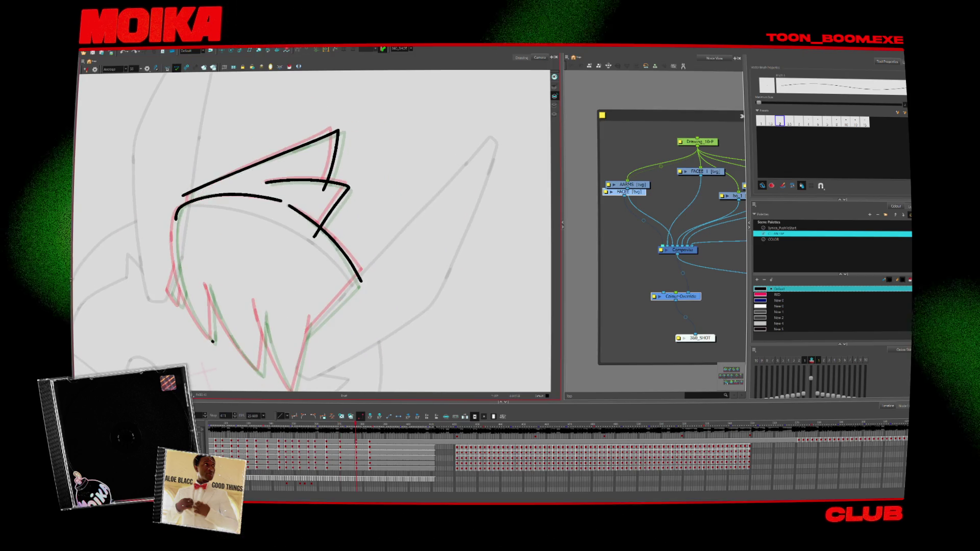
pyautogui.moveTo(174, 221); pyautogui.dragTo(179, 280)
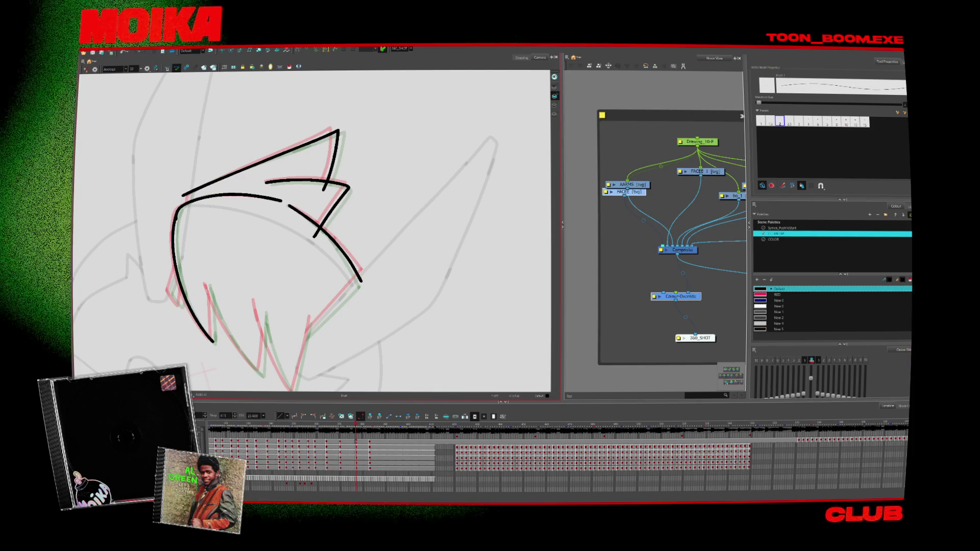
pyautogui.moveTo(240, 337)
pyautogui.mouseDown()
pyautogui.moveTo(191, 275)
pyautogui.moveTo(204, 301)
pyautogui.mouseUp()
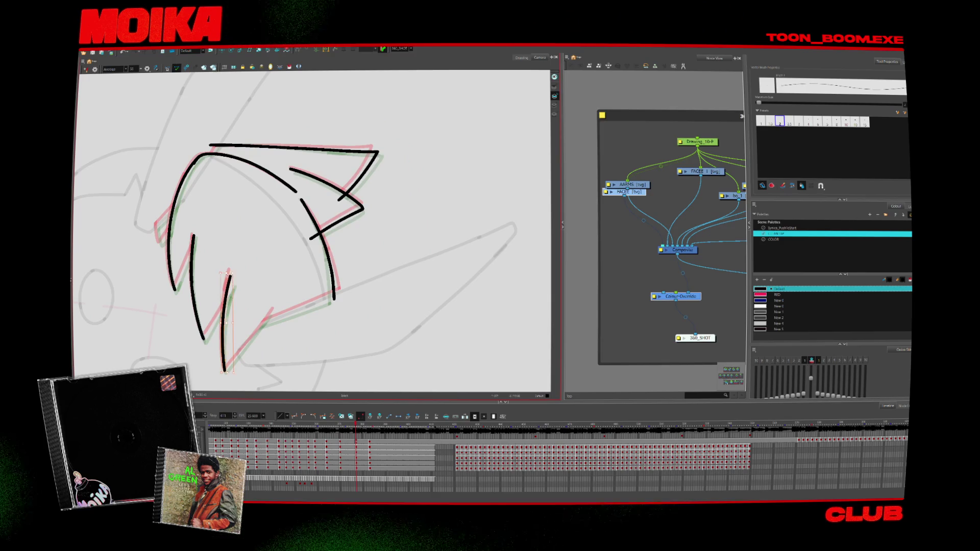
pyautogui.moveTo(241, 272); pyautogui.dragTo(250, 291)
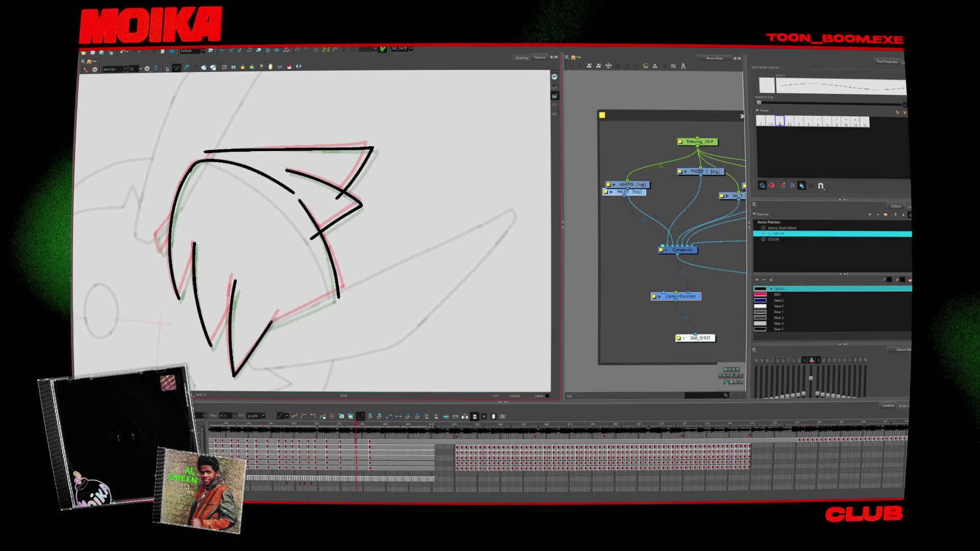
pyautogui.moveTo(234, 376); pyautogui.dragTo(278, 313)
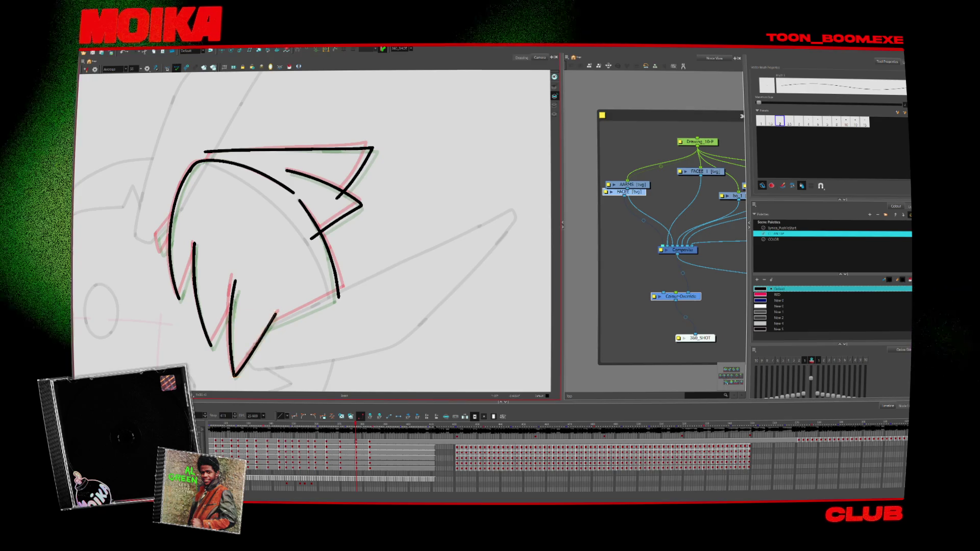
pyautogui.moveTo(263, 379); pyautogui.dragTo(372, 264)
# Add a short stroke by the lower spike, trim overlaps, then reset rotation and zoom out
pyautogui.hotkey('alt', 's')
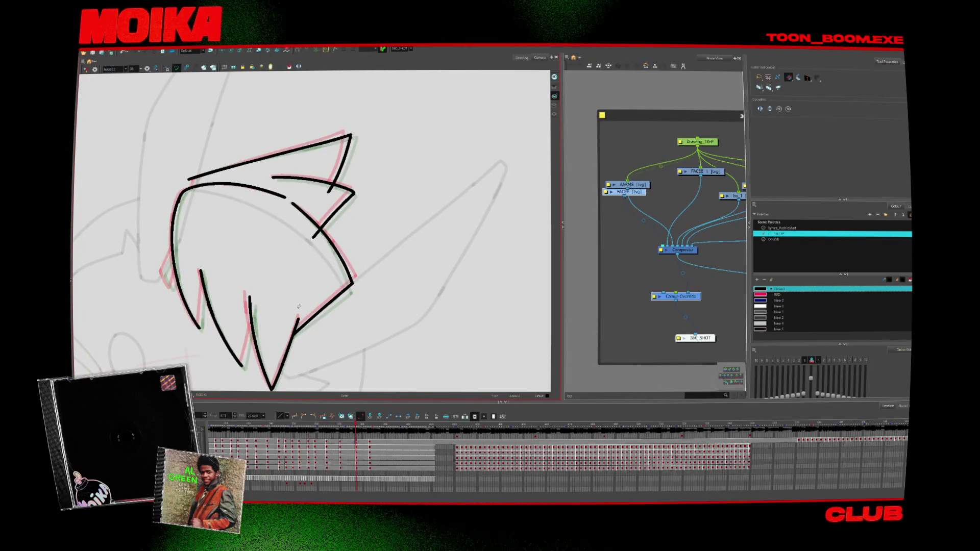
pyautogui.hotkey('alt', 'b')
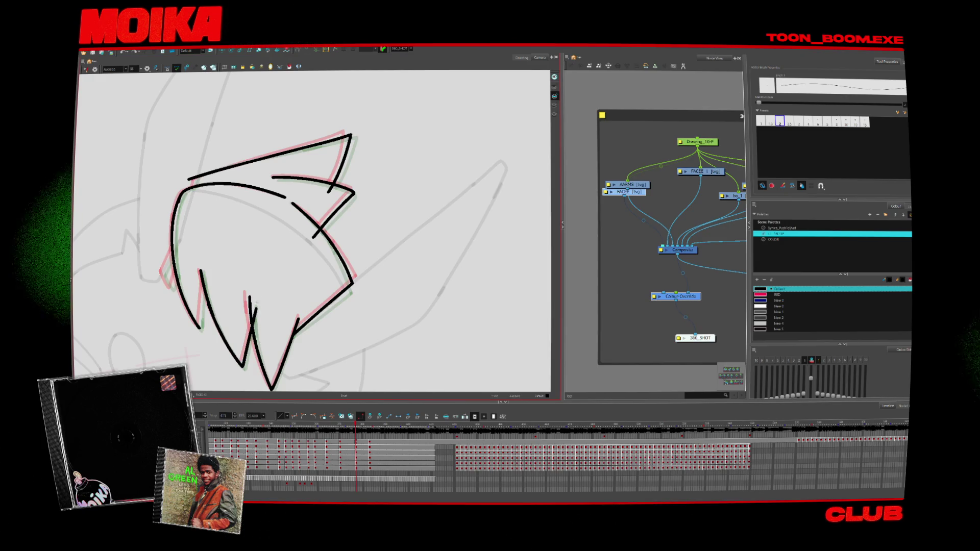
pyautogui.moveTo(250, 296); pyautogui.dragTo(253, 326)
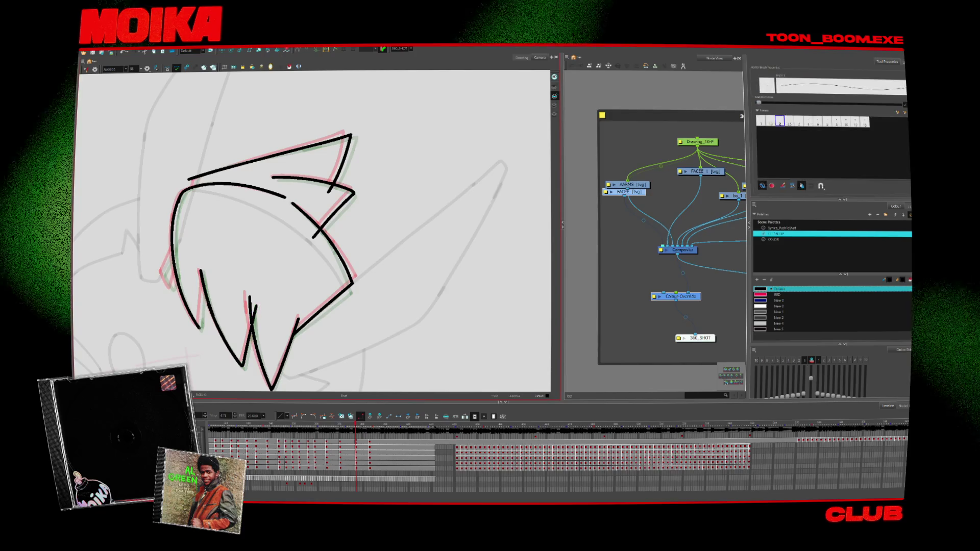
pyautogui.hotkey('alt', 't')
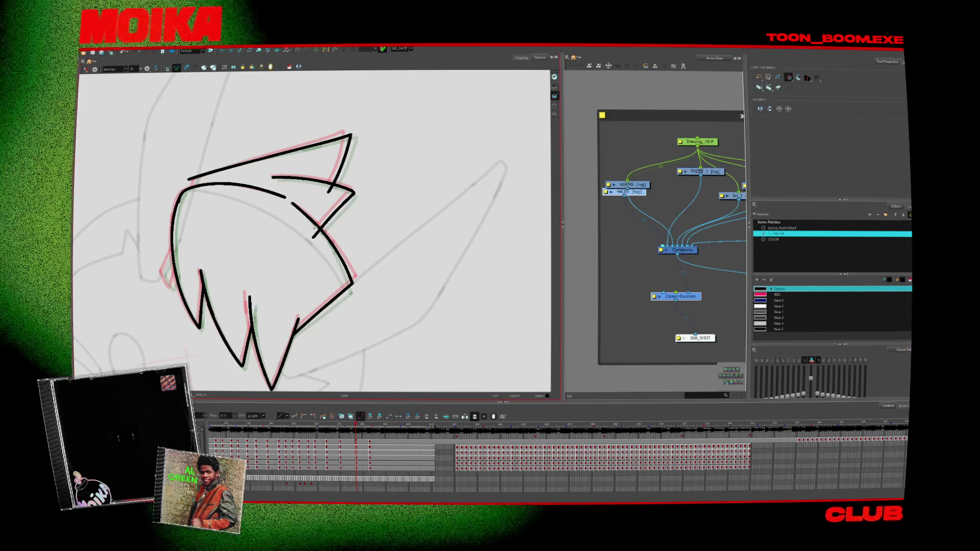
pyautogui.moveTo(287, 225)
pyautogui.mouseDown()
pyautogui.moveTo(297, 253)
pyautogui.moveTo(338, 280)
pyautogui.moveTo(338, 302)
pyautogui.moveTo(300, 327)
pyautogui.mouseUp()
pyautogui.hotkey('alt', 'b')
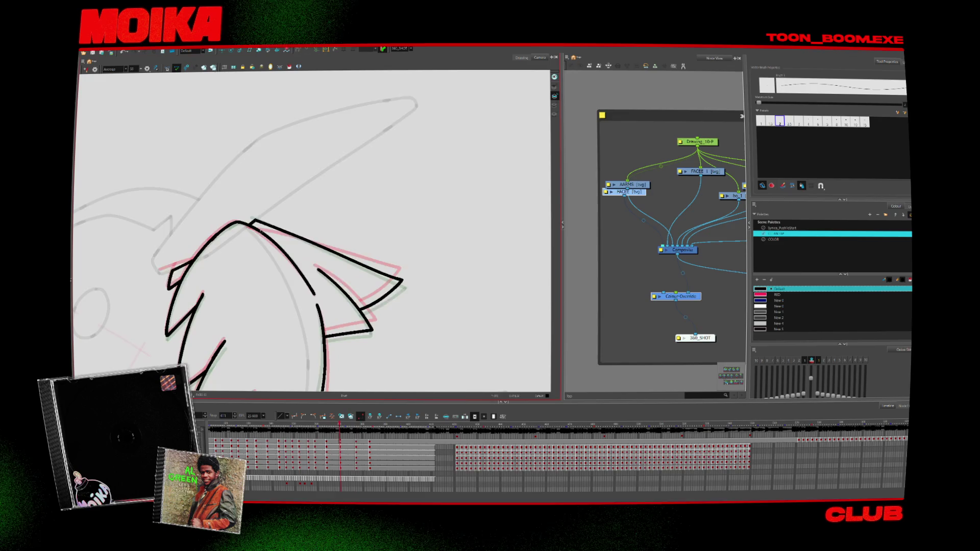
pyautogui.hotkey('alt', 't')
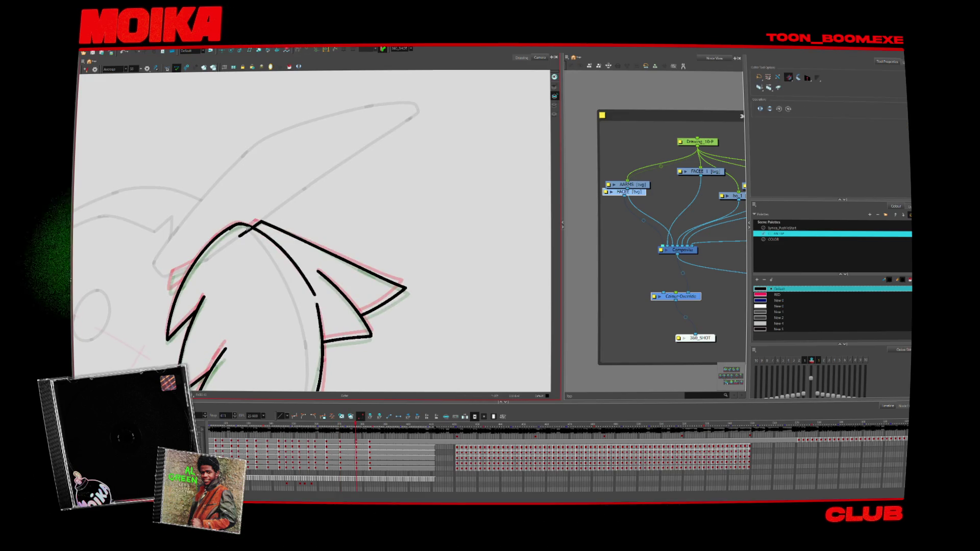
pyautogui.moveTo(245, 230); pyautogui.dragTo(193, 325)
pyautogui.hotkey('alt', 'b')
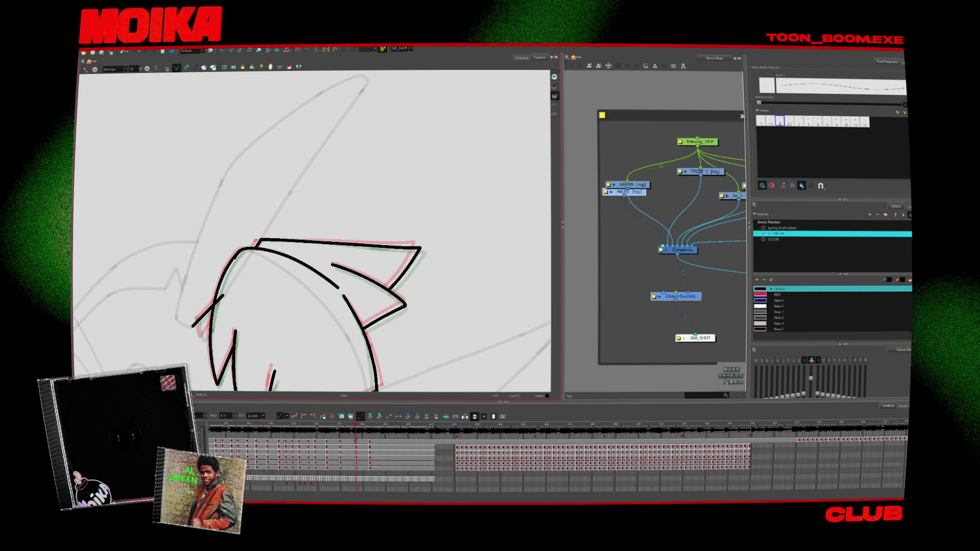
pyautogui.hotkey('alt', 't')
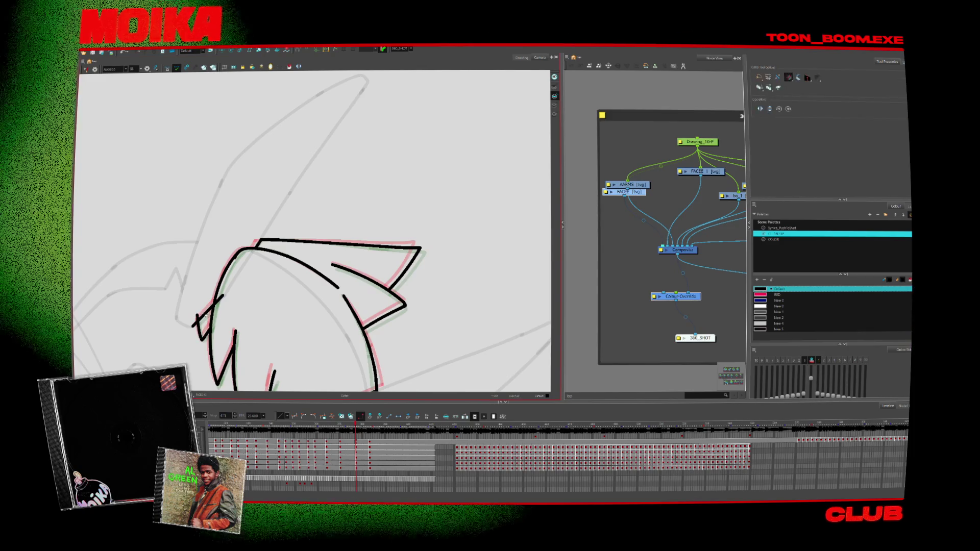
pyautogui.moveTo(245, 334); pyautogui.dragTo(224, 286)
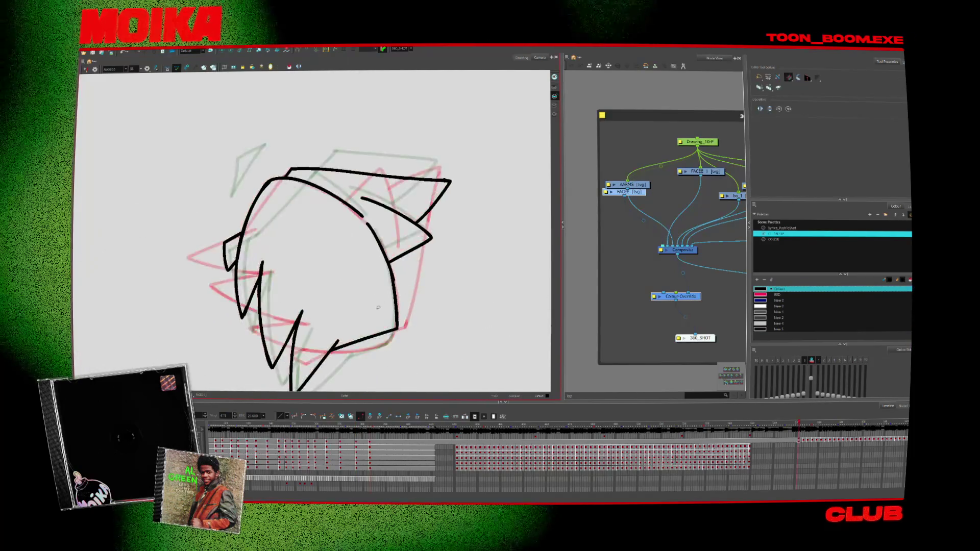
pyautogui.hotkey('shift', 'x')
pyautogui.hotkey('shift', 'z')
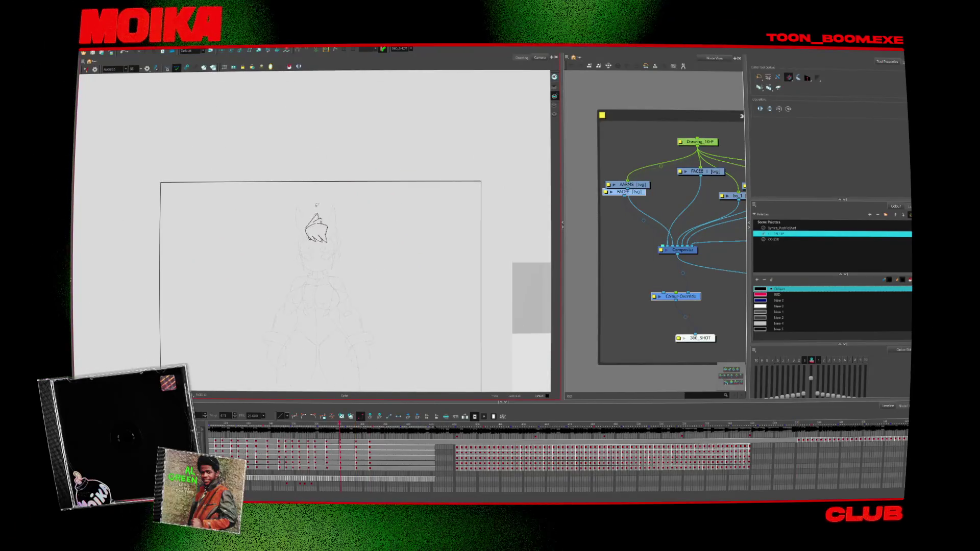
# Wire the Colour-Override node into the graph and zoom in on the white-filled hair fringe
pyautogui.click(289, 68)
pyautogui.press('2')
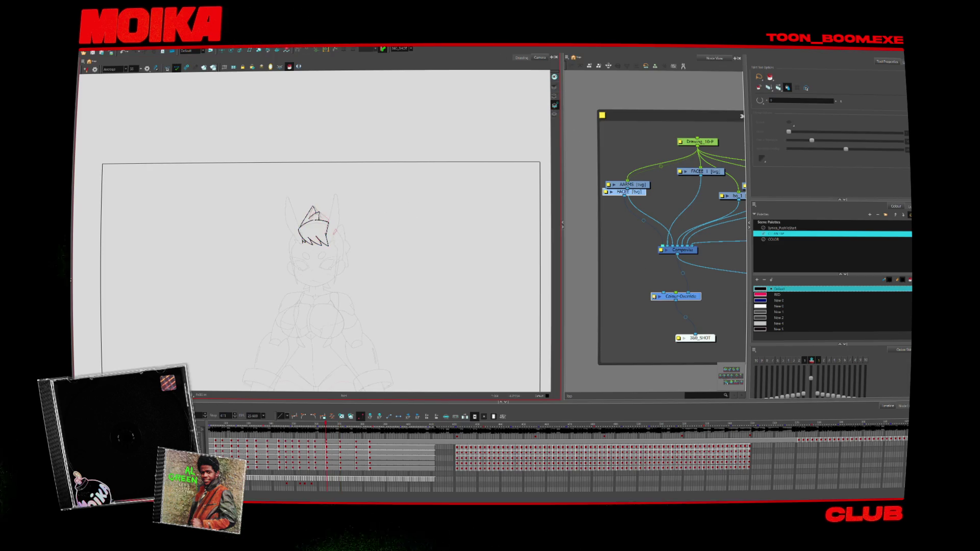
pyautogui.moveTo(678, 298); pyautogui.dragTo(670, 311)
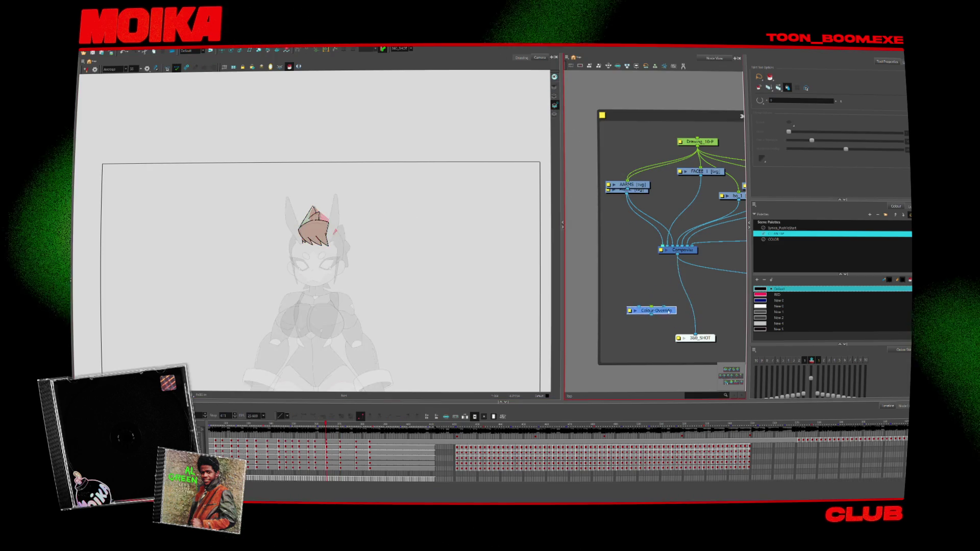
pyautogui.hotkey('alt', 'z')
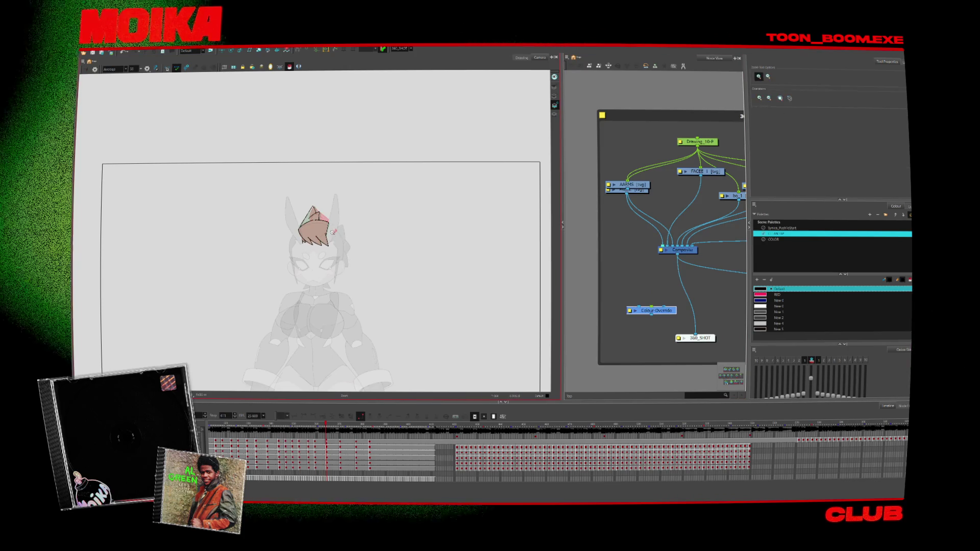
pyautogui.click(334, 233)
pyautogui.press('Return')
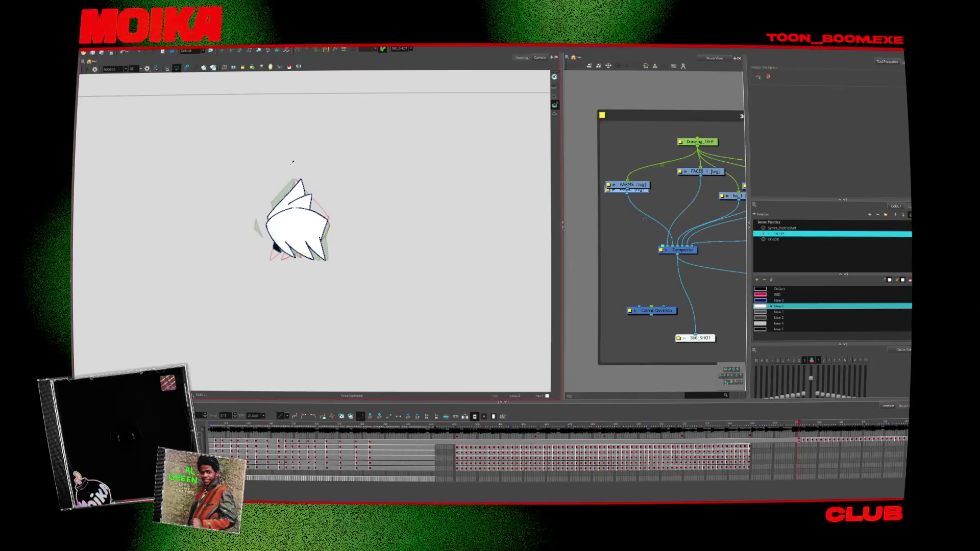
pyautogui.click(287, 67)
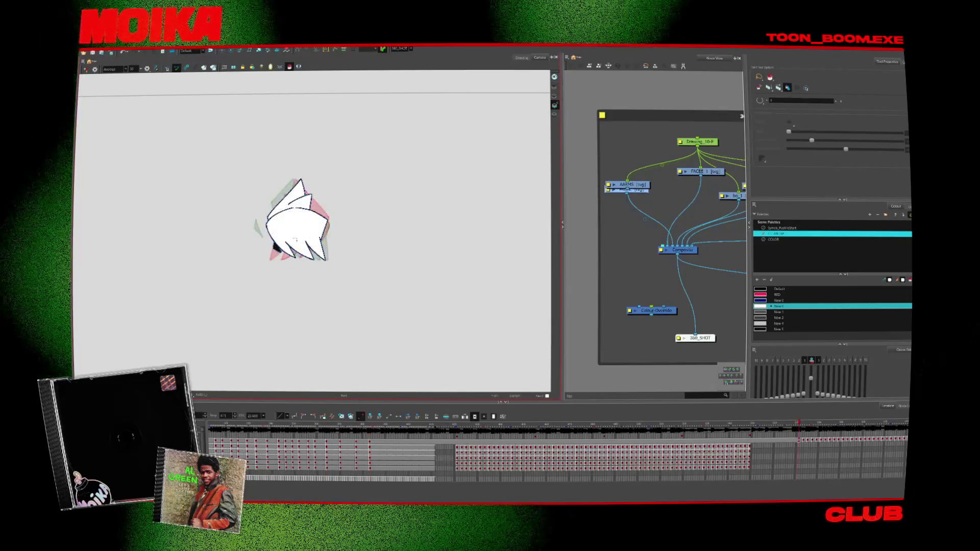
# Make New 5 the current colour, stop playback and step back through two earlier hair drawings
pyautogui.press('d')
pyautogui.hotkey('alt', 'i')
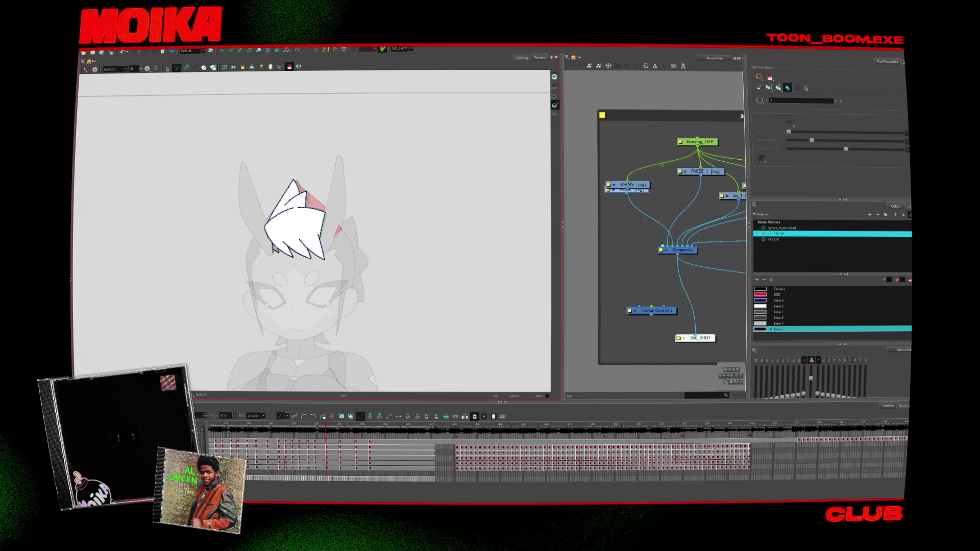
pyautogui.press(',')
pyautogui.press(',')
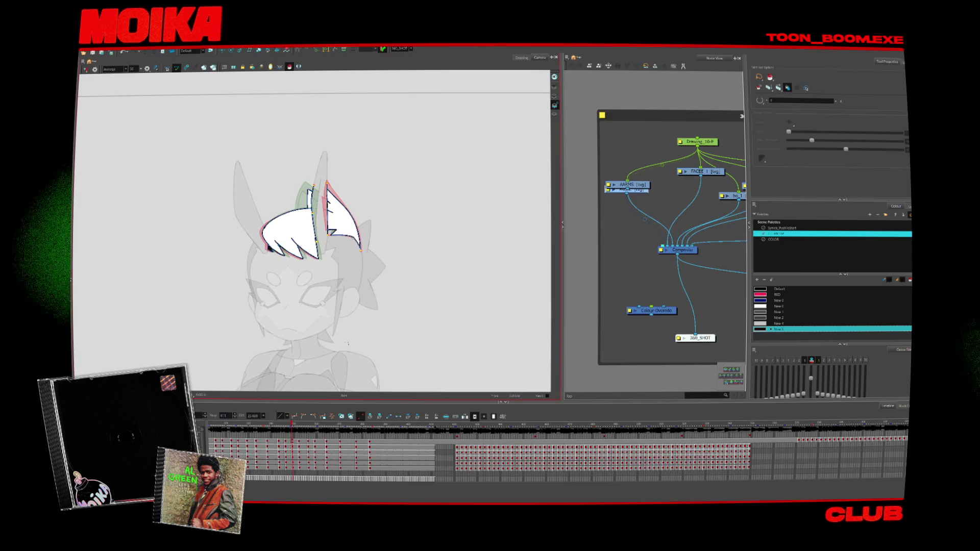
pyautogui.press(',')
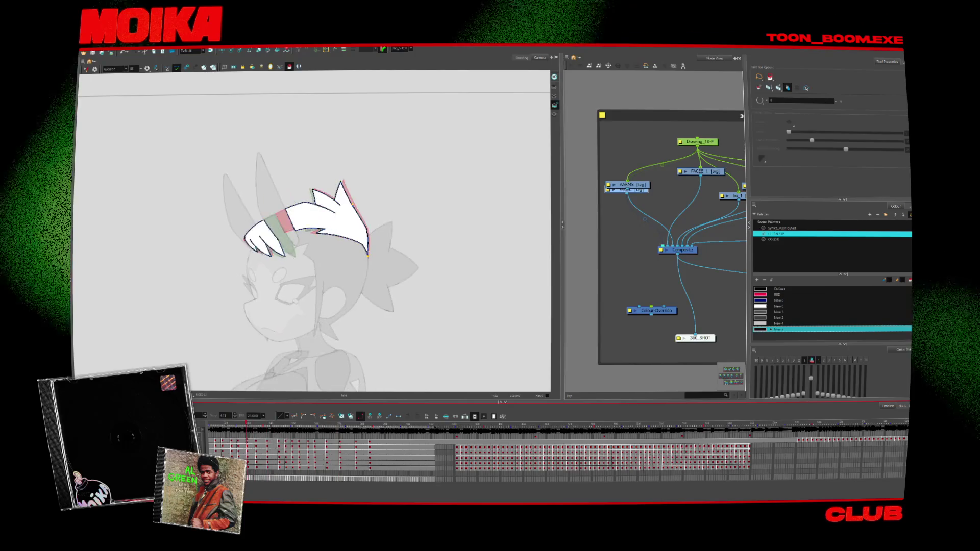
# Play the full character turnaround, jump back to earlier hair frames, and play it again
pyautogui.press('Return')
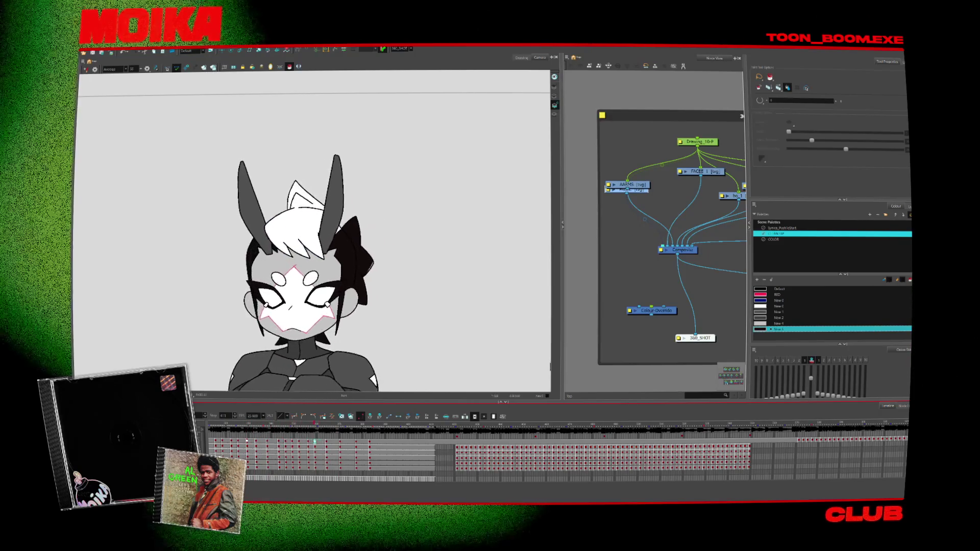
pyautogui.press('Return')
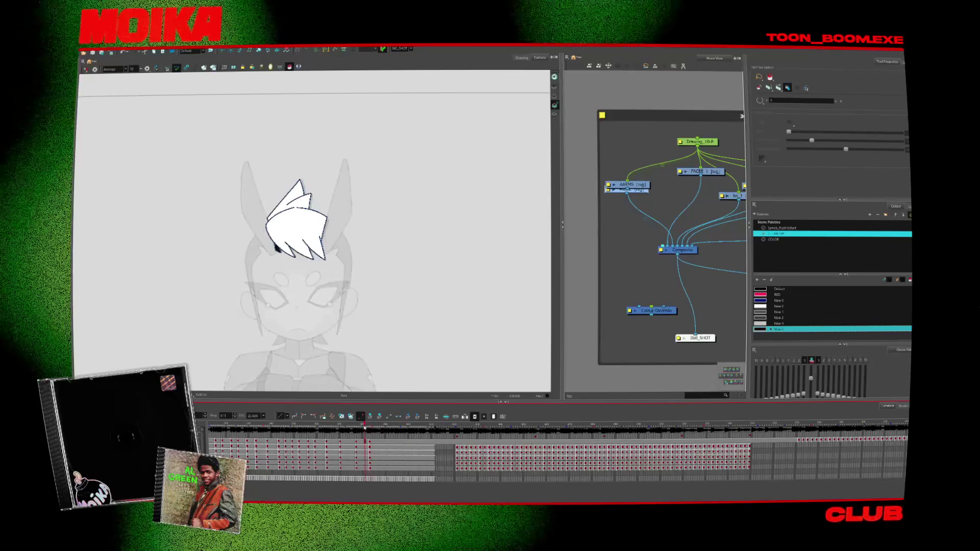
pyautogui.click(313, 441)
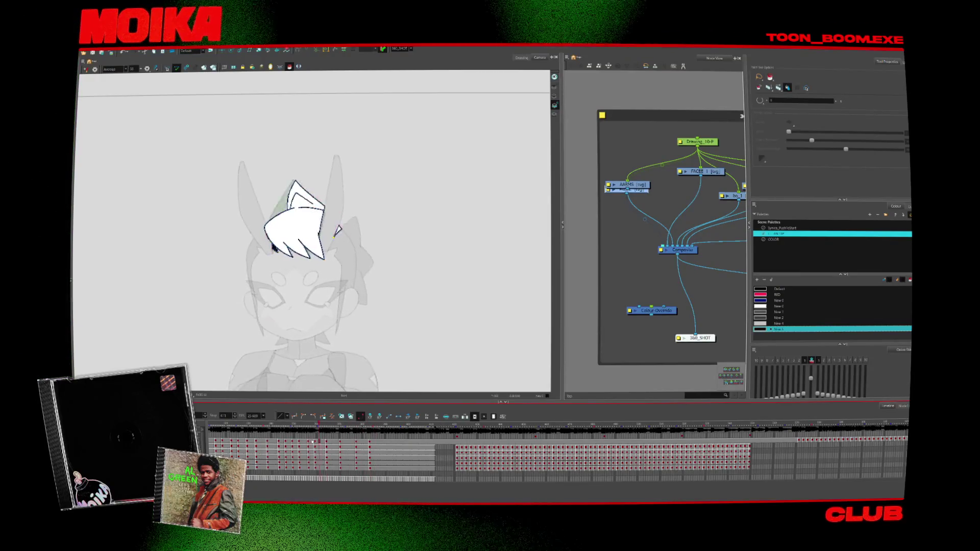
pyautogui.click(280, 441)
pyautogui.press('Return')
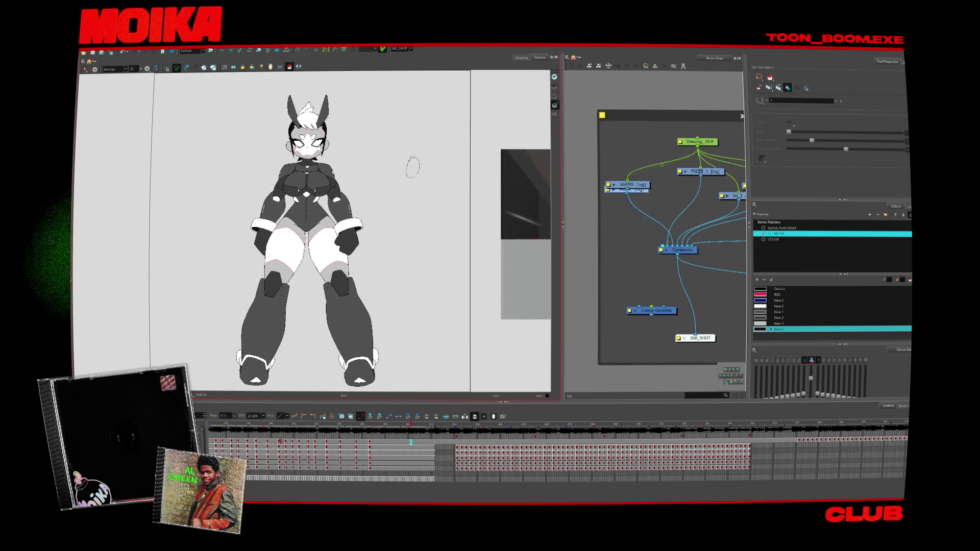
# Replay the turnaround, stop on a hair frame, step forward one frame and pick RED
pyautogui.press('Return')
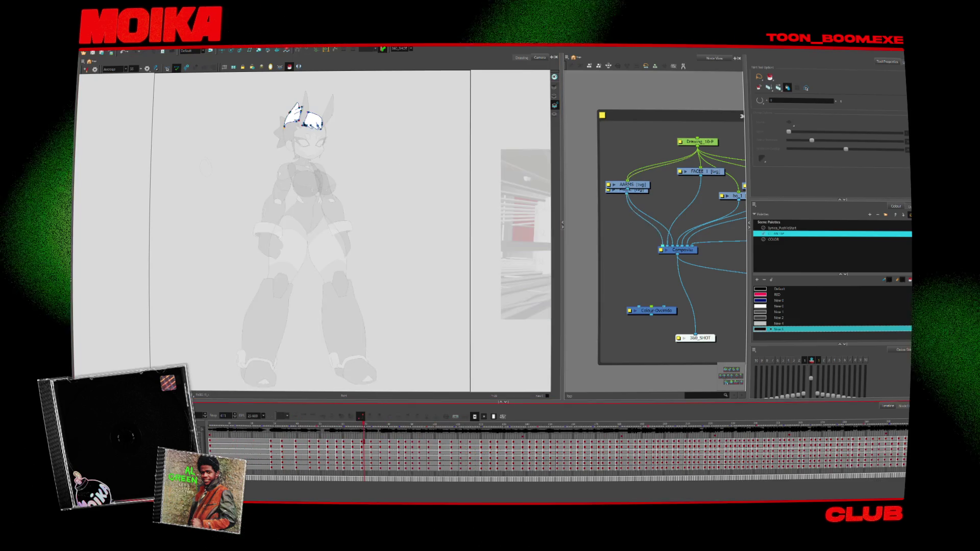
pyautogui.hscroll(10, 347, 435)
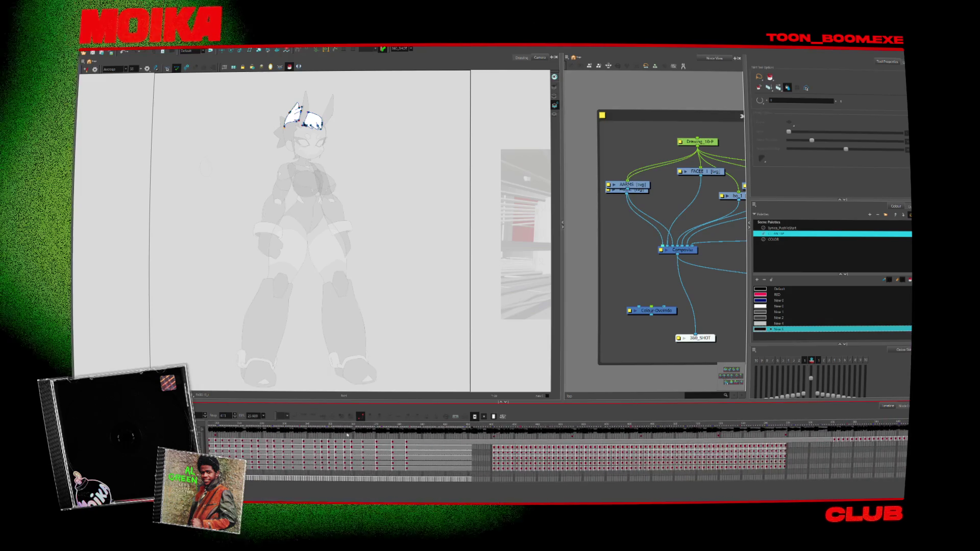
pyautogui.press('Return')
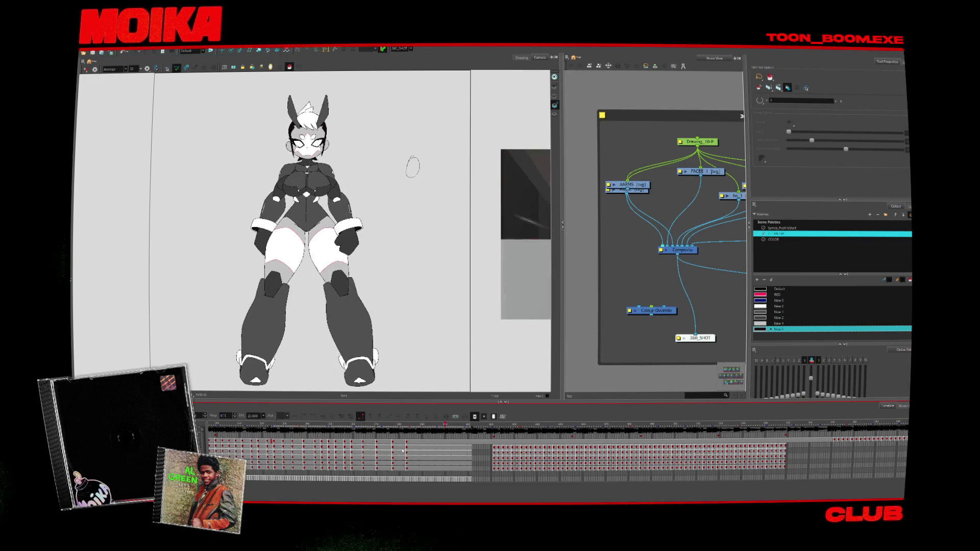
pyautogui.press('Return')
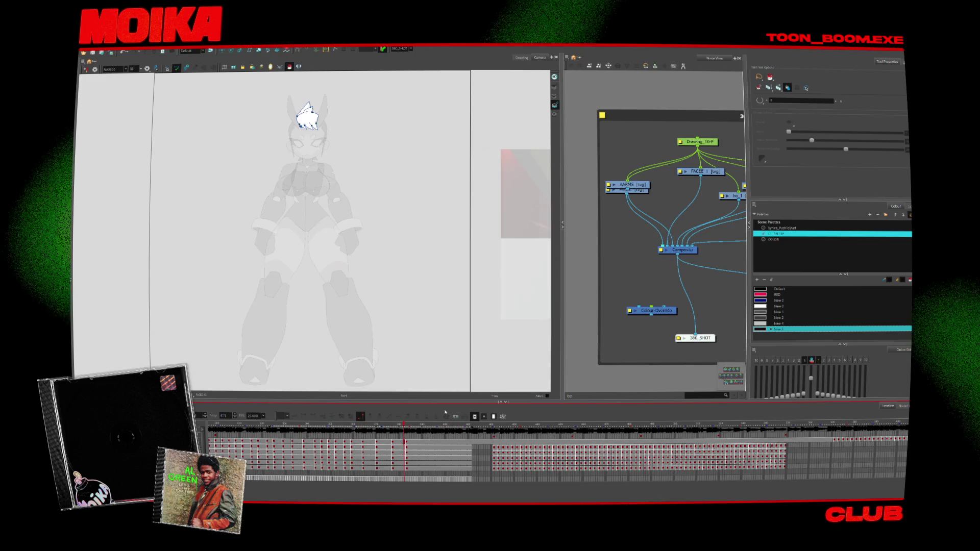
pyautogui.press('.')
pyautogui.press('.')
pyautogui.press('.')
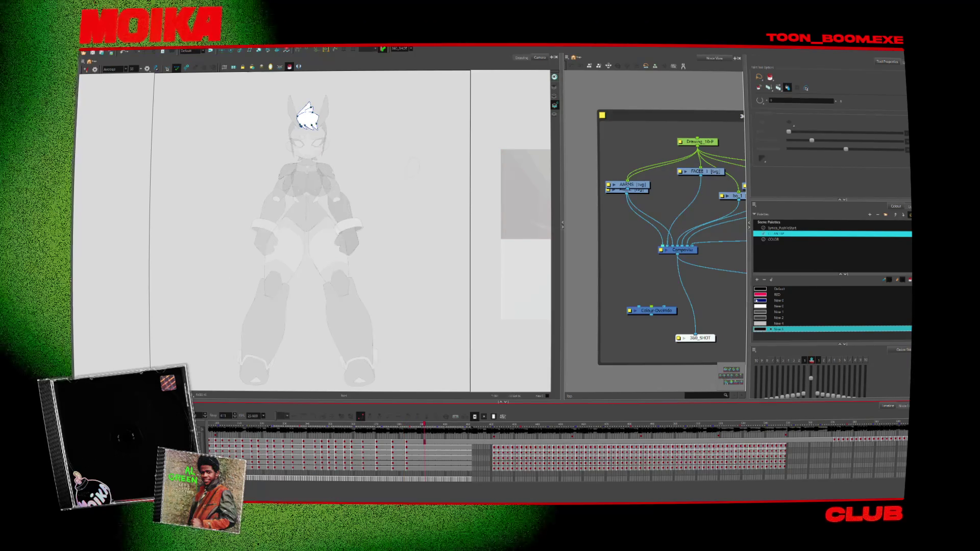
pyautogui.click(817, 294)
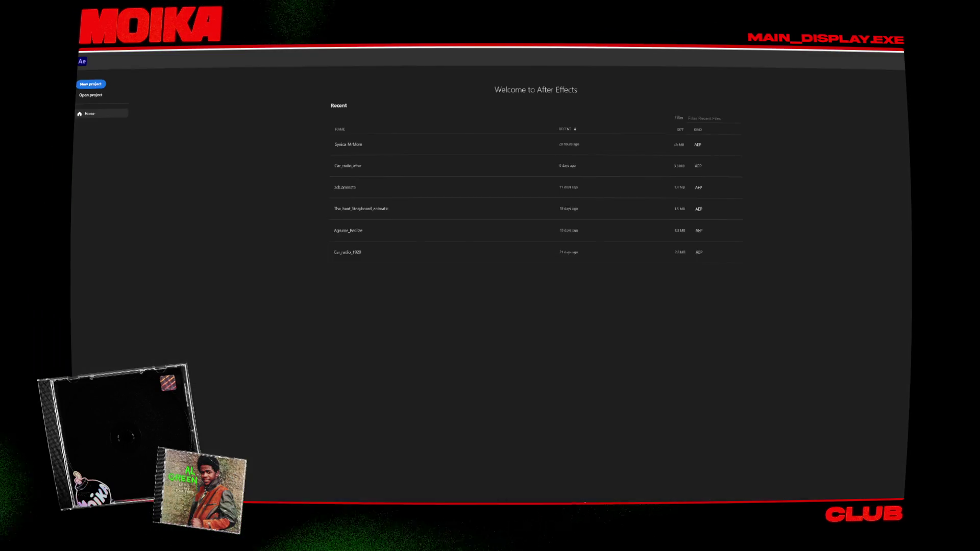
# Open the Synica MrMom project and zoom the Composition viewer in and out on the character's face
pyautogui.click(368, 147)
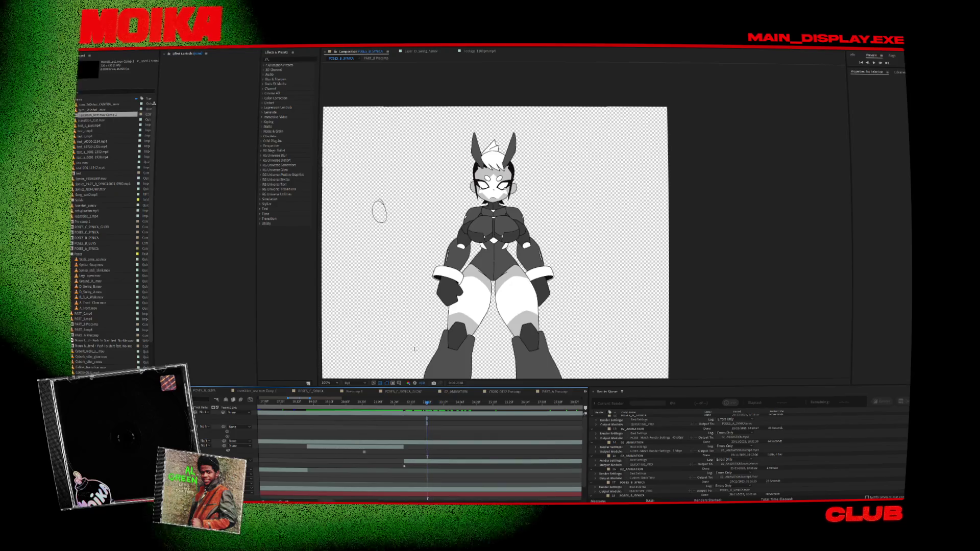
pyautogui.scroll(5, 414, 220)
pyautogui.scroll(2, 414, 221)
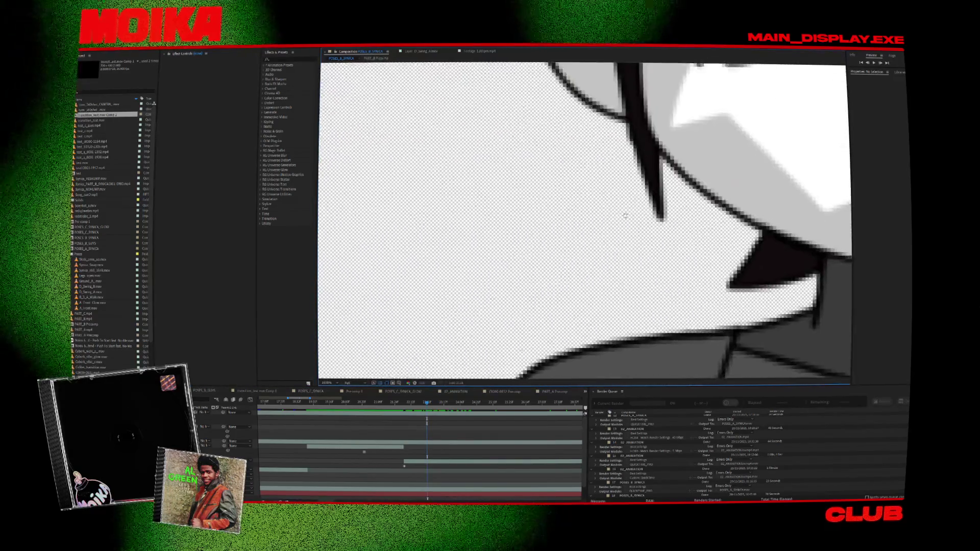
pyautogui.scroll(-5, 427, 240)
pyautogui.scroll(4, 714, 179)
pyautogui.scroll(2, 484, 250)
pyautogui.scroll(-5, 573, 224)
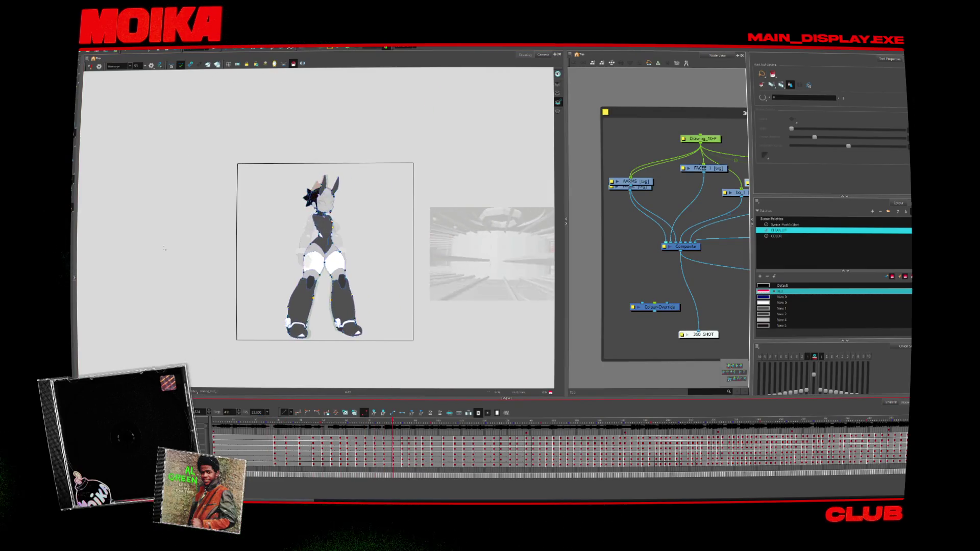
# Render the write nodes again, overwriting the existing QuickTime movie
pyautogui.click(92, 50)
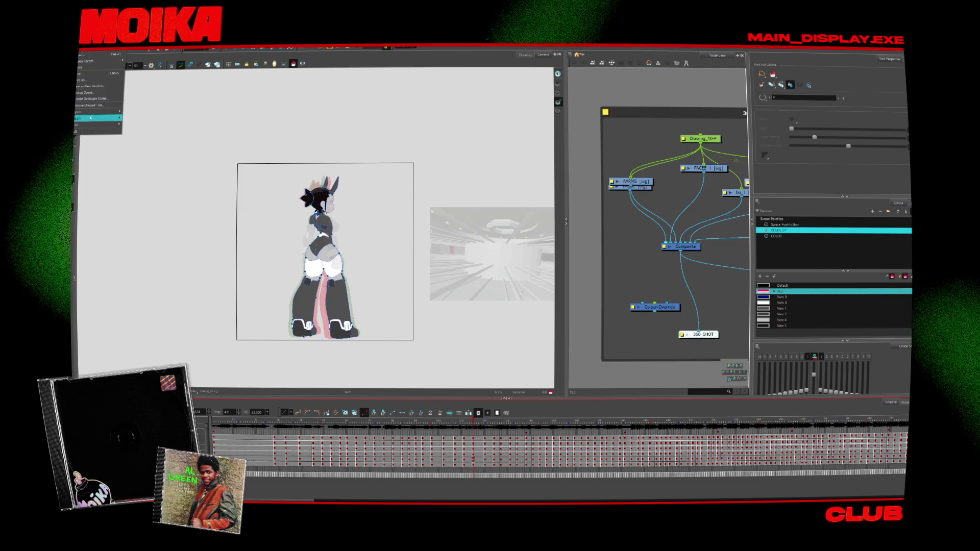
pyautogui.click(154, 116)
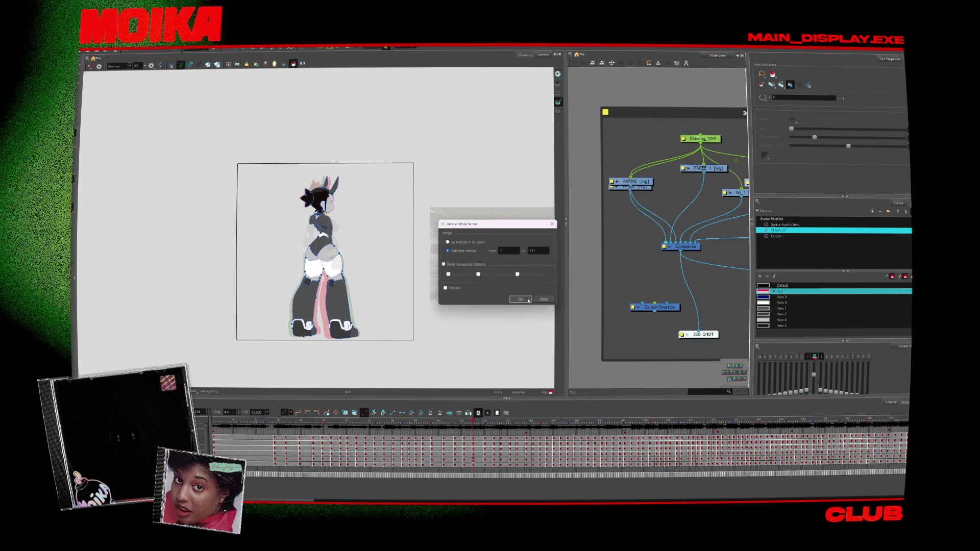
pyautogui.click(520, 299)
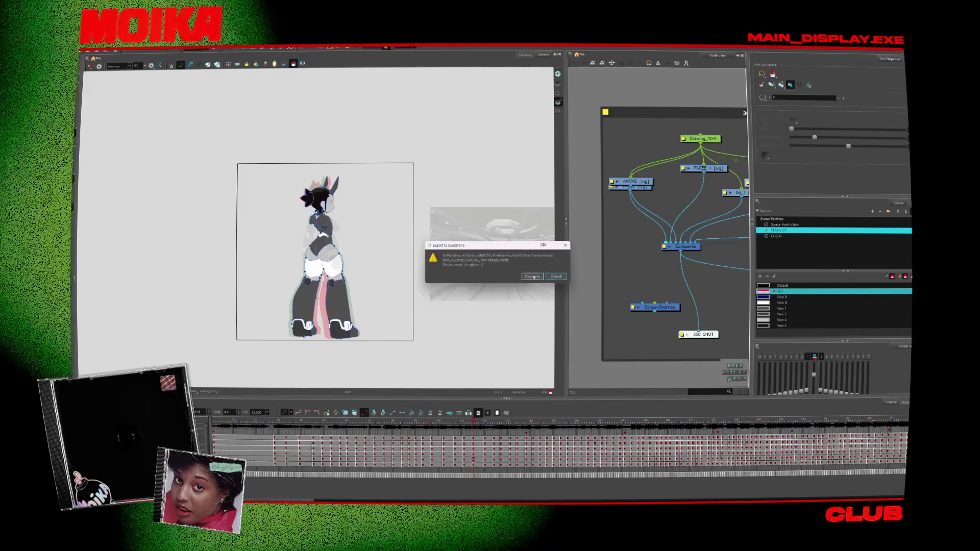
pyautogui.click(533, 276)
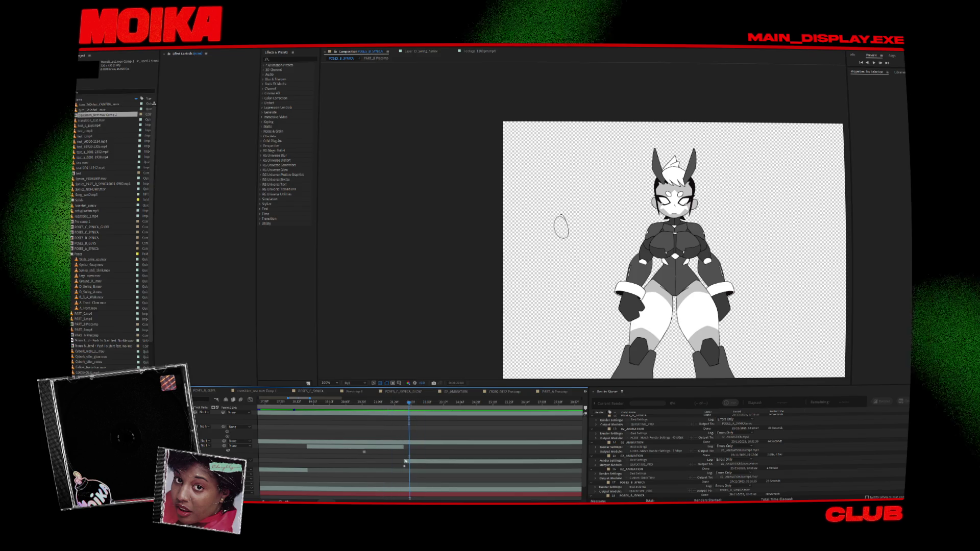
# Select a composition layer, then close the project, answering the save prompt
pyautogui.click(399, 198)
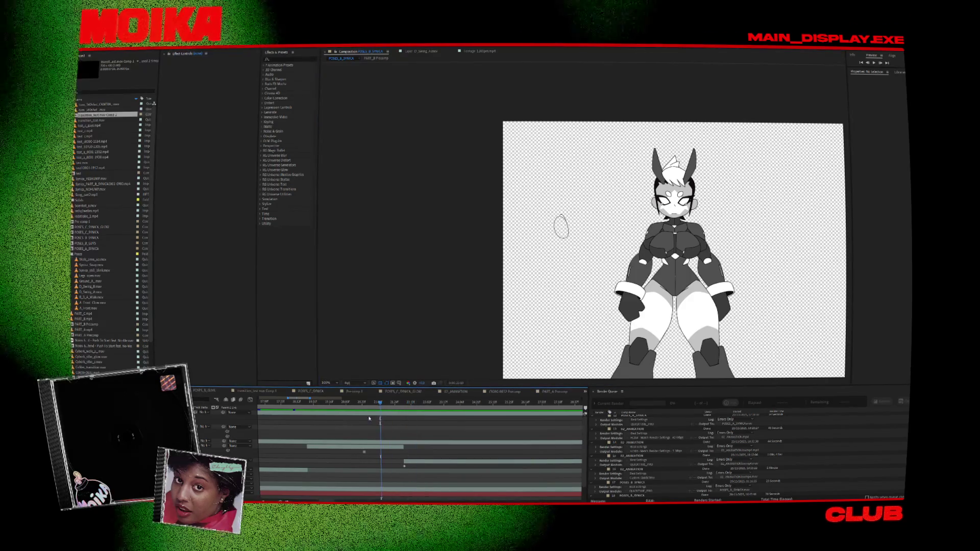
pyautogui.click(370, 442)
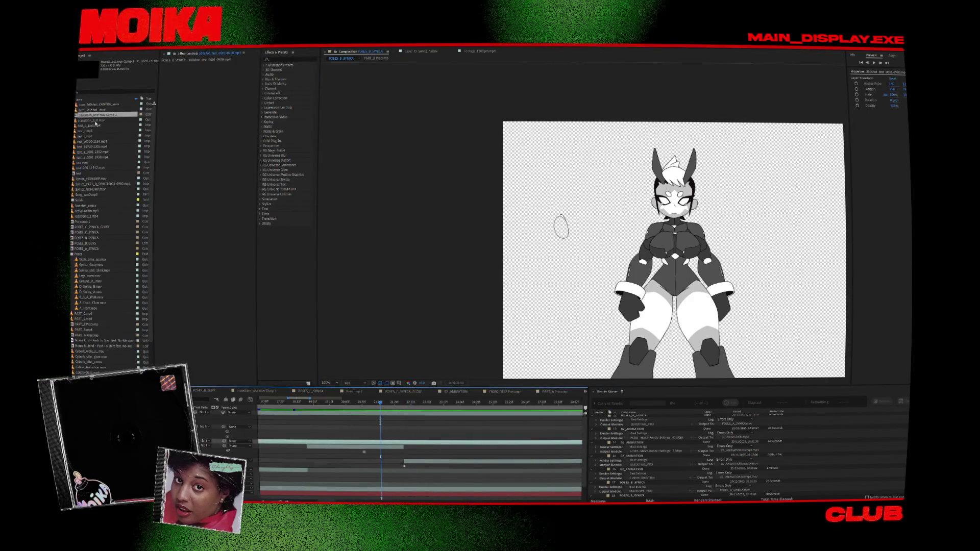
pyautogui.click(84, 47)
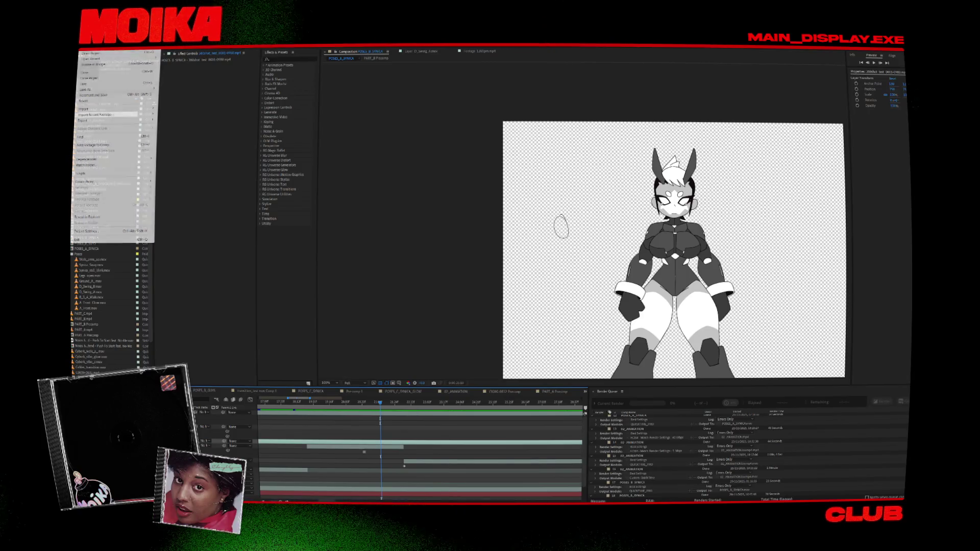
pyautogui.click(94, 79)
pyautogui.press('Return')
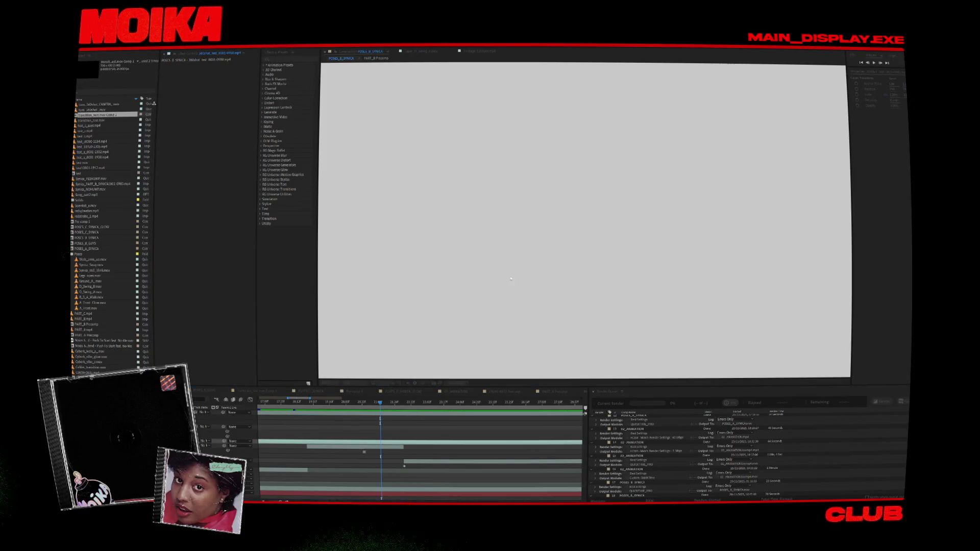
# Reopen the recent project and scrub the playhead through the character's poses
pyautogui.click(84, 47)
pyautogui.moveTo(128, 53)
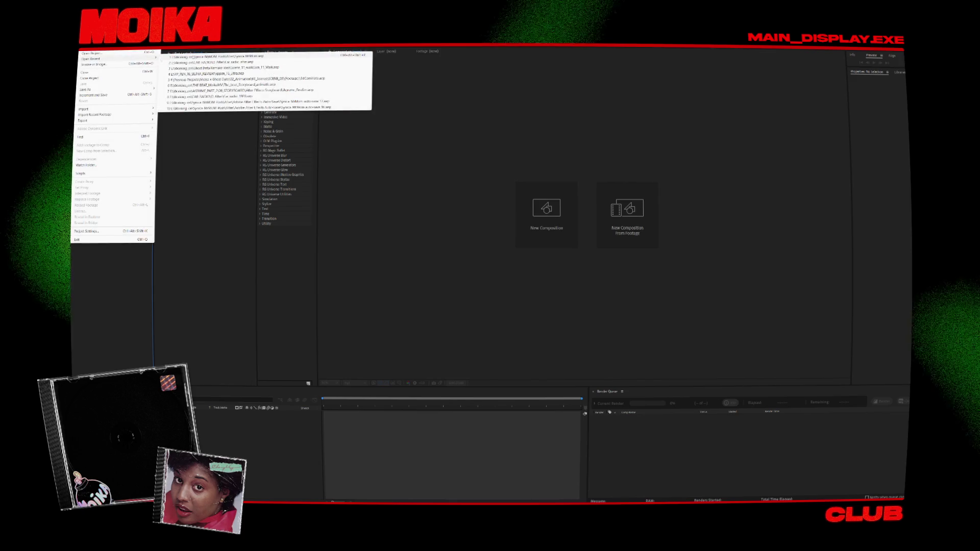
pyautogui.click(214, 56)
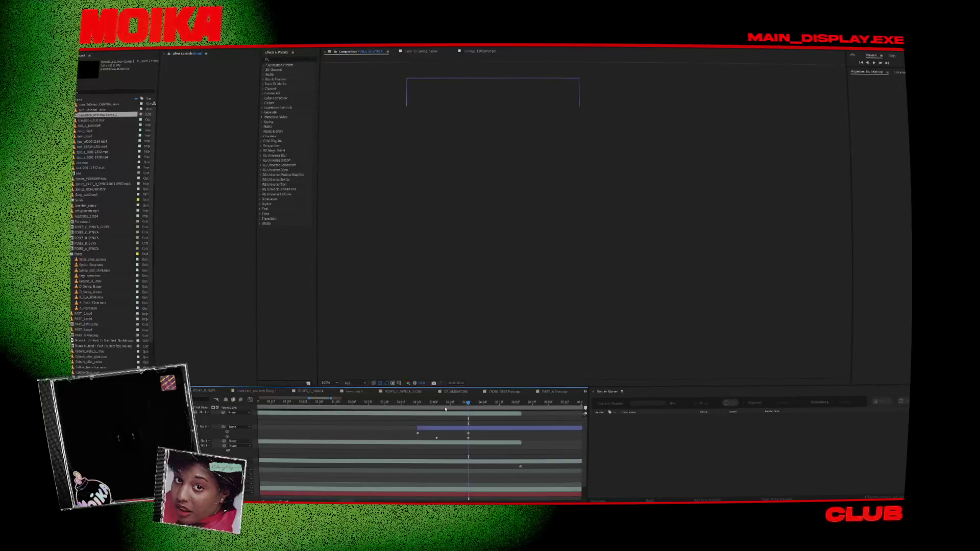
pyautogui.moveTo(445, 408)
pyautogui.mouseDown()
pyautogui.moveTo(407, 407)
pyautogui.moveTo(463, 391)
pyautogui.mouseUp()
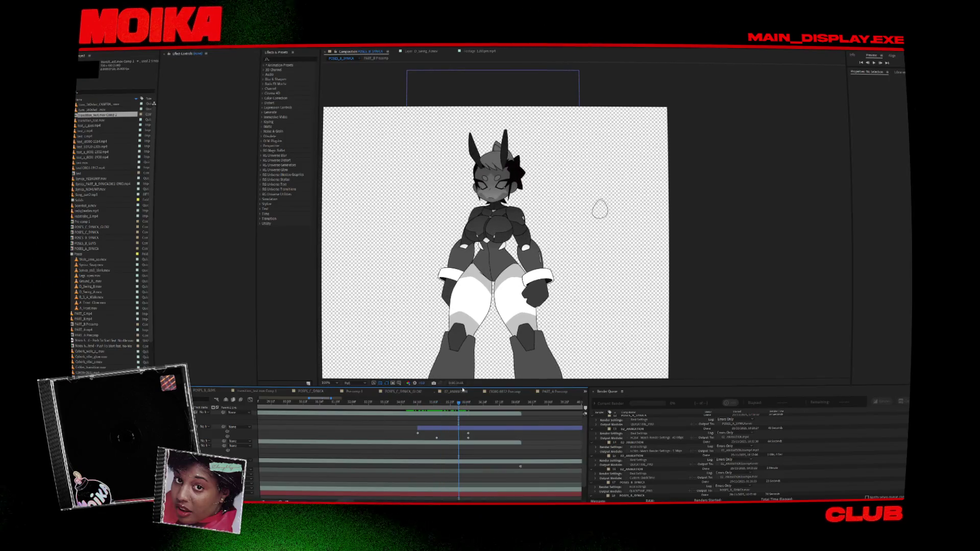
pyautogui.scroll(-2, 352, 418)
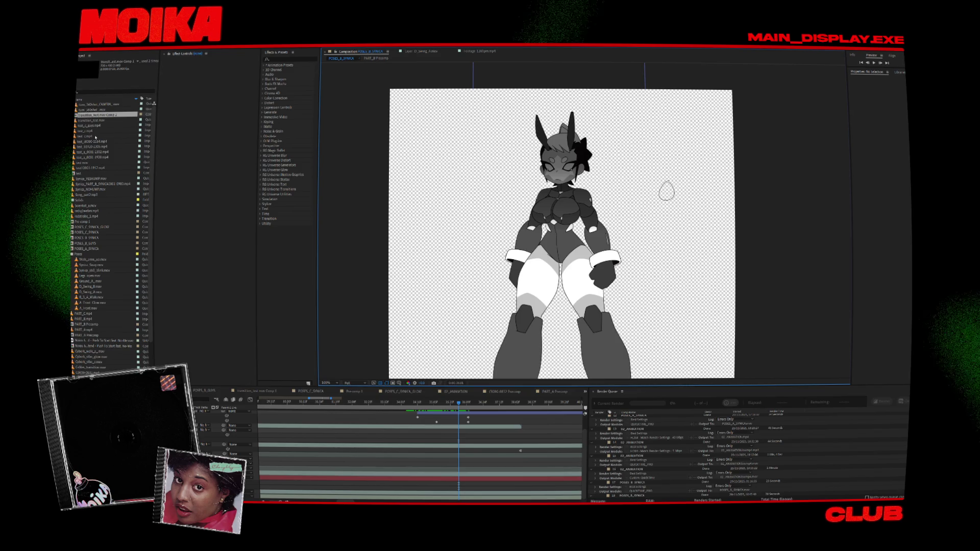
pyautogui.click(87, 46)
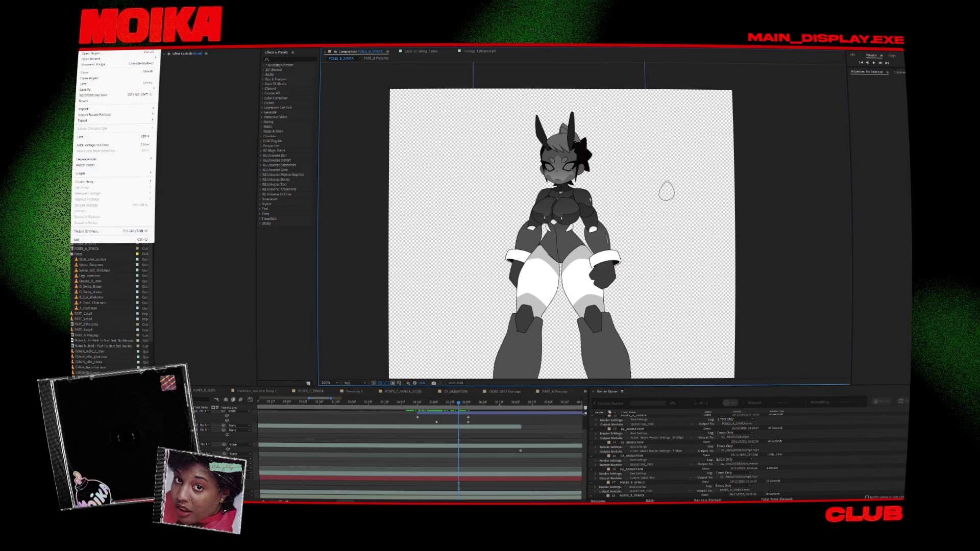
# Save and close the project, reopen it from recent projects, and jump to an earlier poses frame
pyautogui.click(92, 68)
pyautogui.click(493, 277)
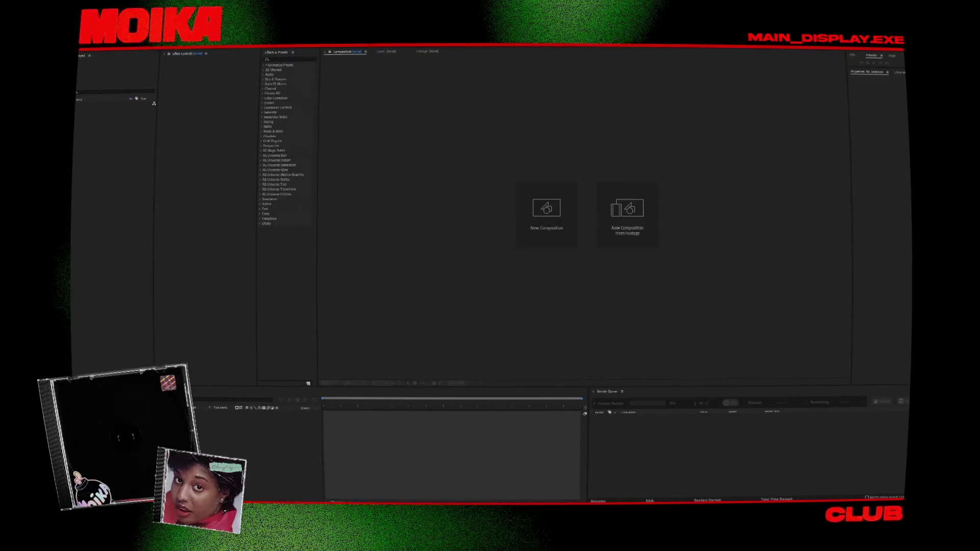
pyautogui.click(86, 47)
pyautogui.moveTo(106, 61)
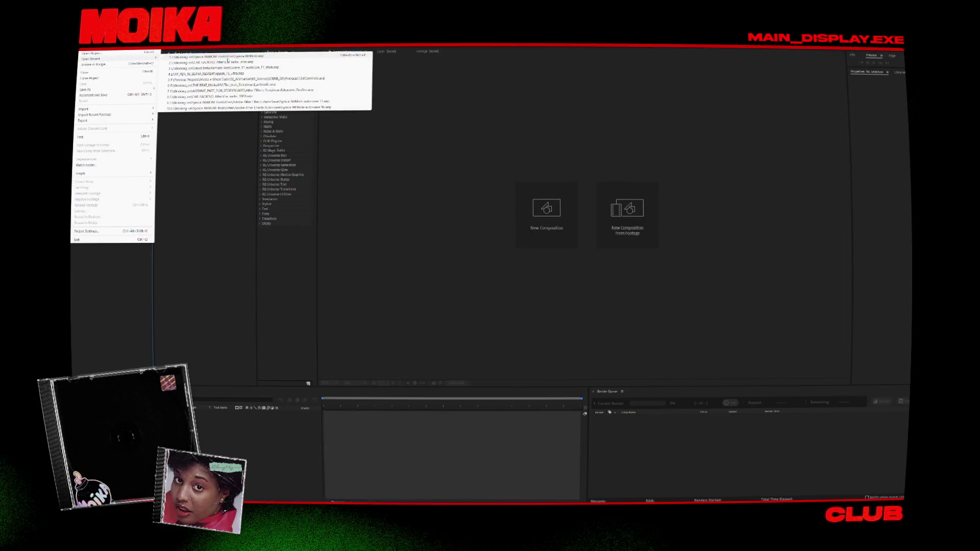
pyautogui.click(228, 60)
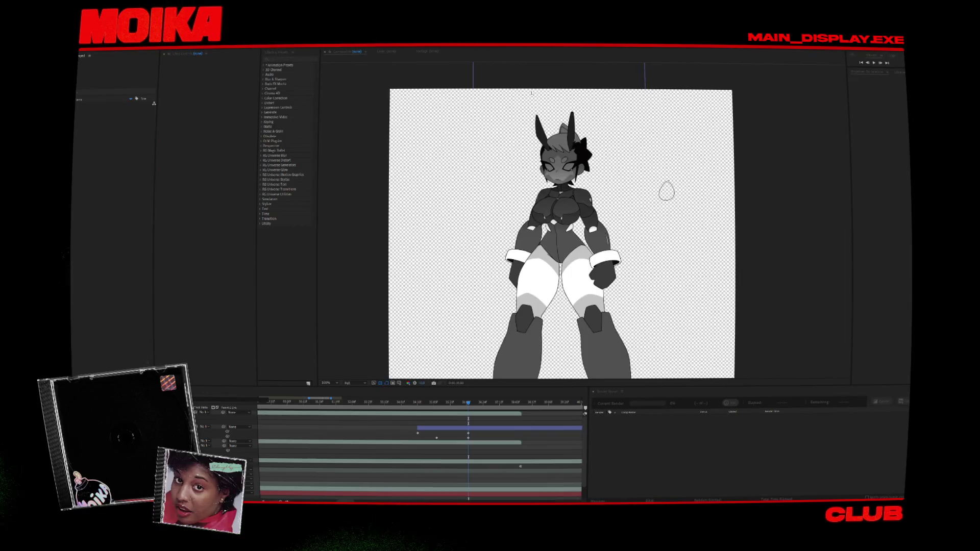
pyautogui.click(339, 402)
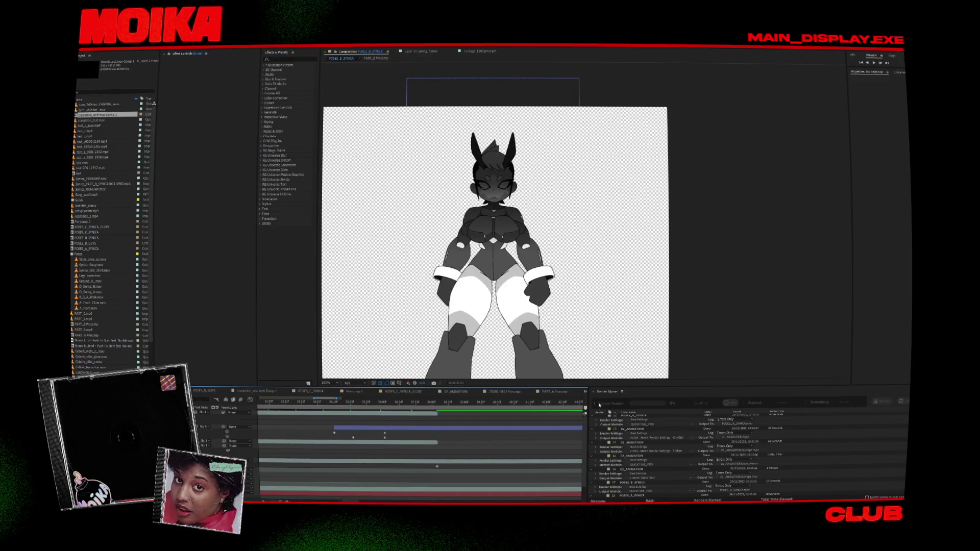
pyautogui.scroll(-1, 637, 472)
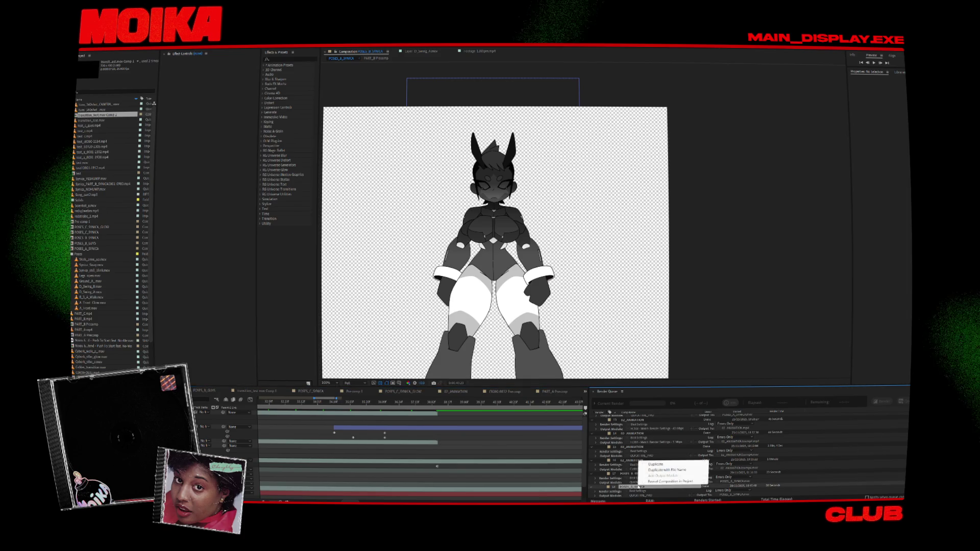
# Queue POSES_B_SYNICA again and render it, replacing the previous output file
pyautogui.hotkey('ctrl', 'm')
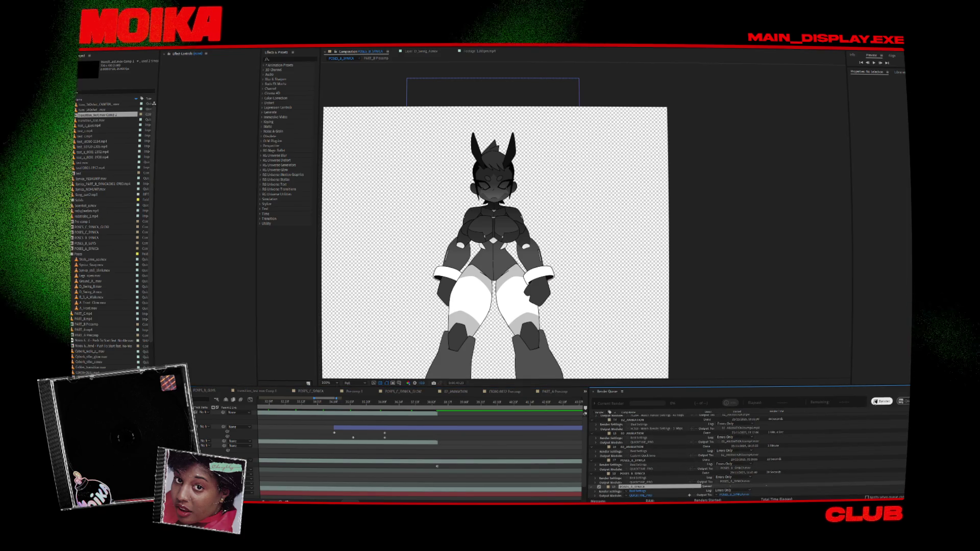
pyautogui.click(881, 402)
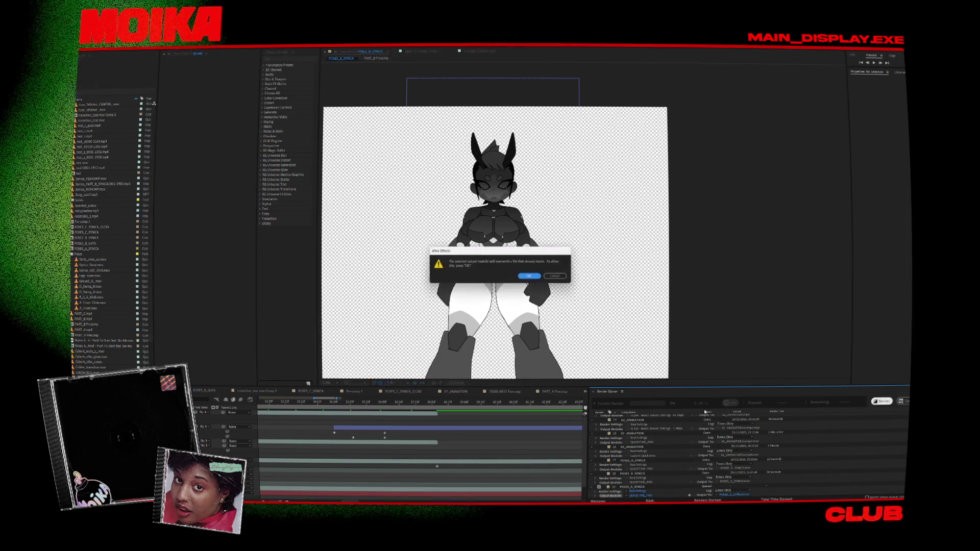
pyautogui.click(531, 276)
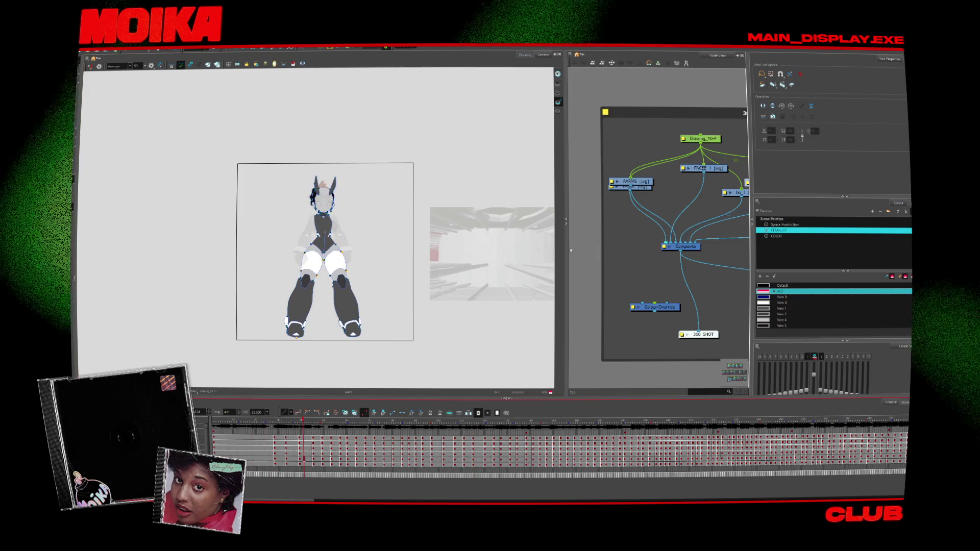
# Zoom out the Node View and drop the 360 SHOT group onto the green READY backdrop
pyautogui.moveTo(567, 251); pyautogui.dragTo(328, 250)
pyautogui.scroll(-3, 522, 284)
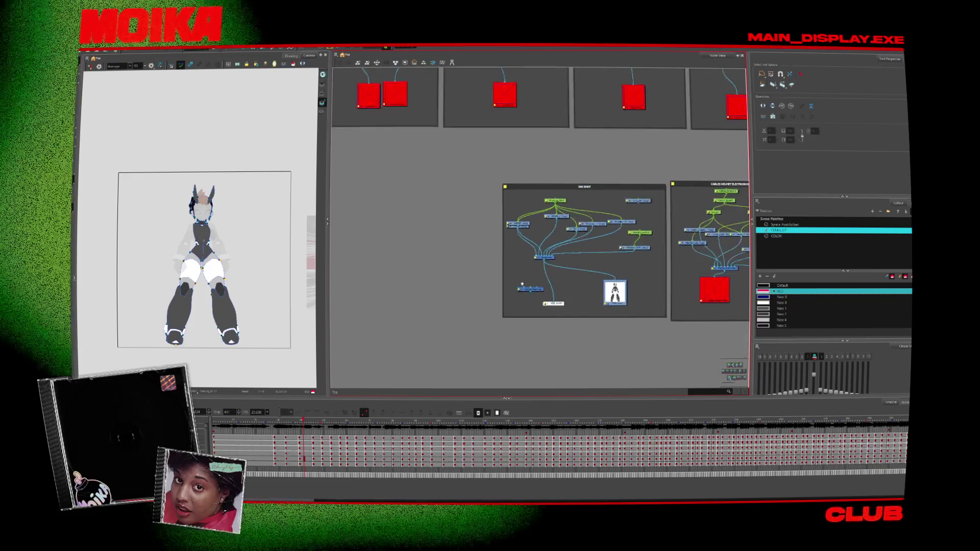
pyautogui.moveTo(522, 284); pyautogui.dragTo(397, 287)
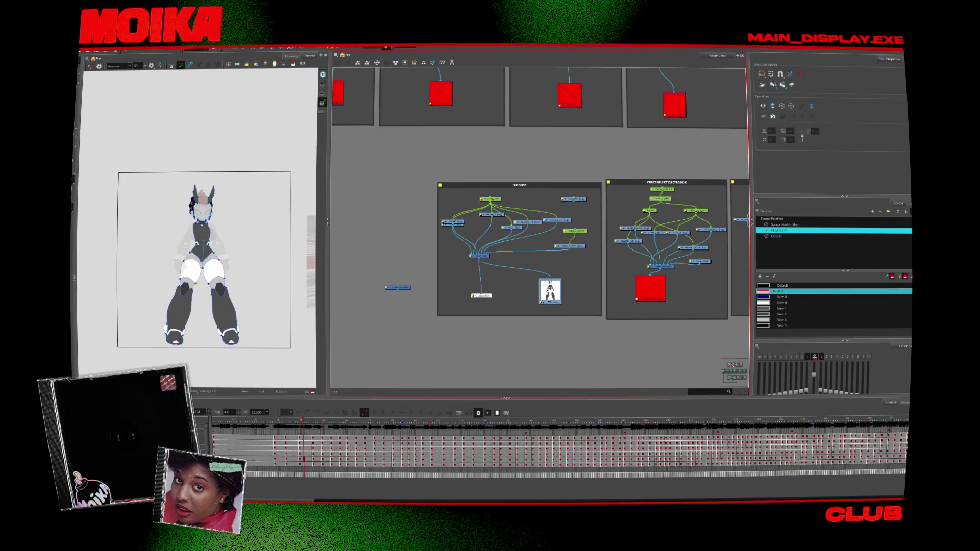
pyautogui.scroll(-6, 364, 280)
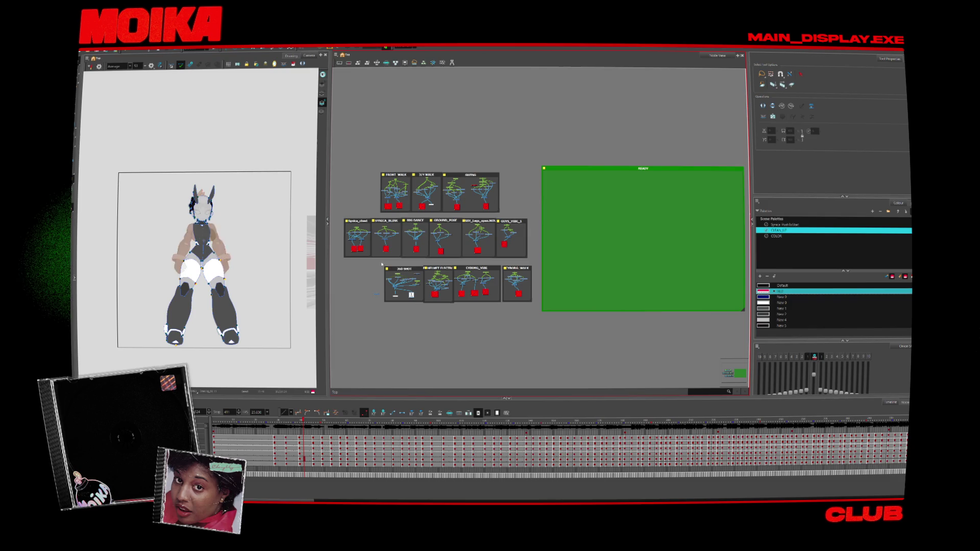
pyautogui.moveTo(416, 272)
pyautogui.mouseDown()
pyautogui.moveTo(578, 182)
pyautogui.moveTo(604, 279)
pyautogui.moveTo(575, 276)
pyautogui.mouseUp()
pyautogui.scroll(5, 566, 278)
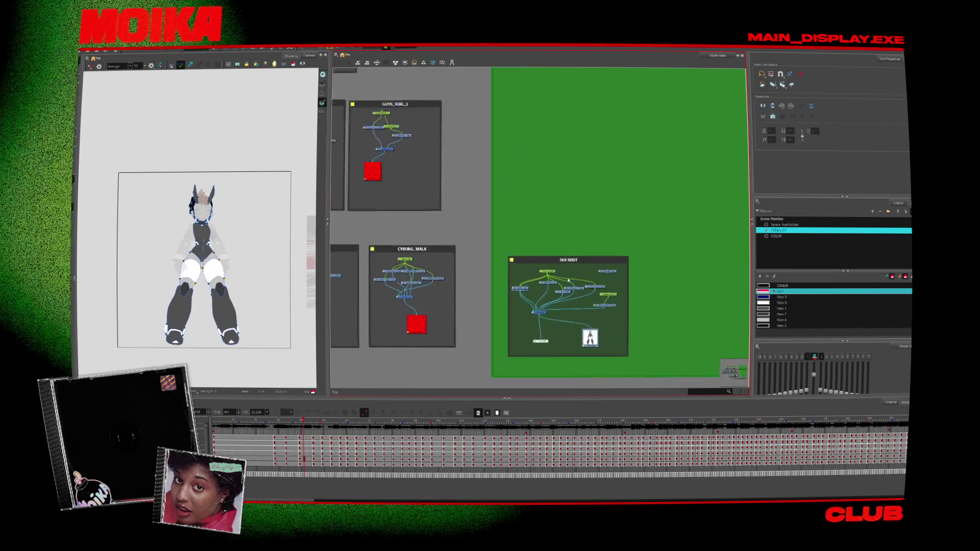
pyautogui.scroll(4, 494, 258)
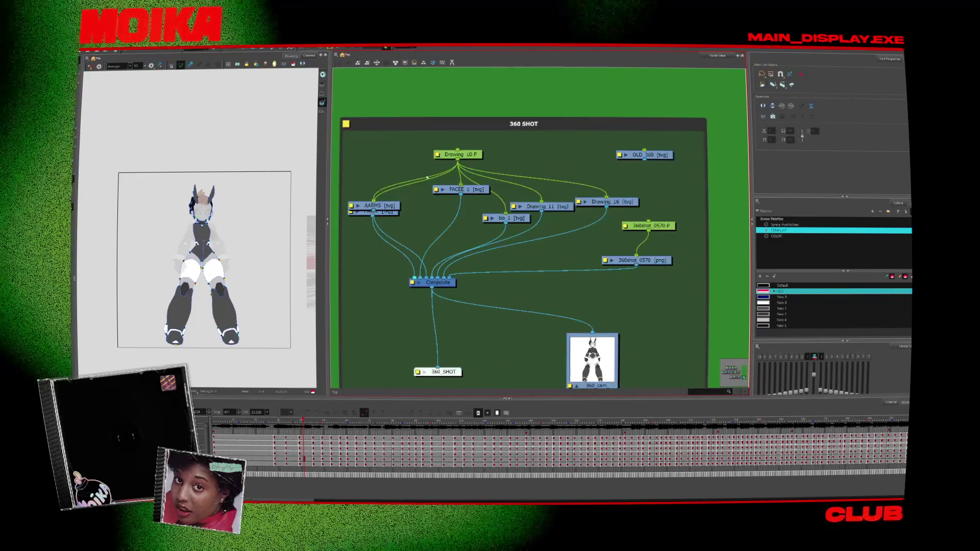
# Tidy the 360 SHOT nodes: reposition Drawing_10-P, pull AARMS off FACEE, and shift the 360shot_0570 nodes
pyautogui.moveTo(353, 174); pyautogui.dragTo(373, 172)
pyautogui.scroll(-2, 423, 161)
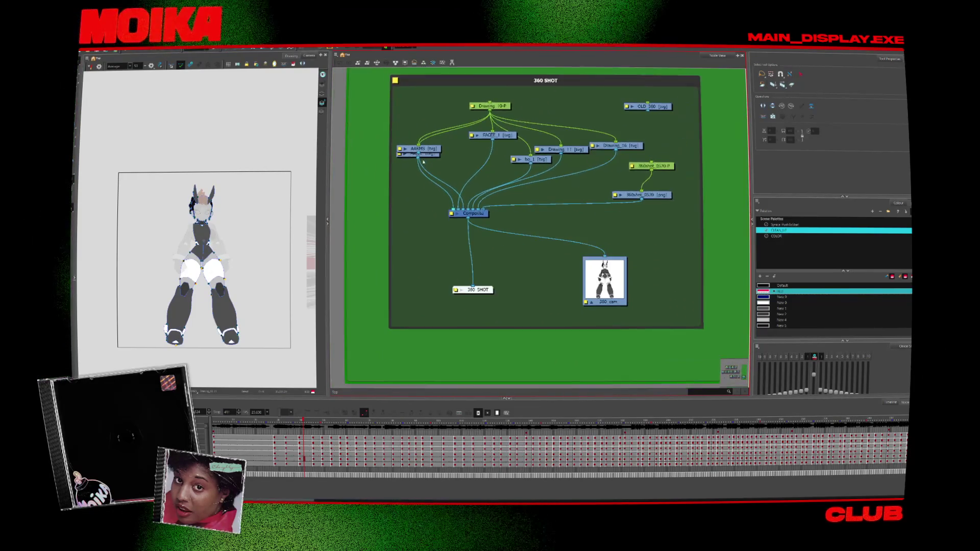
pyautogui.moveTo(496, 110); pyautogui.dragTo(488, 106)
pyautogui.moveTo(439, 149); pyautogui.dragTo(458, 140)
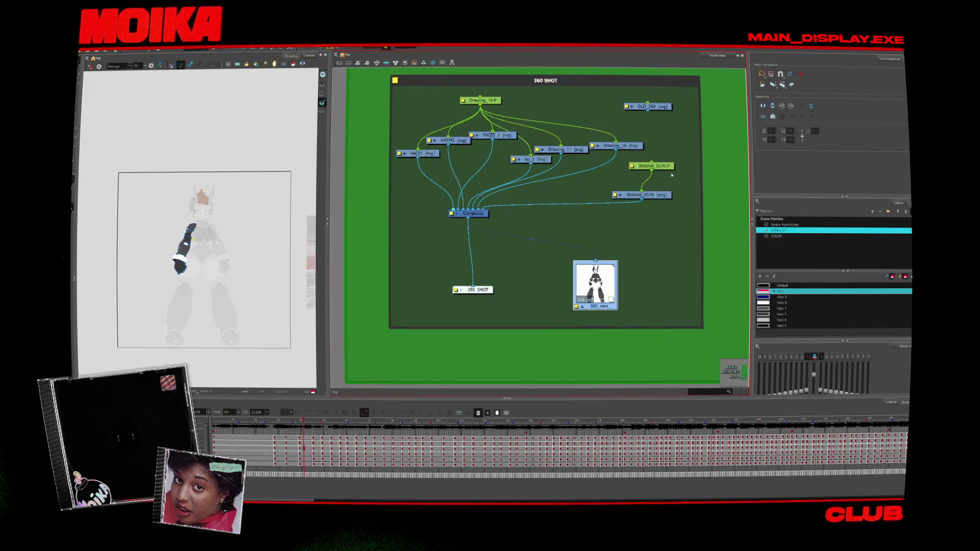
pyautogui.moveTo(658, 196); pyautogui.dragTo(627, 199)
pyautogui.moveTo(652, 166); pyautogui.dragTo(649, 174)
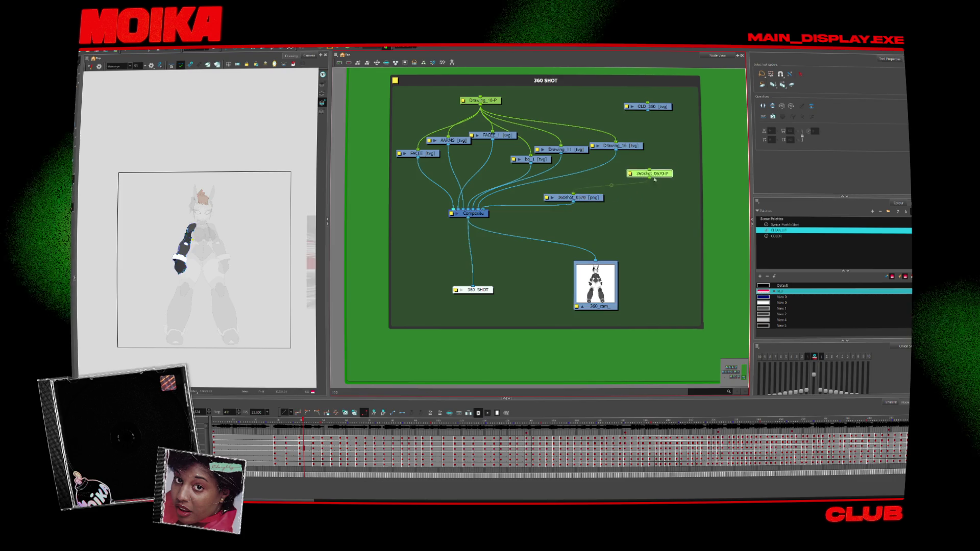
pyautogui.click(542, 220)
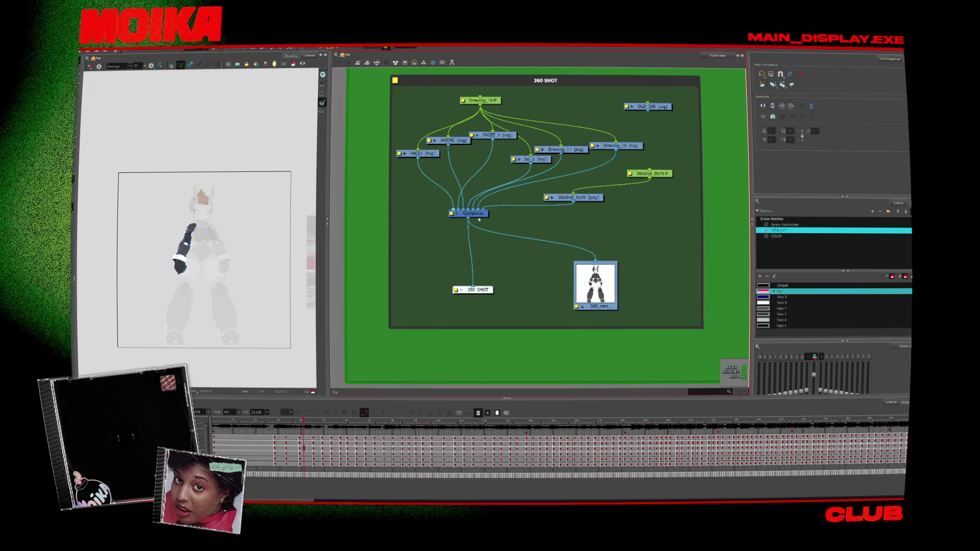
pyautogui.moveTo(596, 197); pyautogui.dragTo(602, 196)
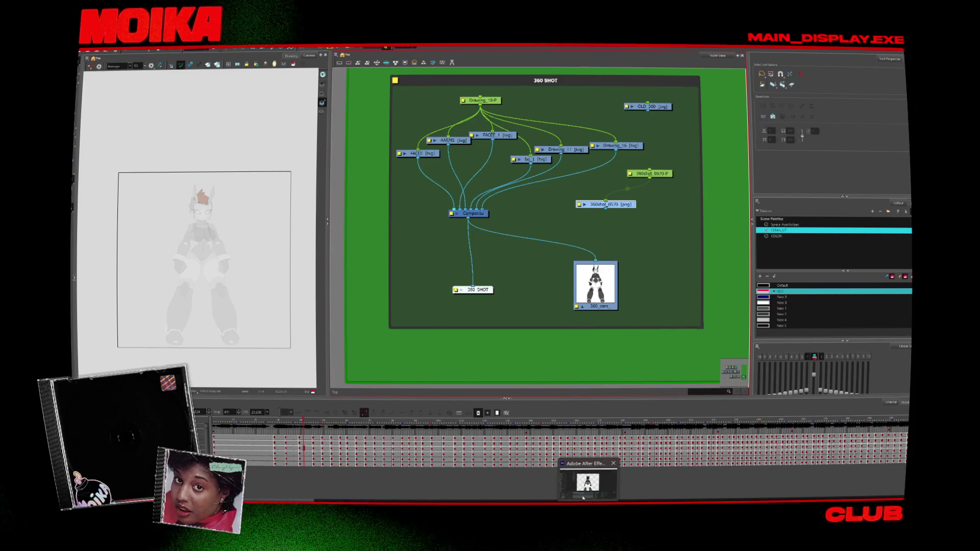
# In After Effects, select the composition layer and browse the import dialog to another source folder
pyautogui.click(582, 496)
pyautogui.click(496, 270)
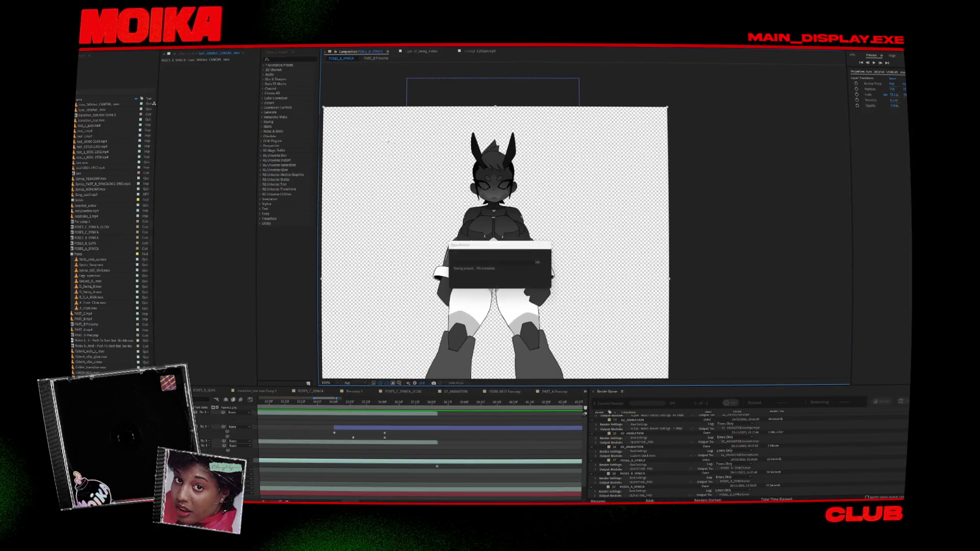
pyautogui.hotkey('ctrl', 'i')
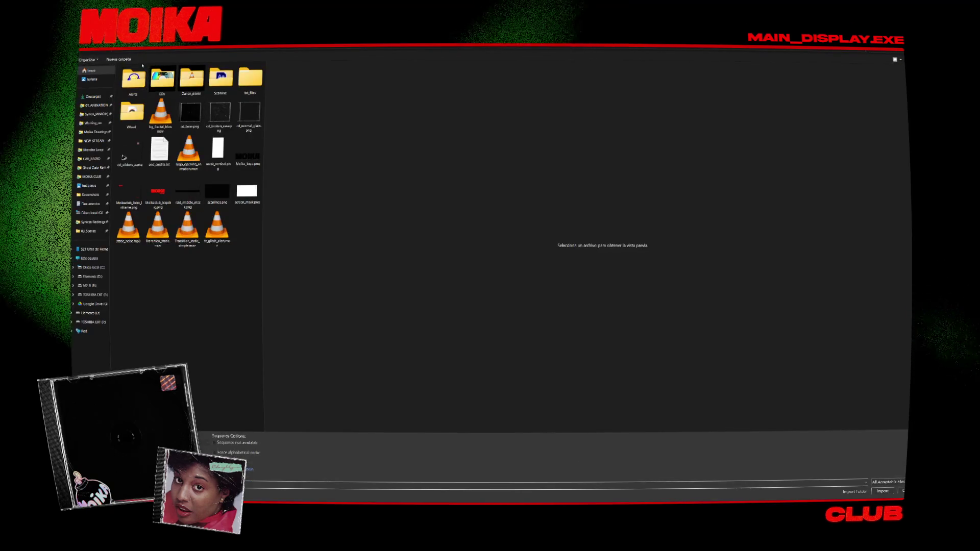
pyautogui.click(92, 115)
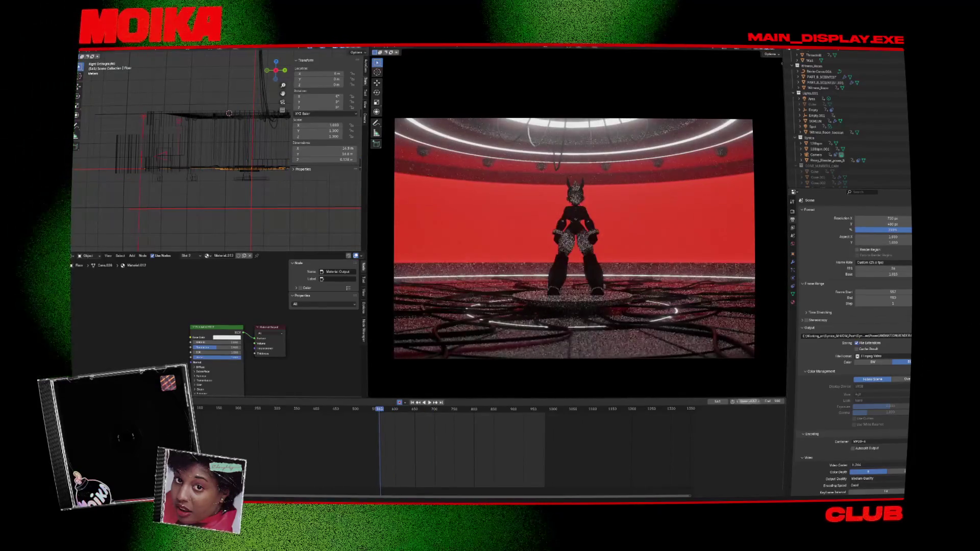
# Play the stage animation and render it with Viewport Render Animation
pyautogui.press('space')
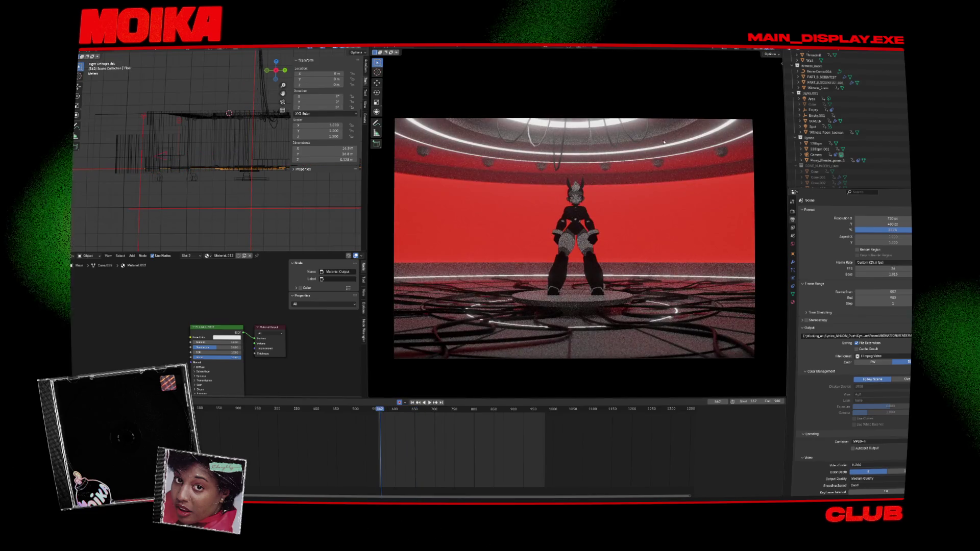
pyautogui.click(423, 54)
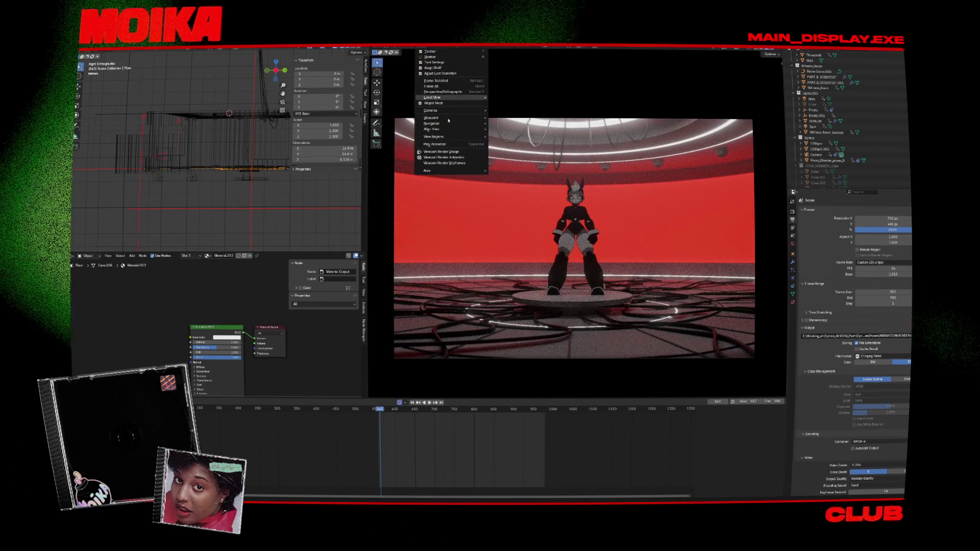
pyautogui.click(449, 154)
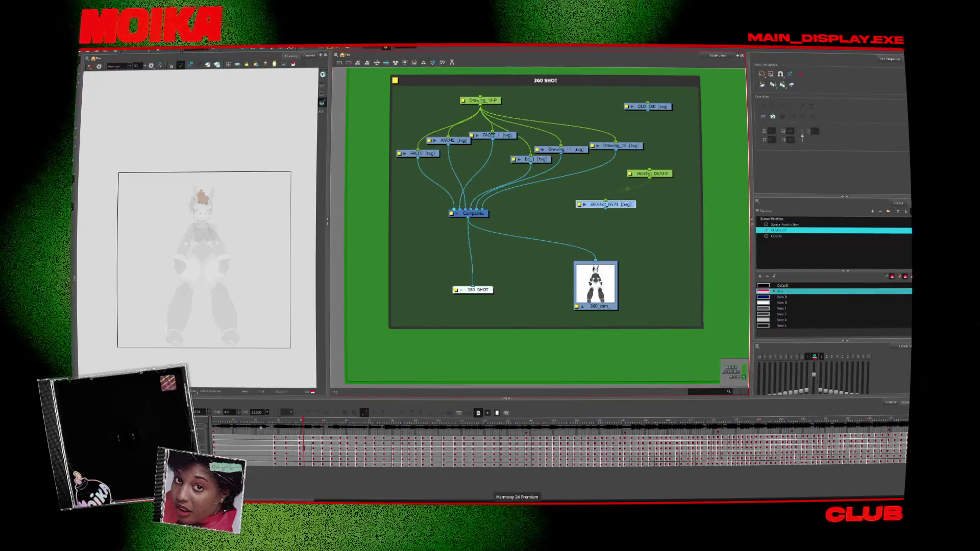
# Show the other layers at full contrast and widen the Camera view
pyautogui.click(258, 448)
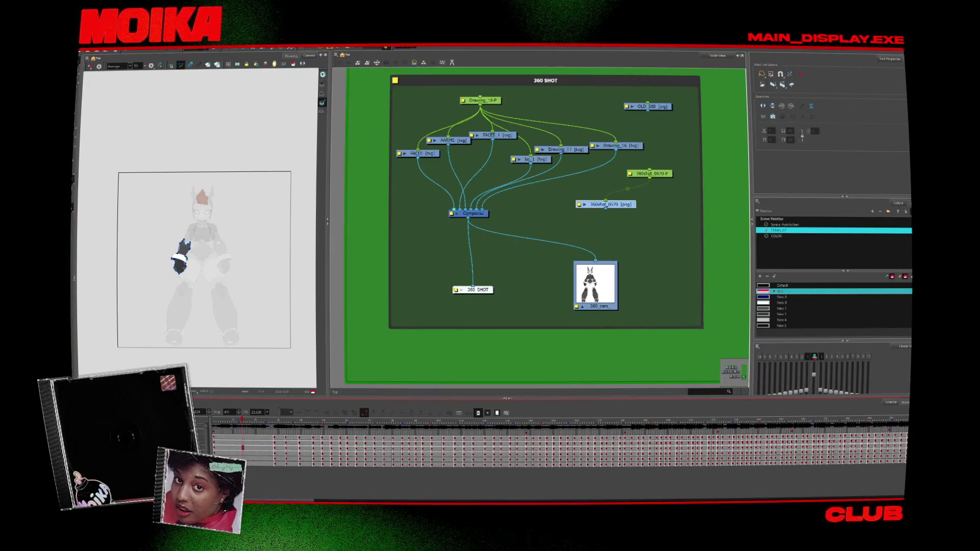
pyautogui.hotkey('shift', 'l')
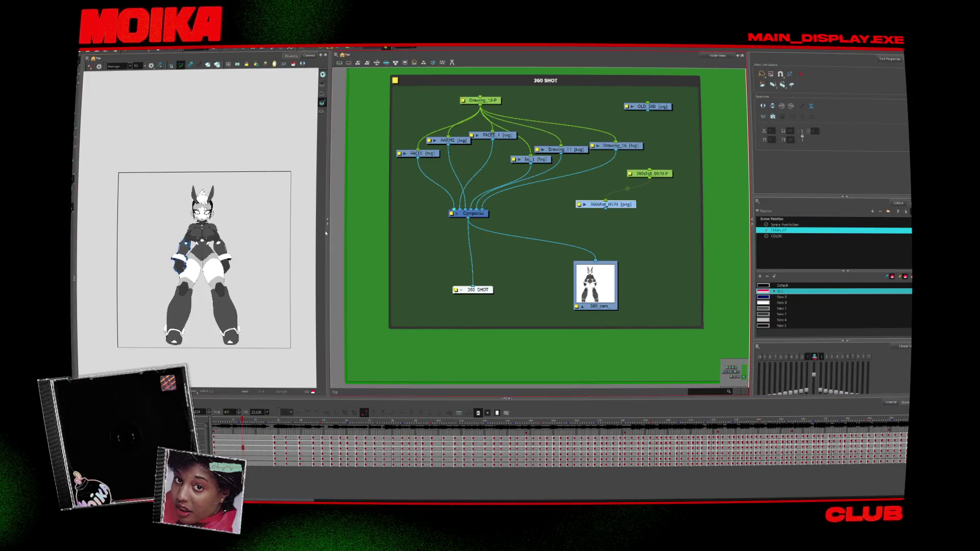
pyautogui.moveTo(459, 225); pyautogui.dragTo(458, 226)
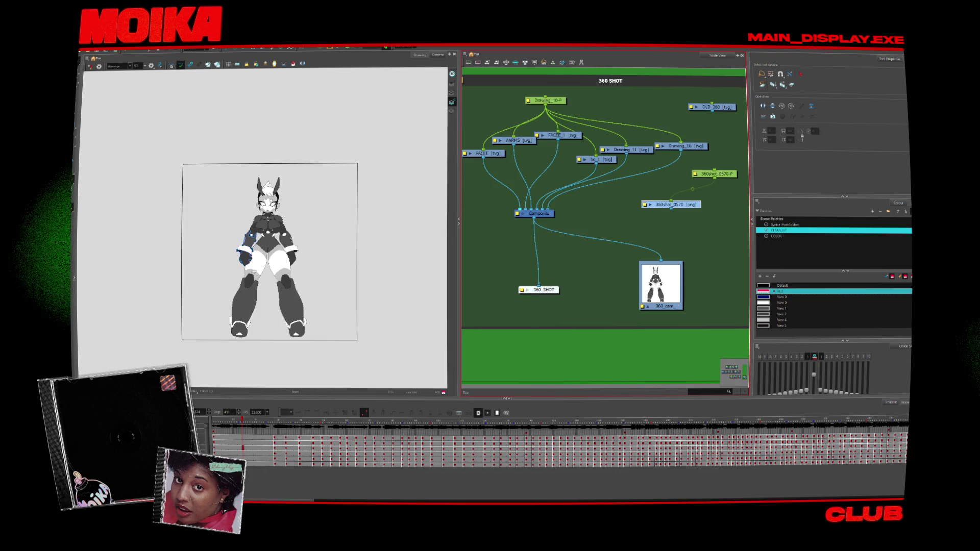
pyautogui.moveTo(327, 499); pyautogui.dragTo(403, 498)
# Scrub through the turnaround frames on the timeline, selecting a block of frames
pyautogui.click(315, 437)
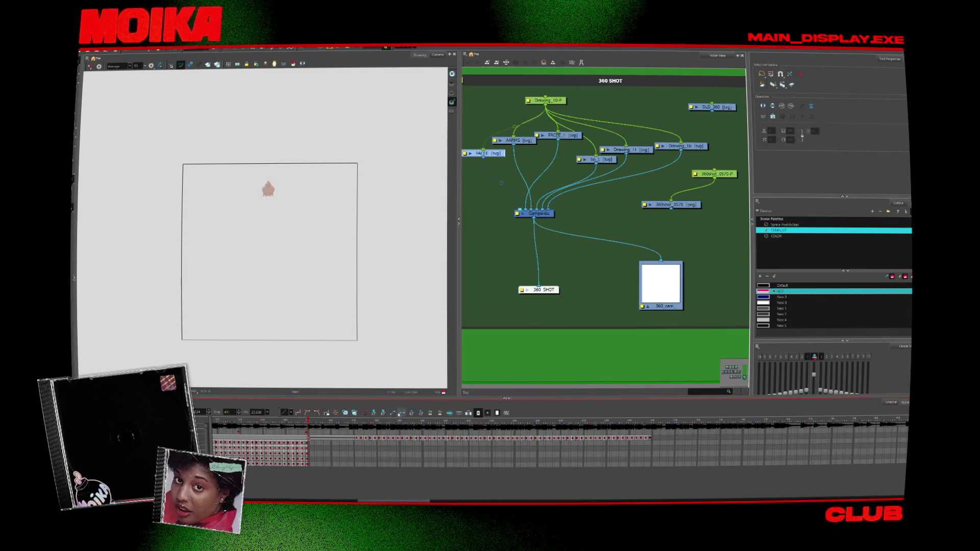
pyautogui.moveTo(360, 500); pyautogui.dragTo(243, 500)
pyautogui.click(236, 434)
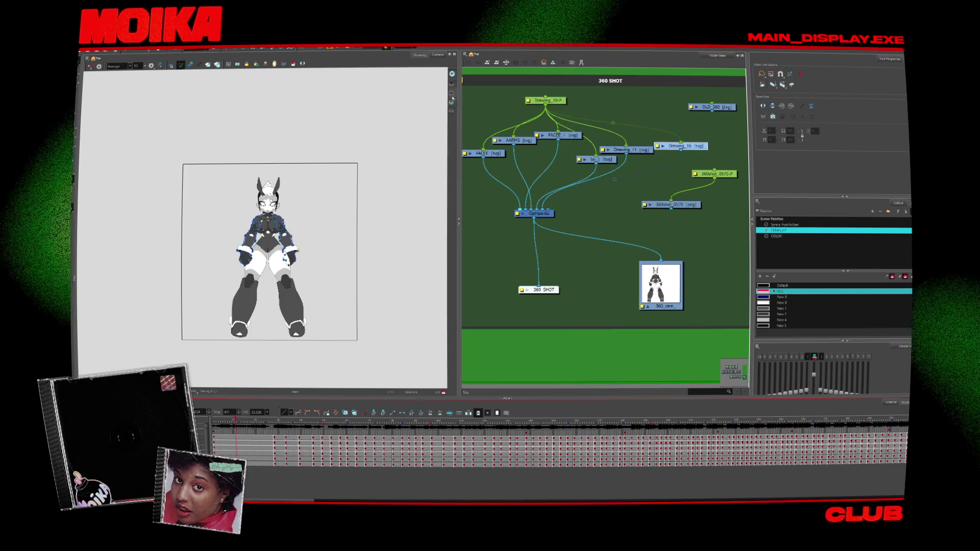
pyautogui.click(273, 438)
pyautogui.click(272, 438)
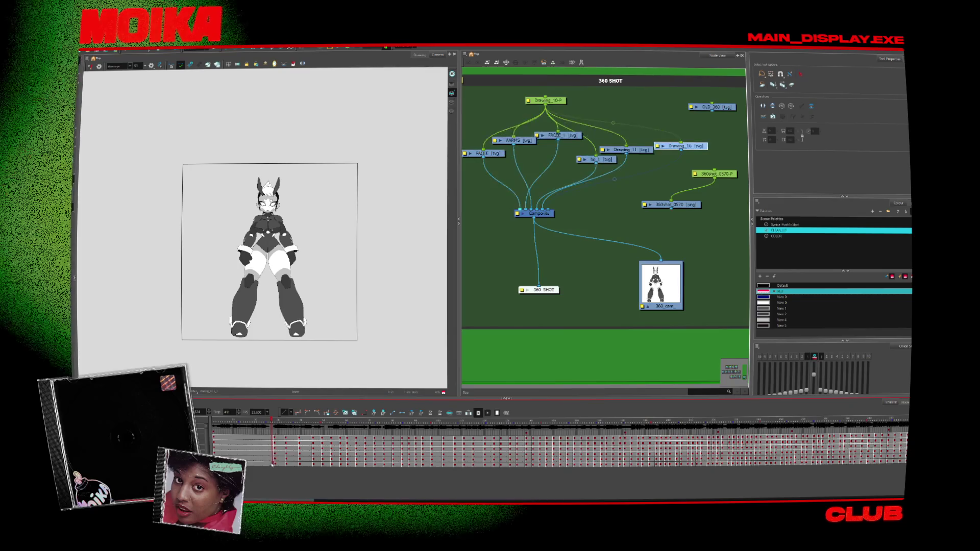
pyautogui.moveTo(380, 442); pyautogui.dragTo(677, 462)
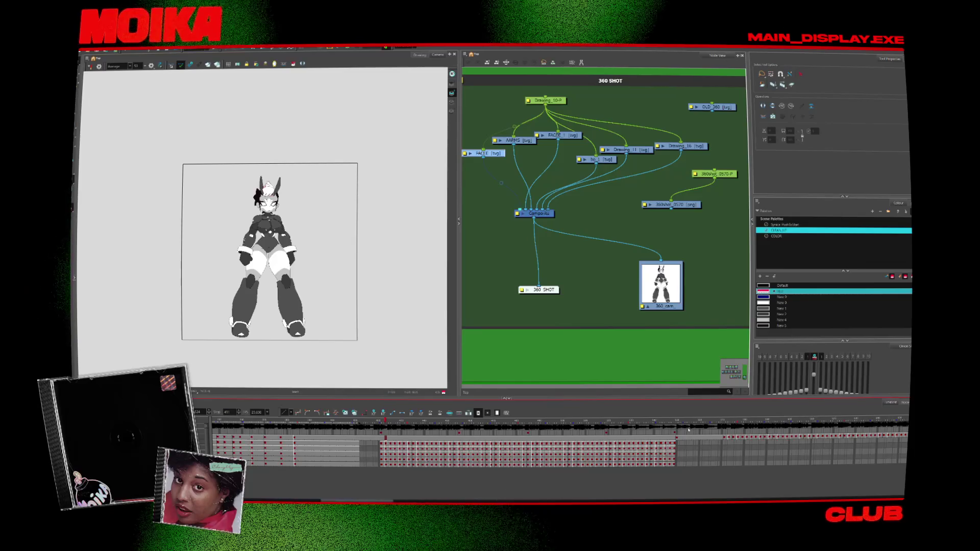
pyautogui.click(688, 430)
# Settle on the front-facing full-character frame, checking it with onion skin, then deselect
pyautogui.moveTo(381, 500); pyautogui.dragTo(397, 499)
pyautogui.click(520, 447)
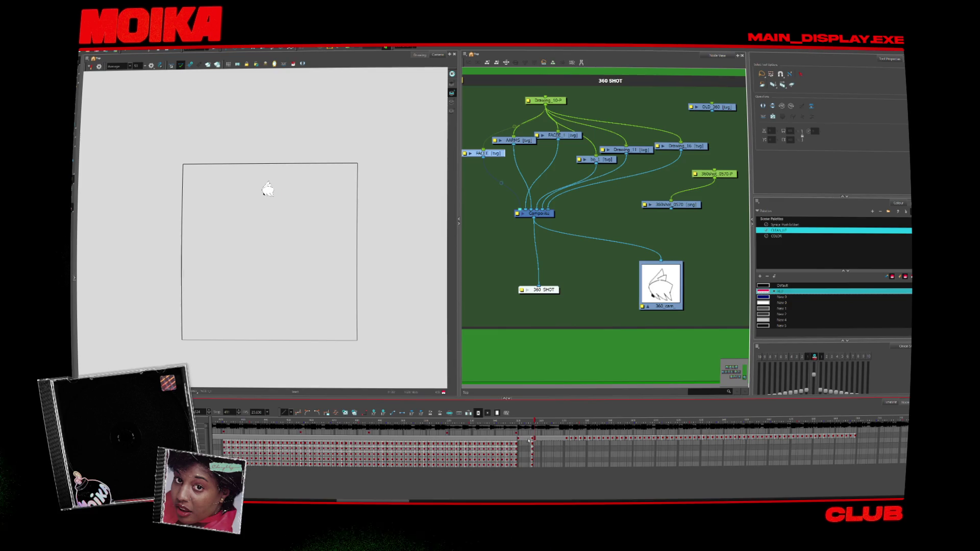
pyautogui.click(531, 463)
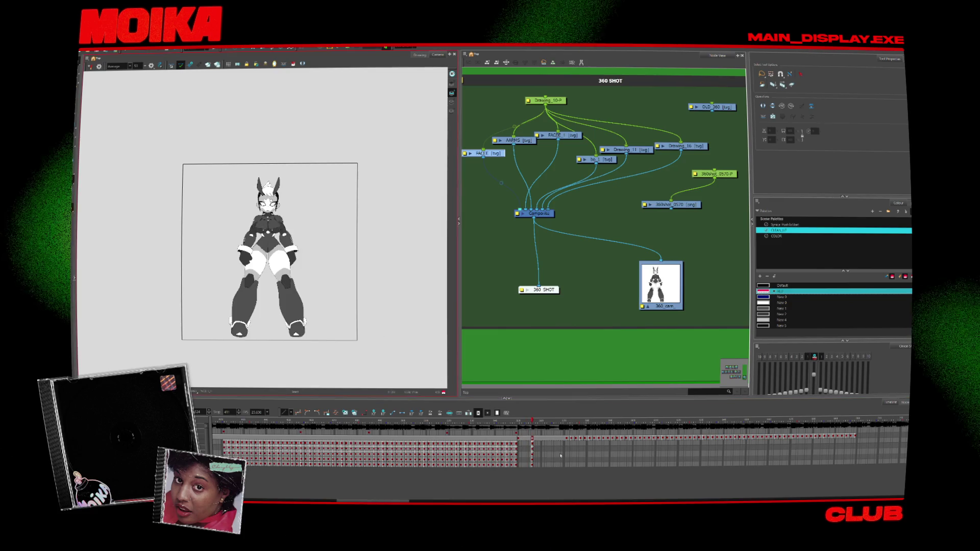
pyautogui.click(523, 443)
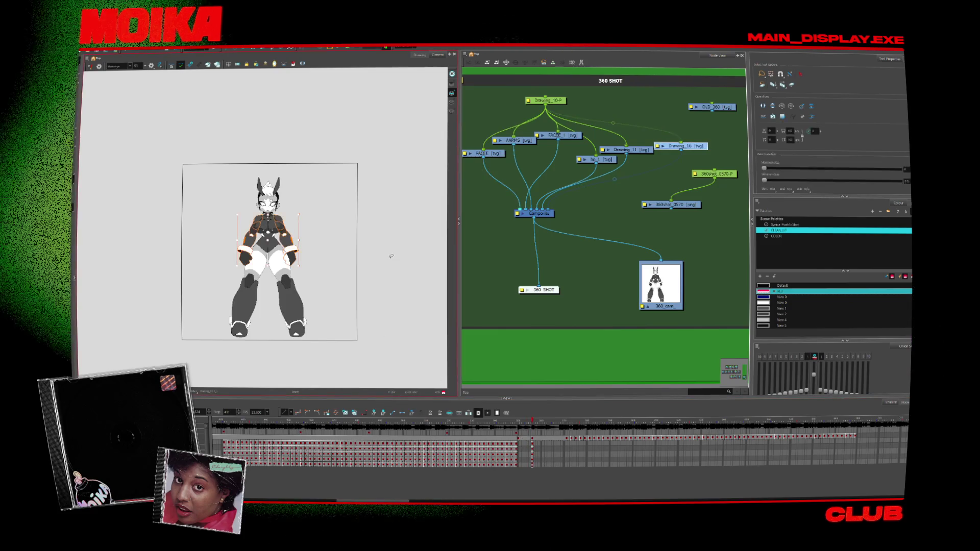
pyautogui.click(523, 443)
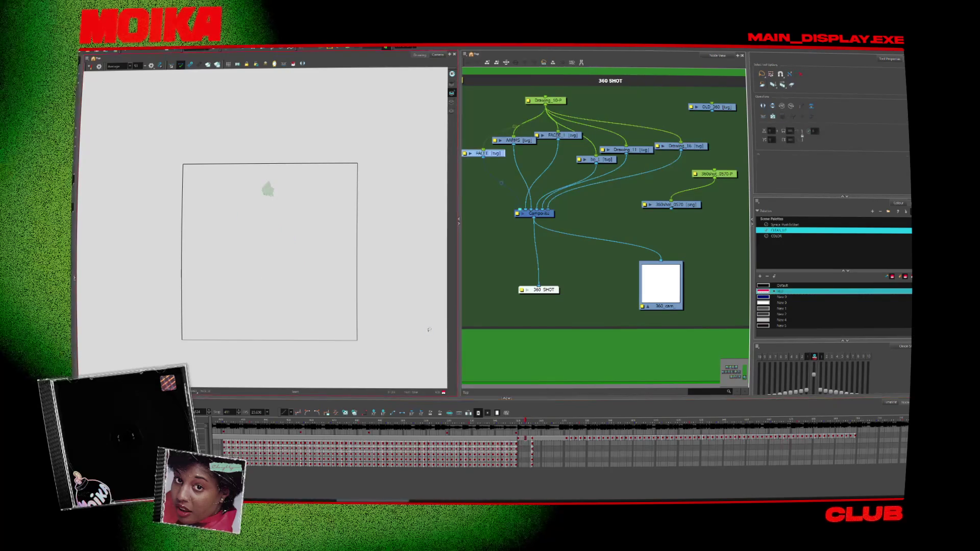
pyautogui.click(451, 111)
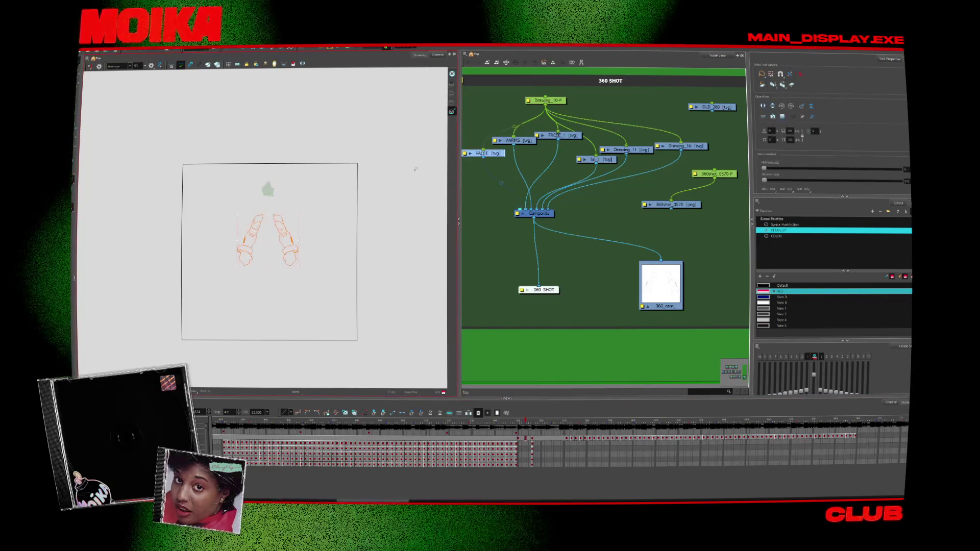
pyautogui.click(531, 459)
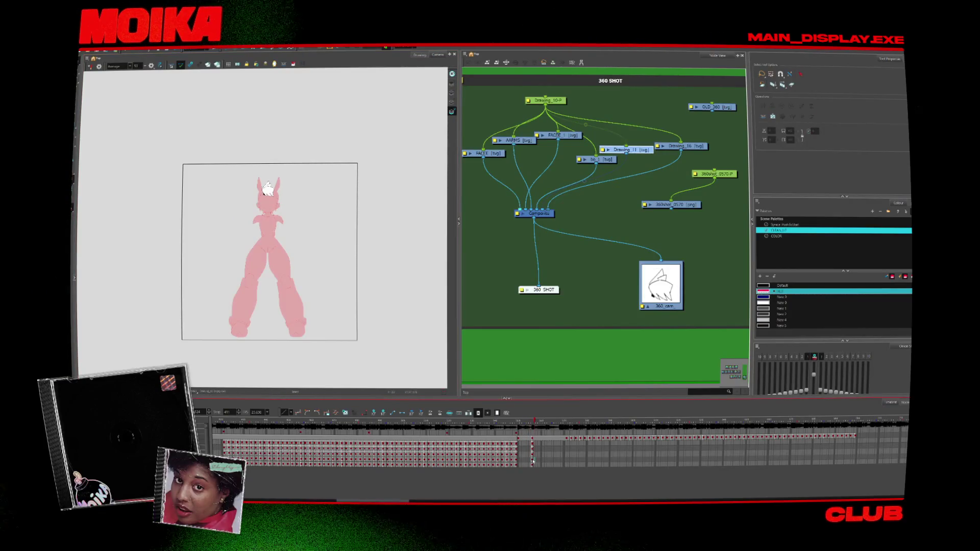
pyautogui.click(397, 191)
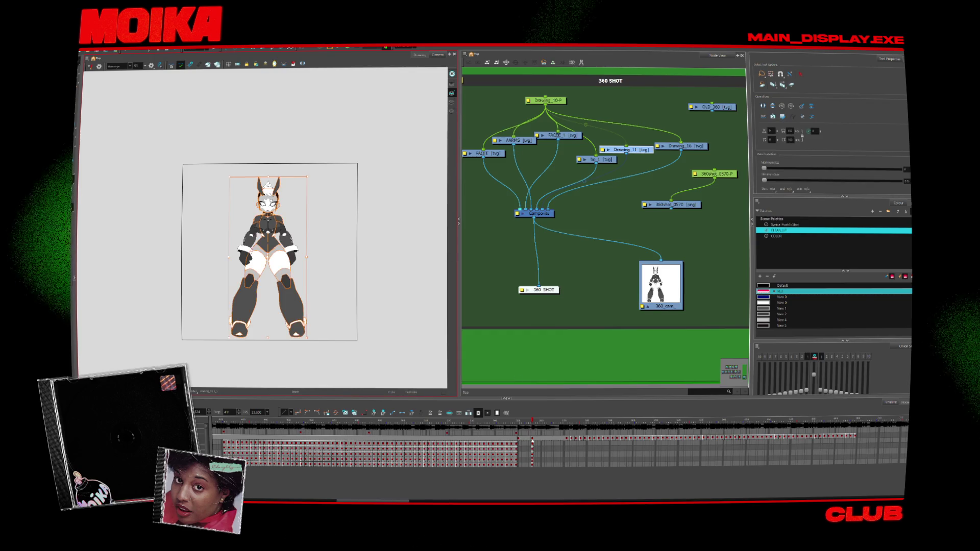
# Move between the filled and unfilled frames to land on the front-view black-outline lineart, zoomed in
pyautogui.press(',')
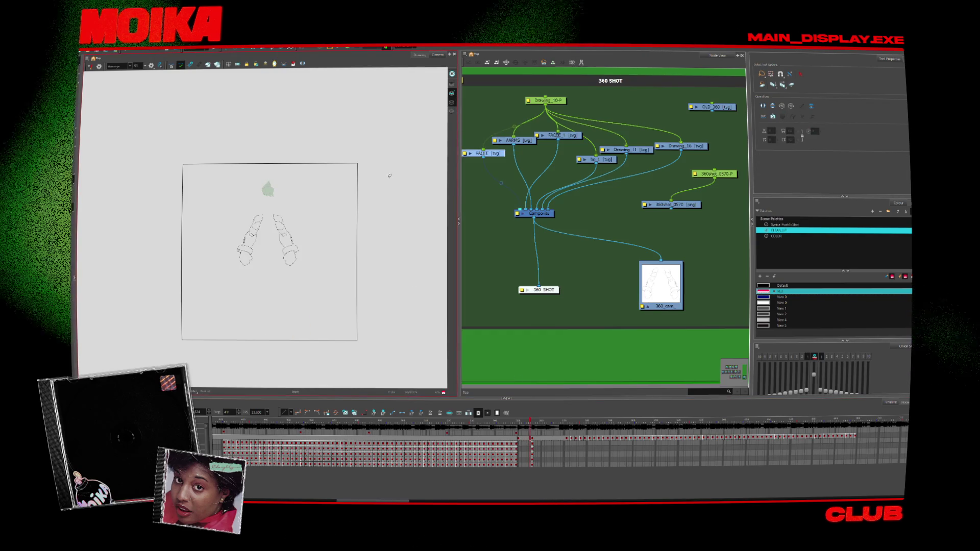
pyautogui.press('.')
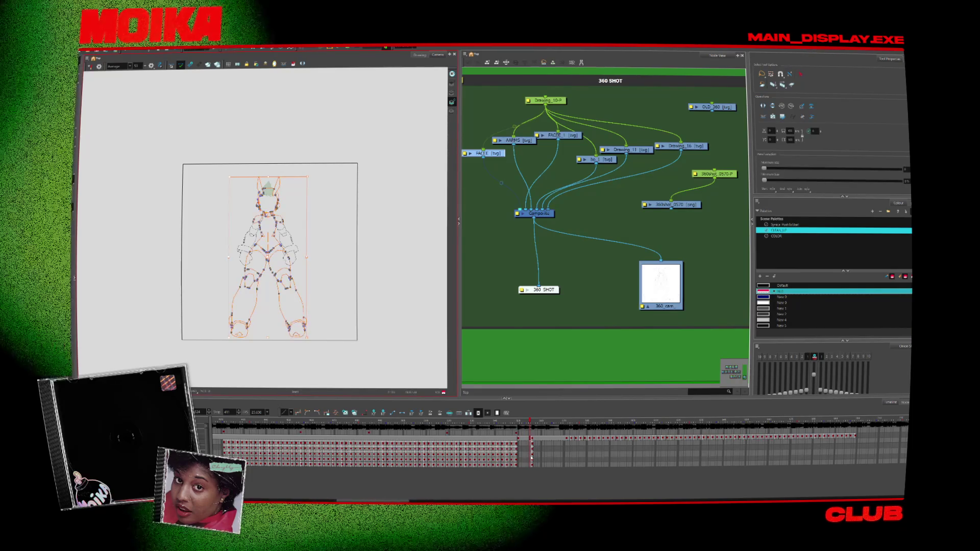
pyautogui.click(406, 160)
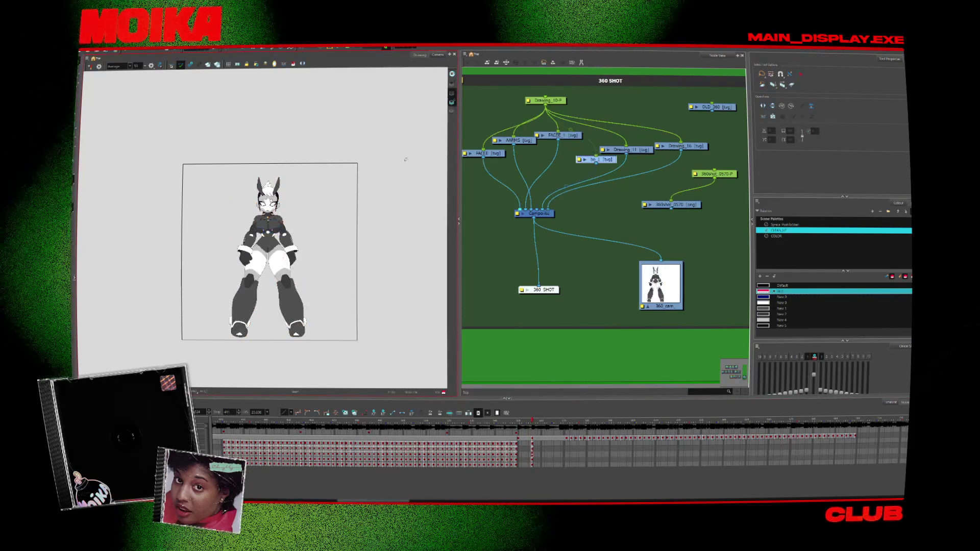
pyautogui.hotkey('ctrl', 'a')
pyautogui.press(',')
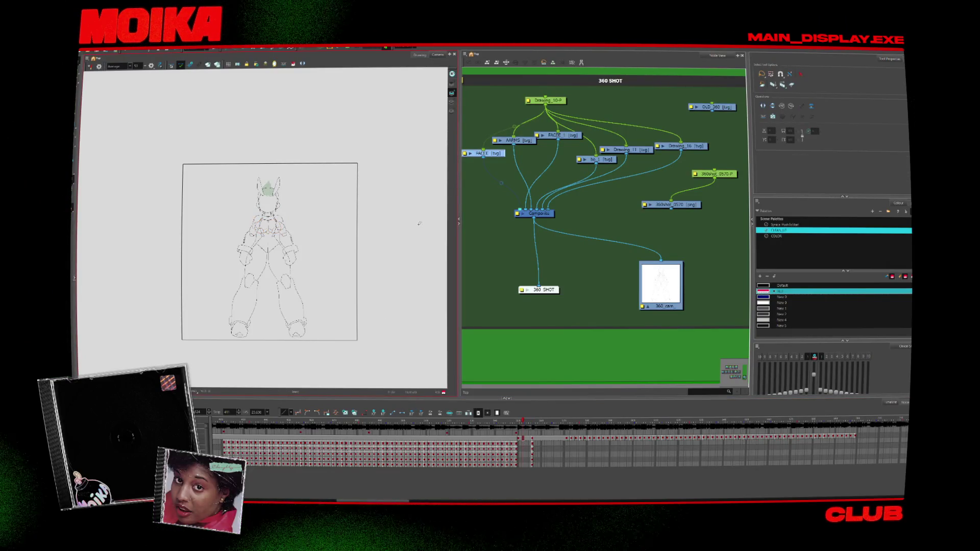
pyautogui.click(531, 449)
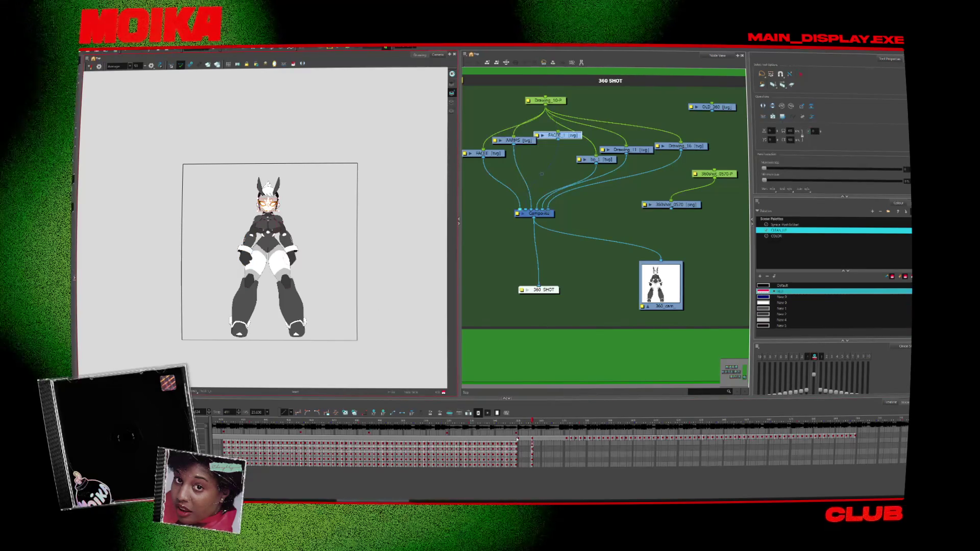
pyautogui.click(520, 444)
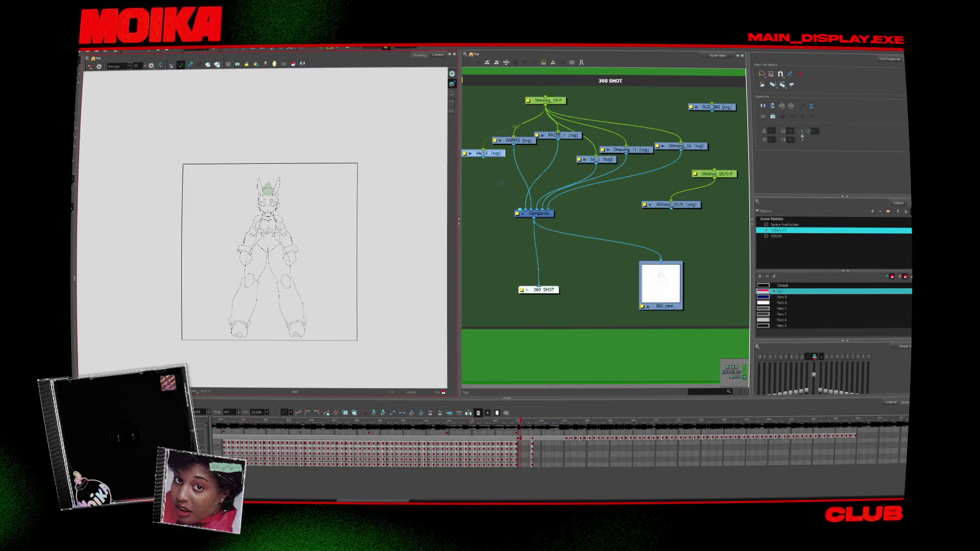
pyautogui.scroll(5, 264, 210)
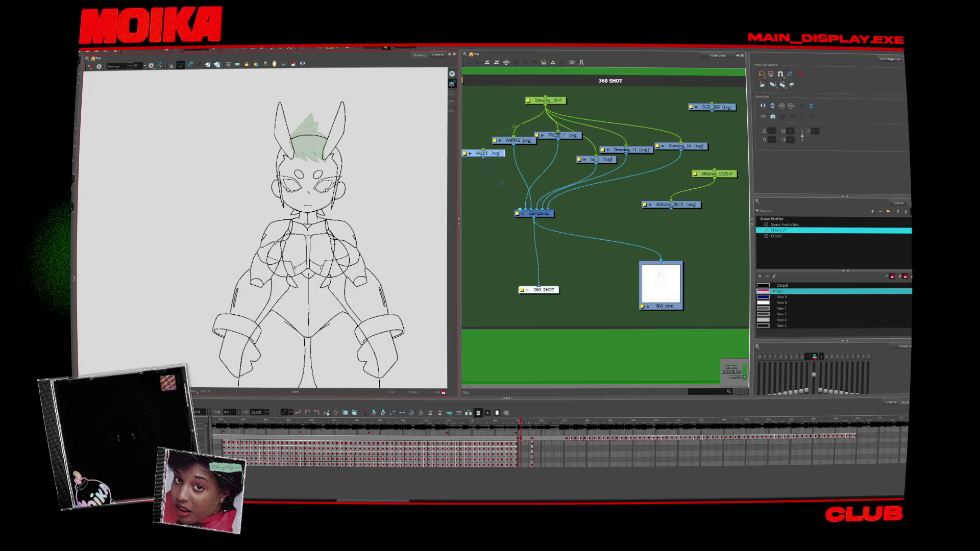
# Turn off the onion skin and pick a larger brush for redrawing the torso lineart
pyautogui.click(452, 116)
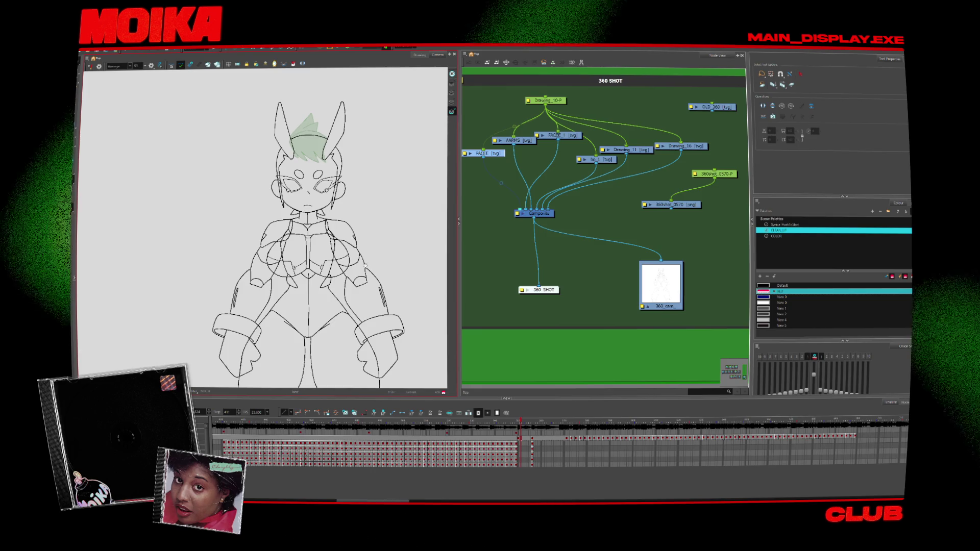
pyautogui.scroll(-3, 365, 265)
pyautogui.hotkey('alt', 'b')
pyautogui.press(']')
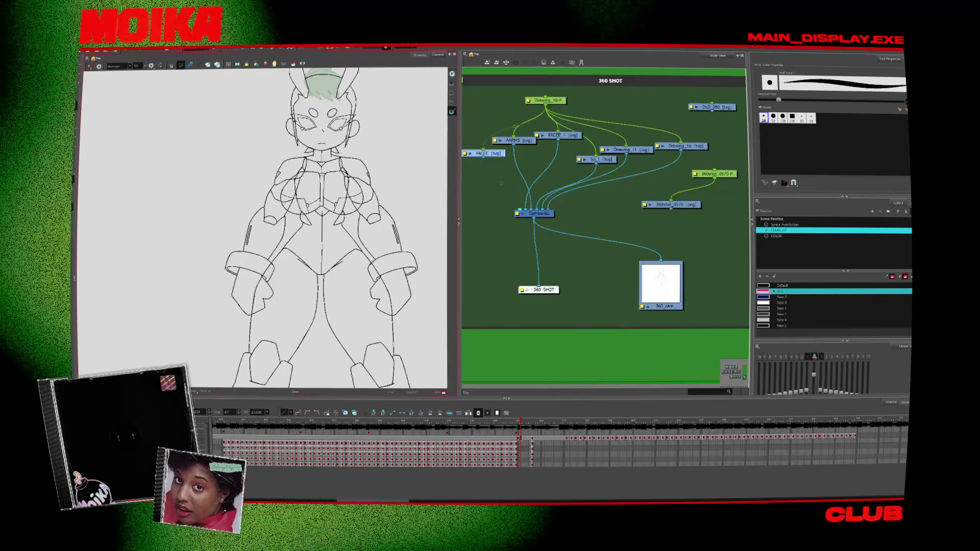
pyautogui.scroll(2, 293, 190)
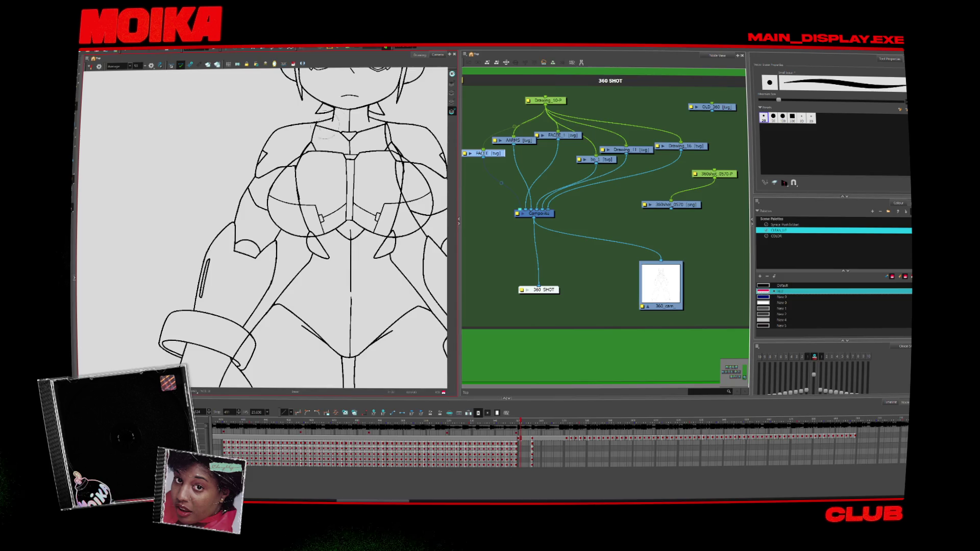
pyautogui.moveTo(325, 128); pyautogui.dragTo(278, 197)
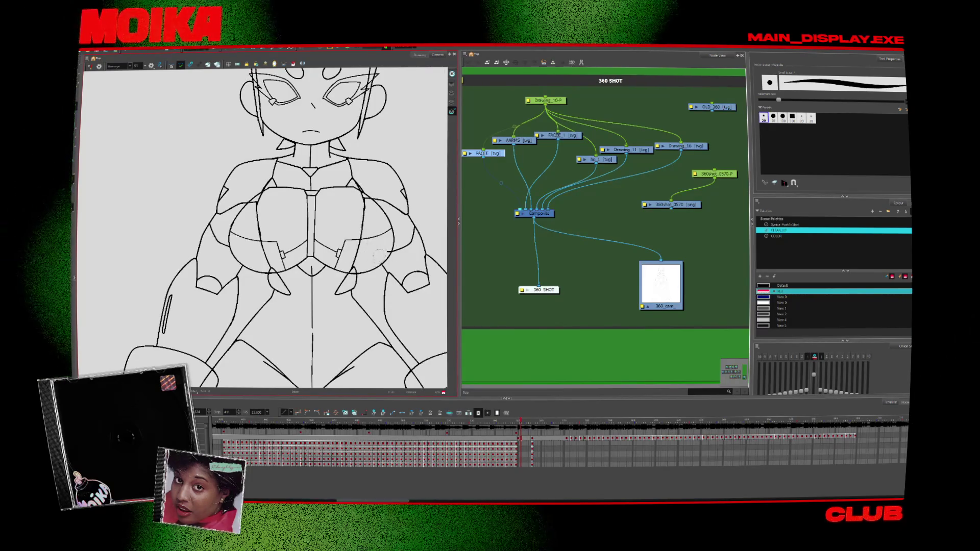
# Erase the stray line across the right arm's cuff and mirror the view to check the lines
pyautogui.scroll(-3, 387, 250)
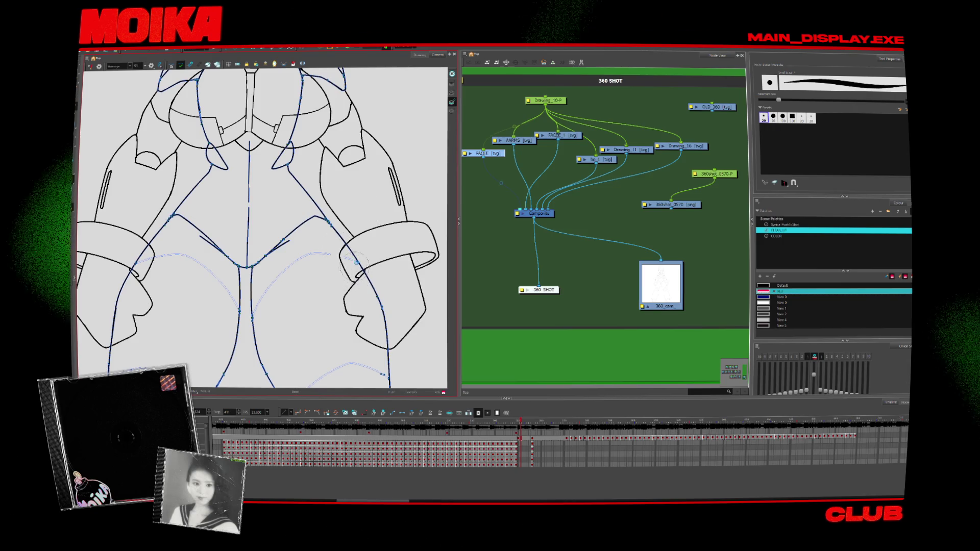
pyautogui.scroll(-3, 356, 263)
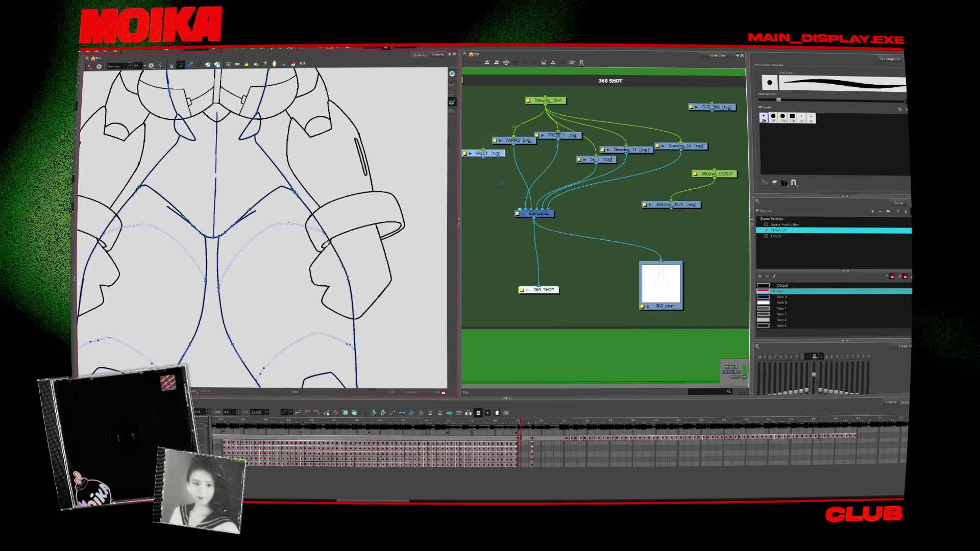
pyautogui.moveTo(337, 254)
pyautogui.mouseDown()
pyautogui.moveTo(320, 225)
pyautogui.moveTo(348, 300)
pyautogui.mouseUp()
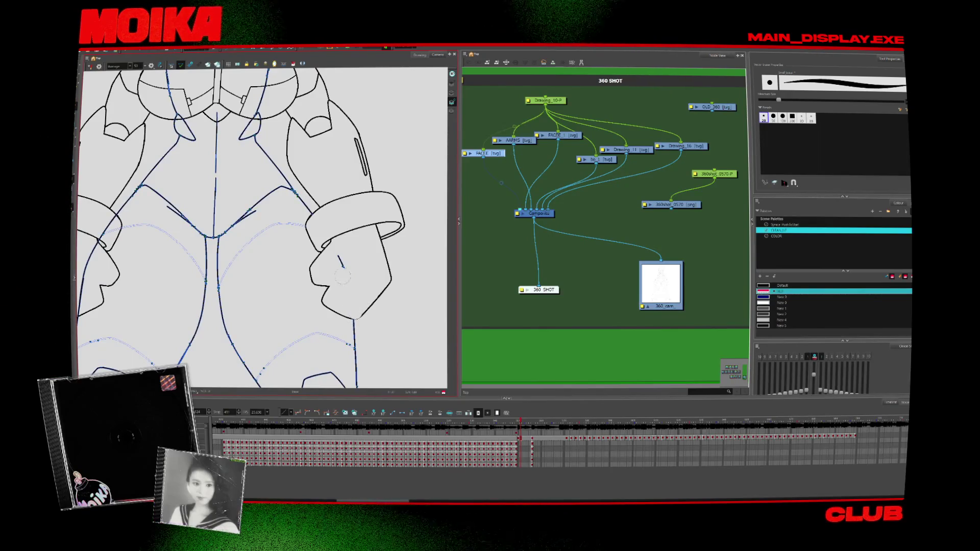
pyautogui.scroll(1, 348, 287)
pyautogui.press('4')
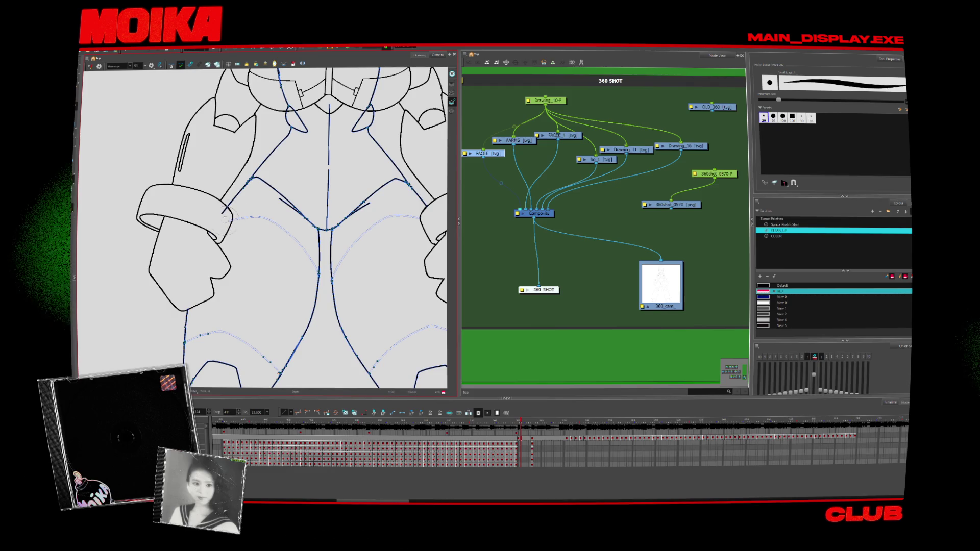
pyautogui.press('4')
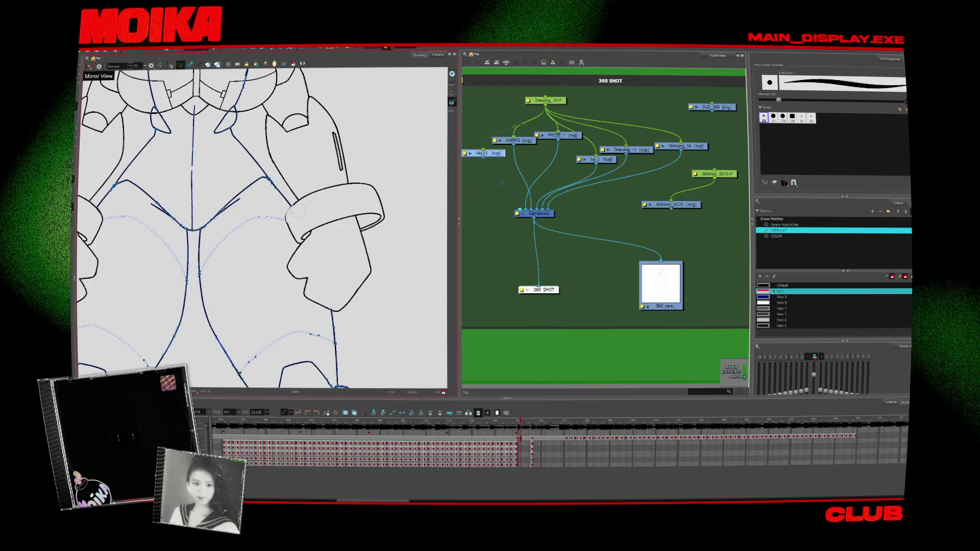
pyautogui.scroll(10, 298, 211)
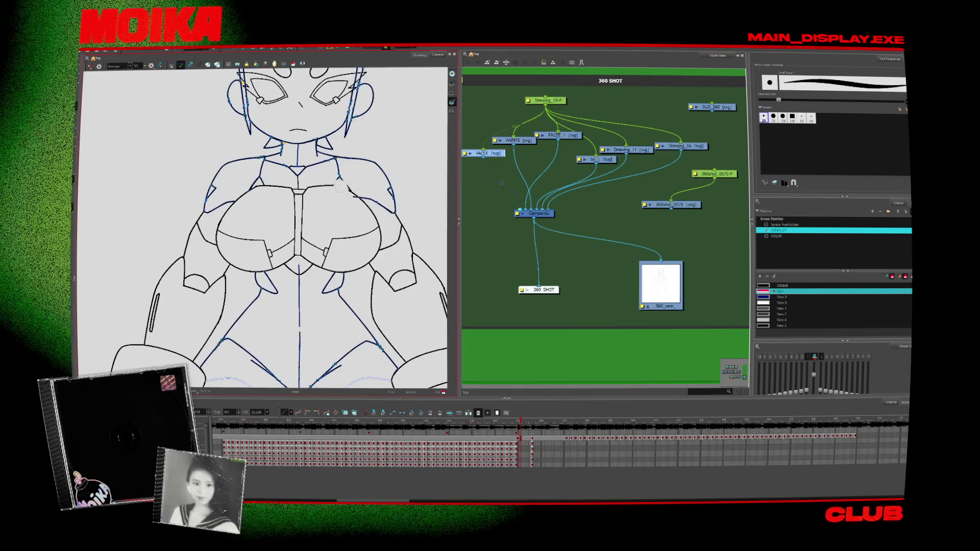
# Shrink the brush and step through the turnaround drawings, ending on another front-view lineart drawing
pyautogui.scroll(3, 341, 195)
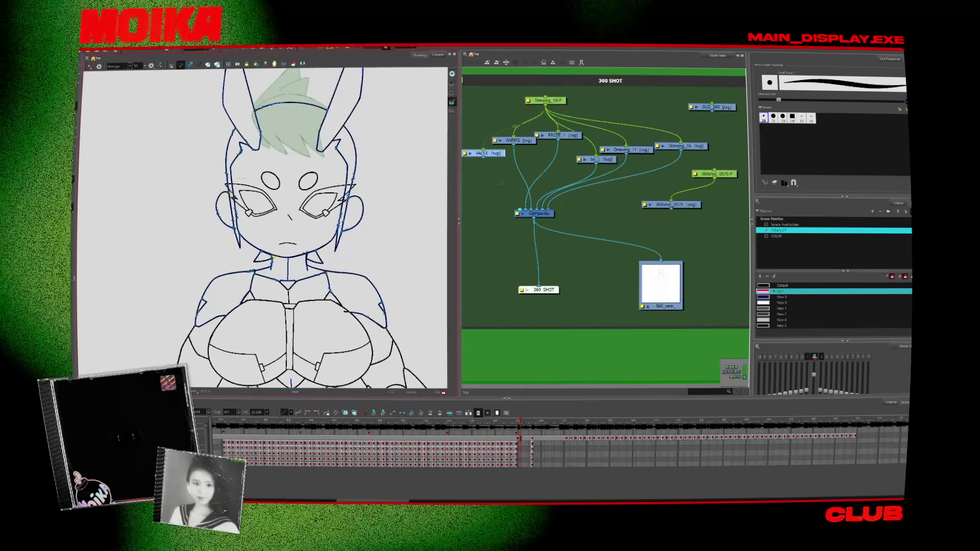
pyautogui.press('[')
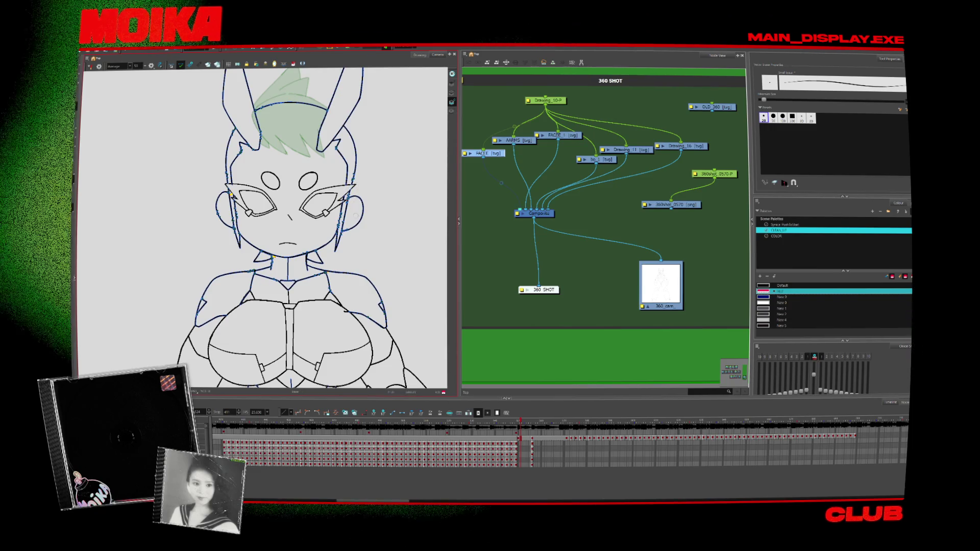
pyautogui.press('.')
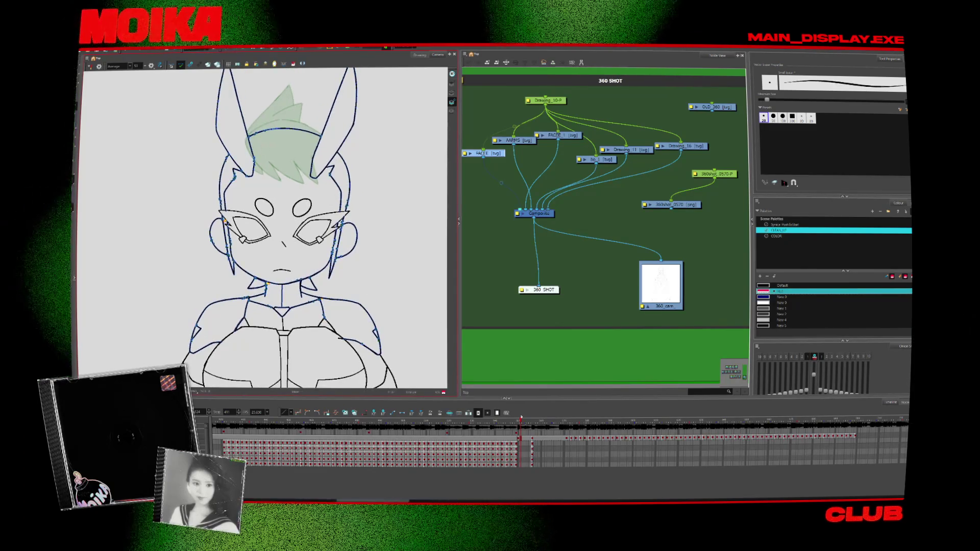
pyautogui.press('.')
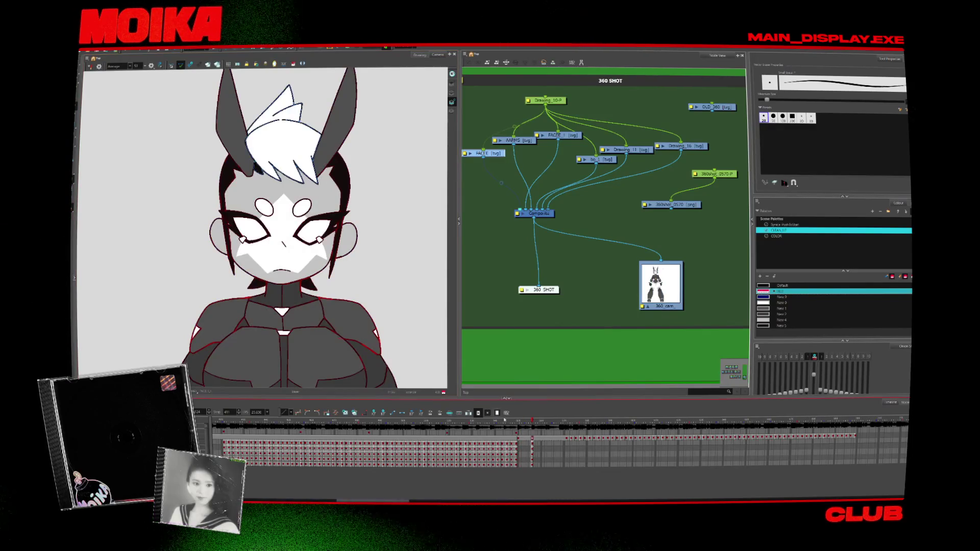
pyautogui.hotkey('alt', 's')
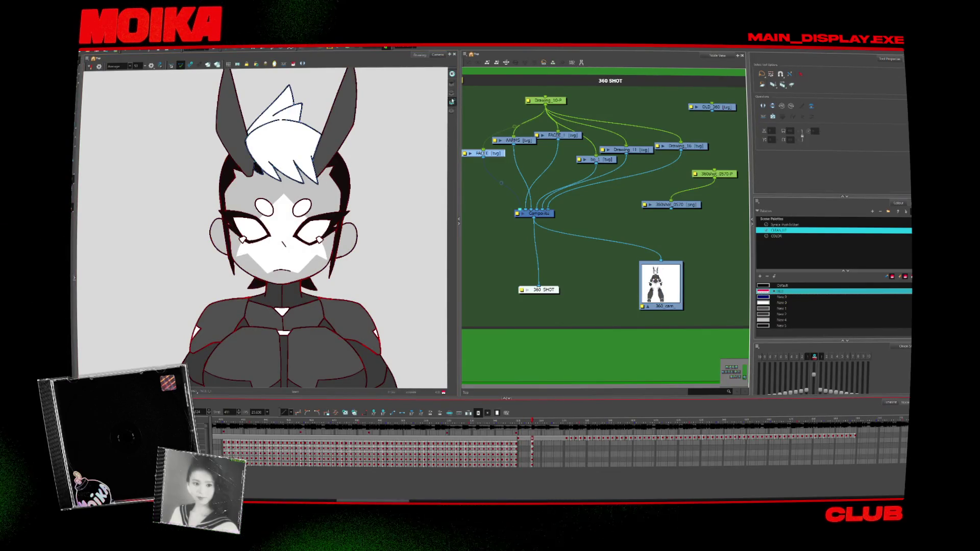
pyautogui.press(',')
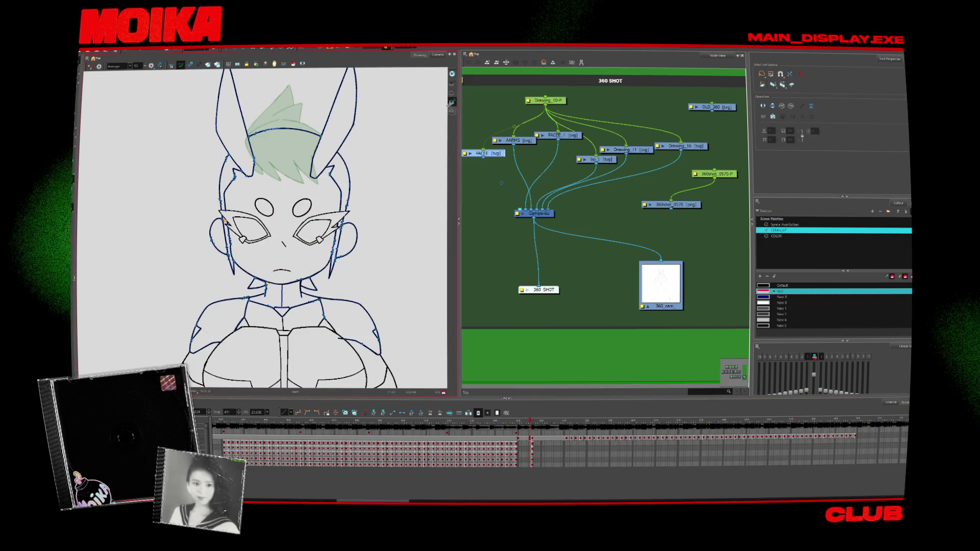
pyautogui.click(452, 111)
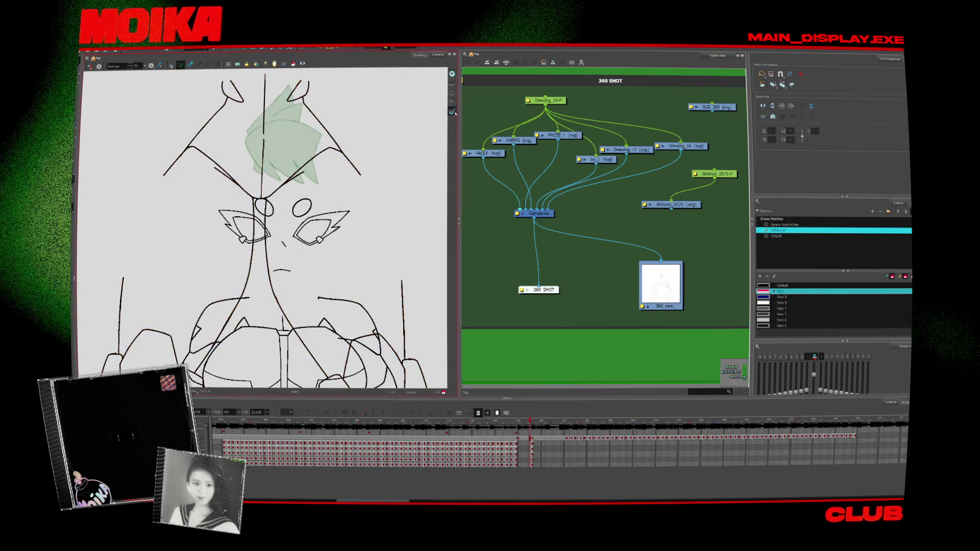
pyautogui.hotkey('alt', 'z')
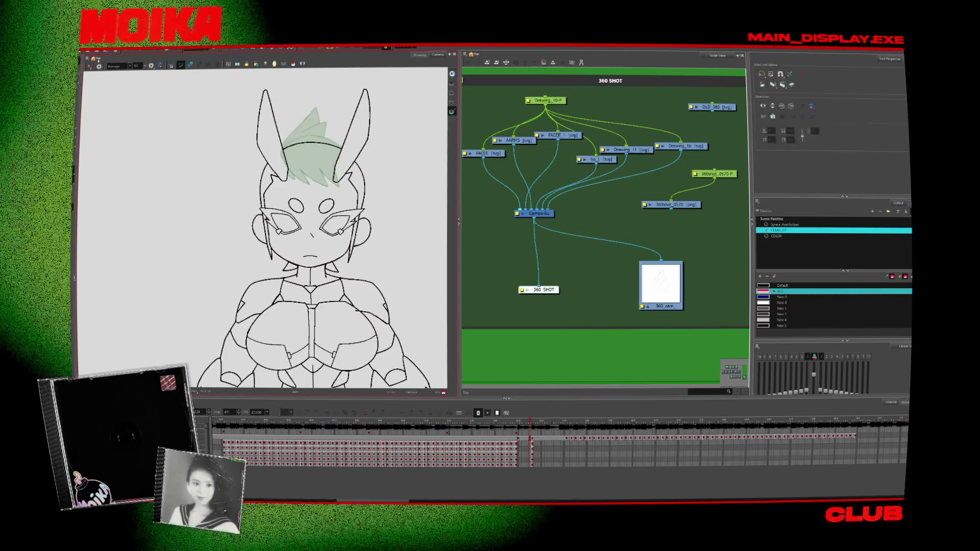
pyautogui.hotkey('ctrl', 'a')
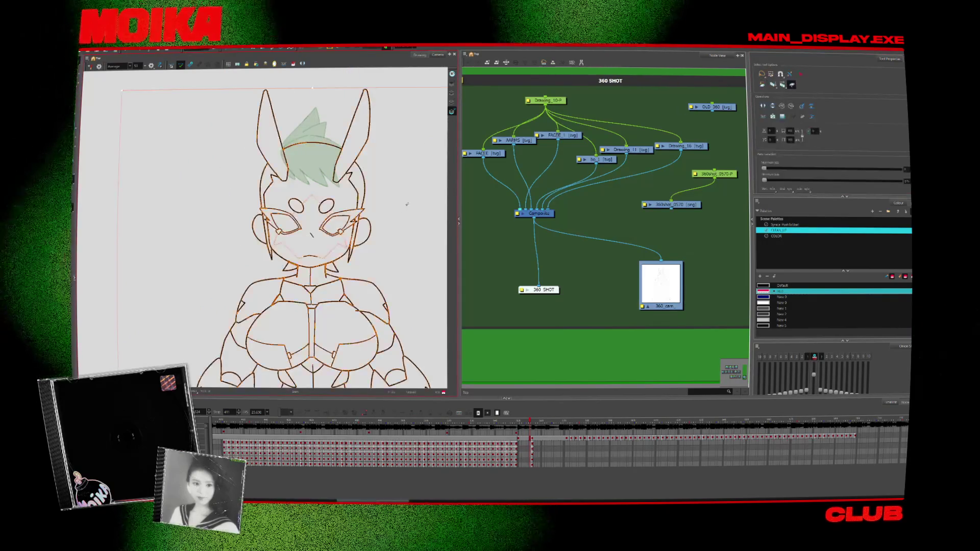
pyautogui.press('Delete')
pyautogui.hotkey('ctrl', 'z')
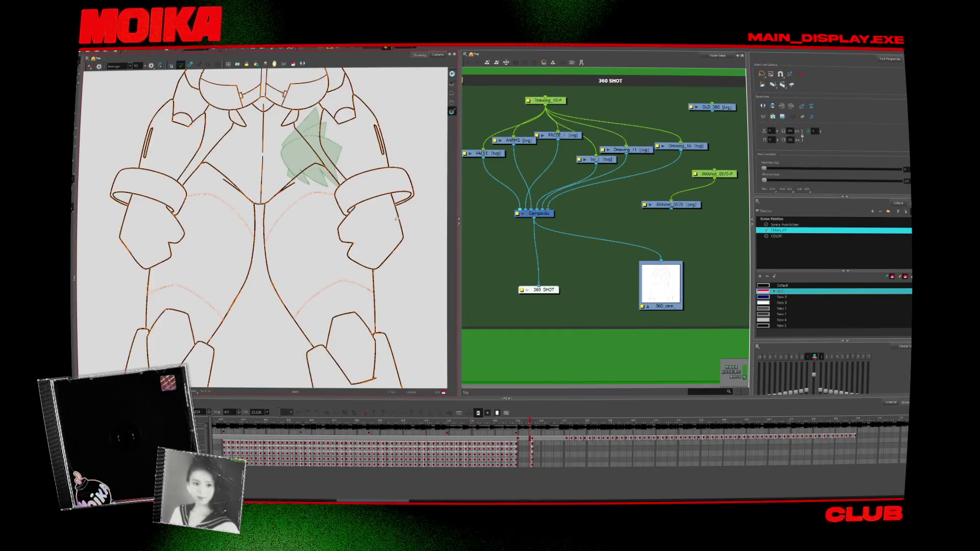
pyautogui.hotkey('ctrl', 'shift', 'z')
pyautogui.hotkey('ctrl', 'z')
pyautogui.hotkey('alt', 'z')
pyautogui.press('2')
pyautogui.press('2')
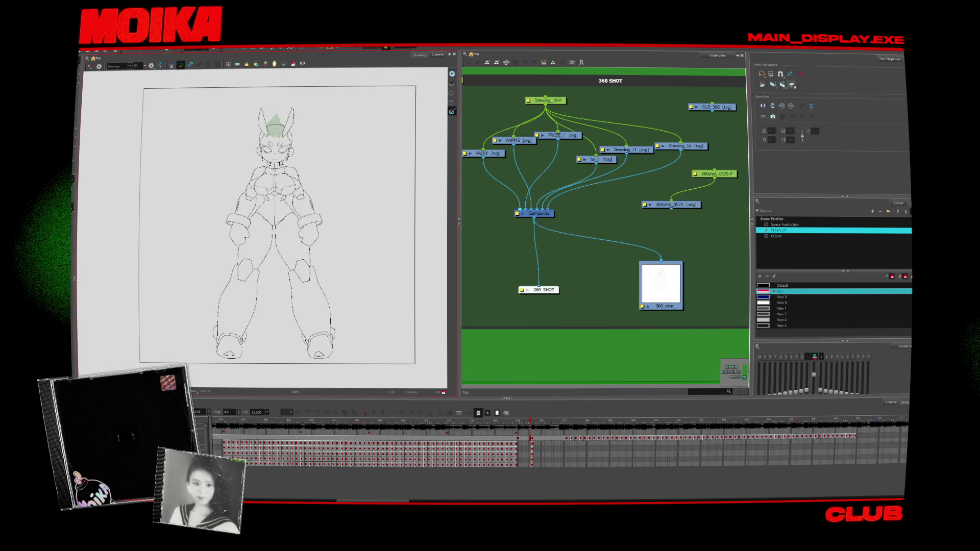
pyautogui.hotkey('ctrl', 'a')
pyautogui.press('Delete')
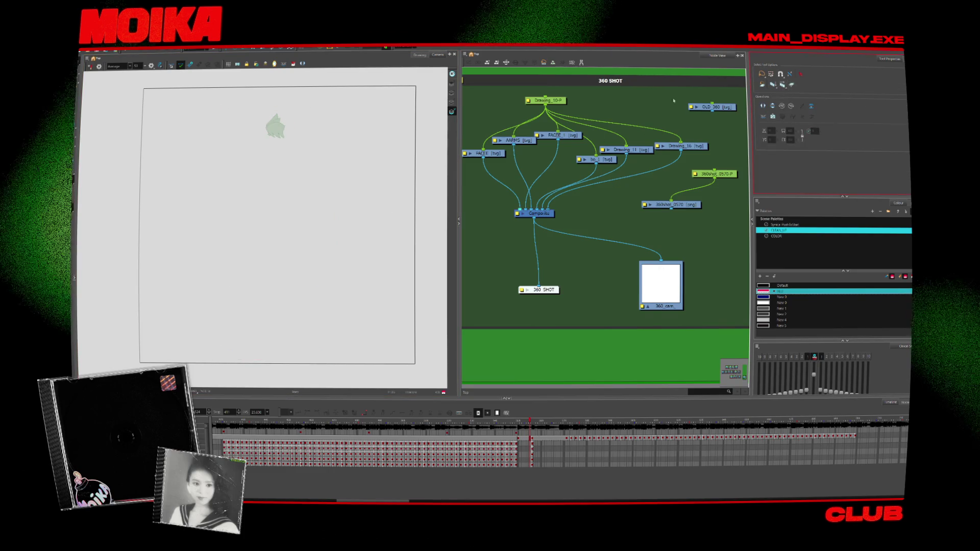
pyautogui.hotkey('ctrl', 'z')
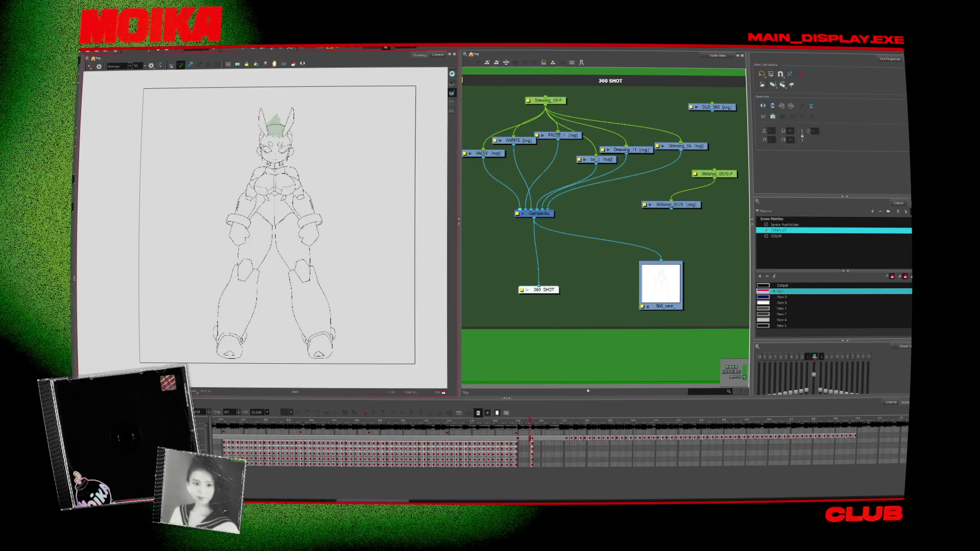
pyautogui.press('Delete')
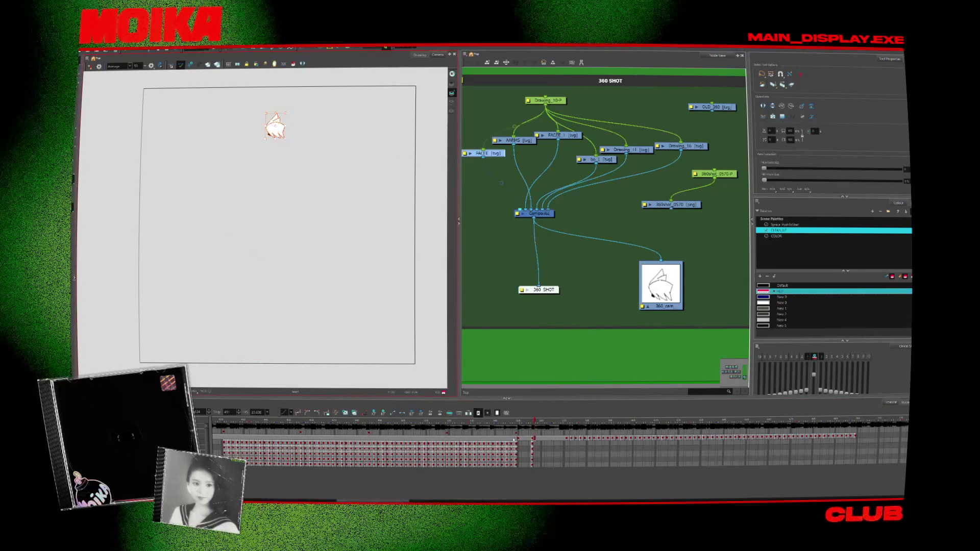
pyautogui.hotkey('ctrl', 'z')
pyautogui.scroll(4, 255, 96)
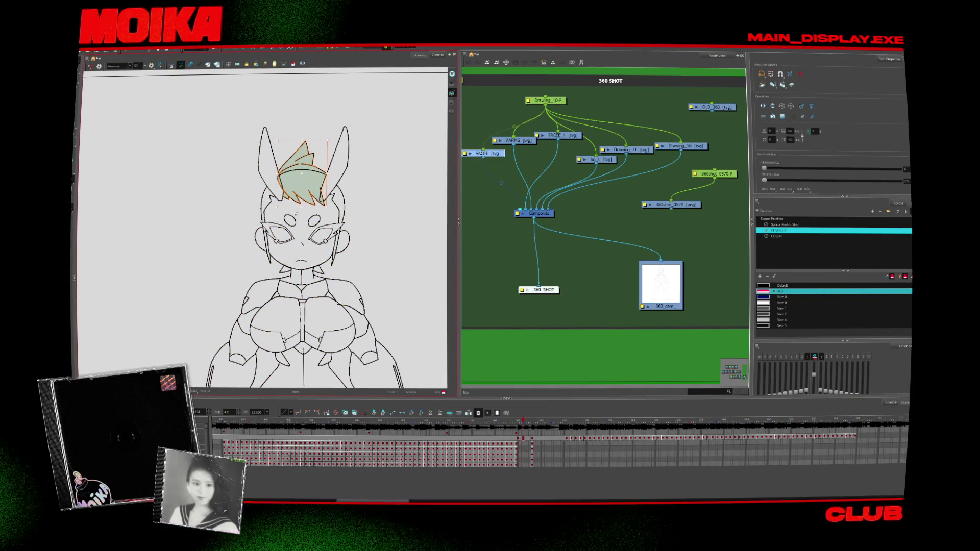
pyautogui.hotkey('alt', 'z')
pyautogui.moveTo(296, 213)
pyautogui.mouseDown()
pyautogui.moveTo(291, 163)
pyautogui.moveTo(263, 171)
pyautogui.mouseUp()
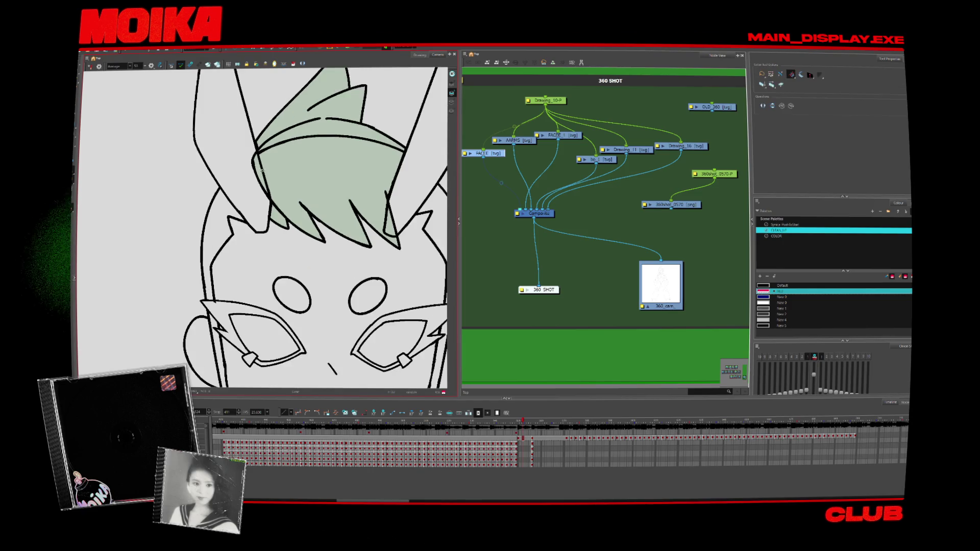
# Select the Default palette swatch and open its colour editor to change it to pink
pyautogui.scroll(2, 308, 146)
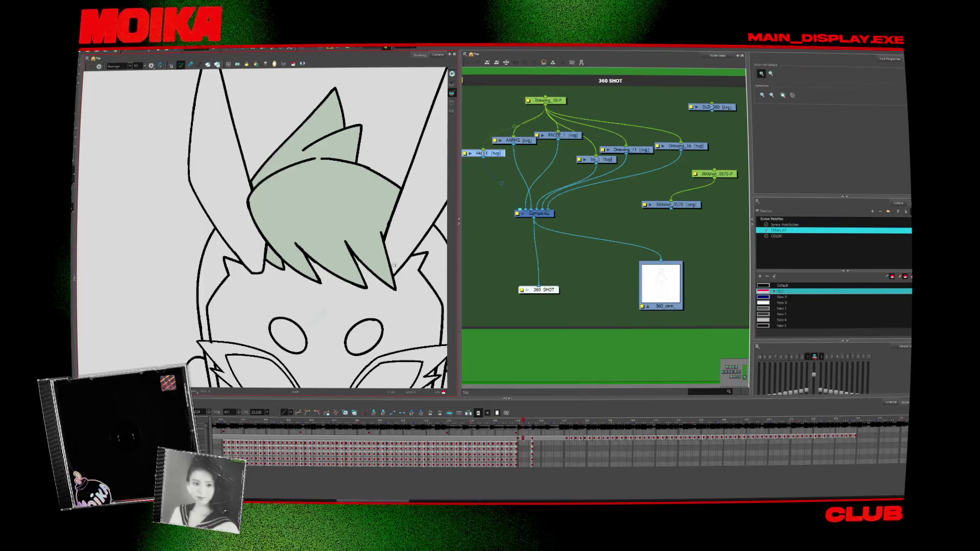
pyautogui.scroll(-5, 391, 275)
pyautogui.scroll(3, 318, 173)
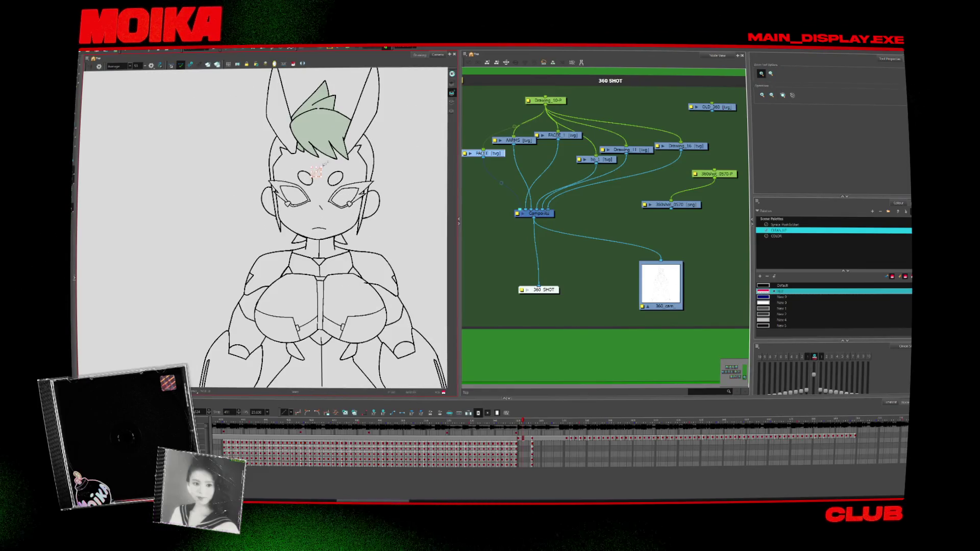
pyautogui.click(85, 60)
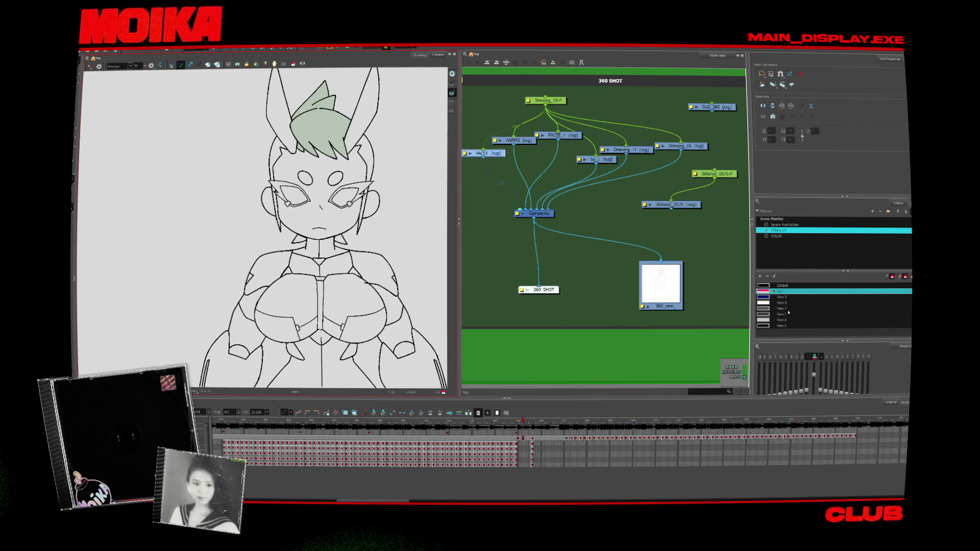
pyautogui.click(780, 285)
pyautogui.doubleClick(763, 291)
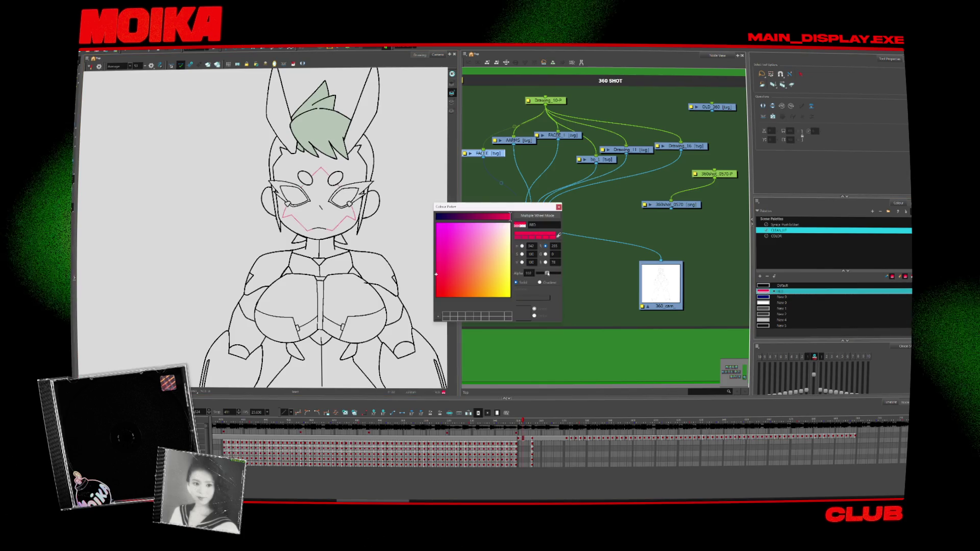
# Confirm the pink colour and check the new pink lines on the face and thighs
pyautogui.click(559, 207)
pyautogui.scroll(-4, 332, 230)
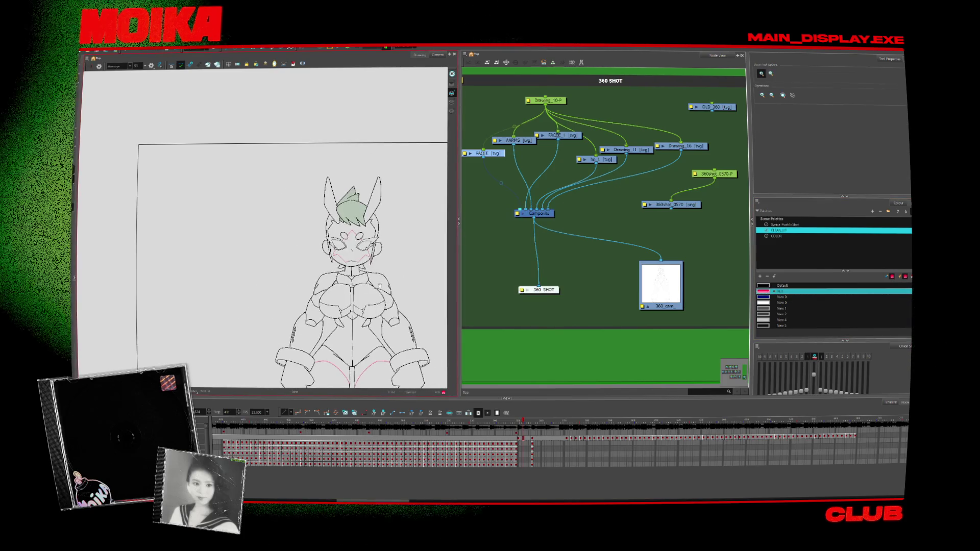
pyautogui.scroll(5, 371, 295)
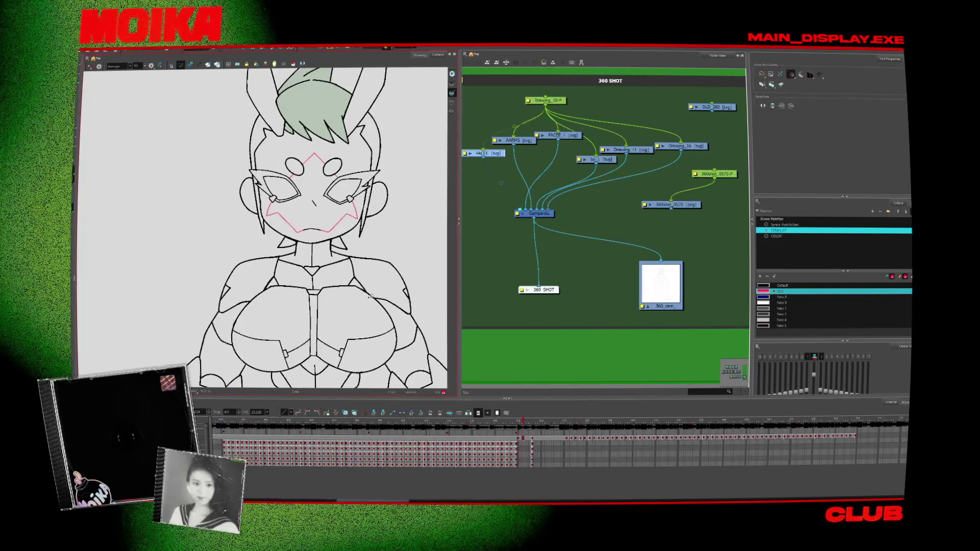
pyautogui.scroll(-3, 378, 319)
pyautogui.scroll(4, 408, 328)
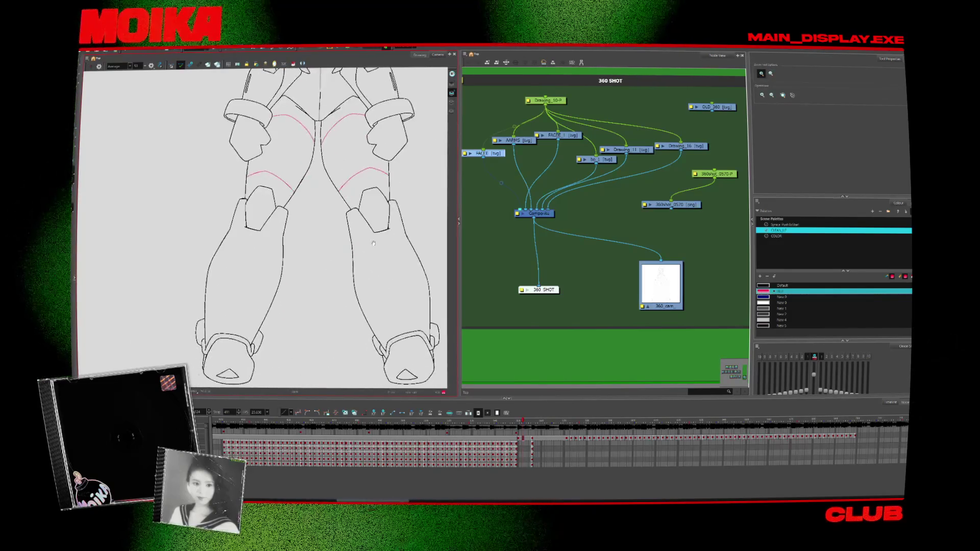
pyautogui.scroll(-2, 408, 328)
pyautogui.scroll(4, 304, 166)
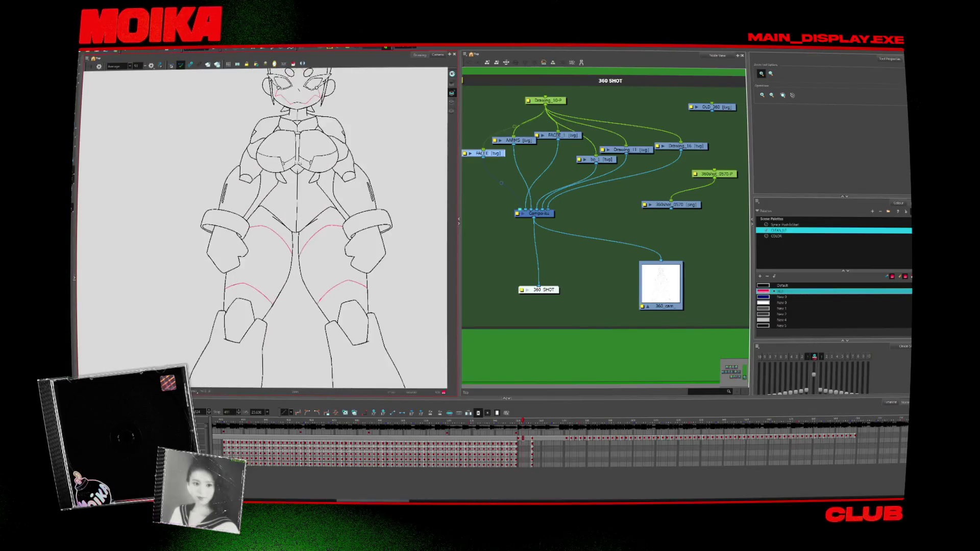
pyautogui.scroll(-5, 305, 166)
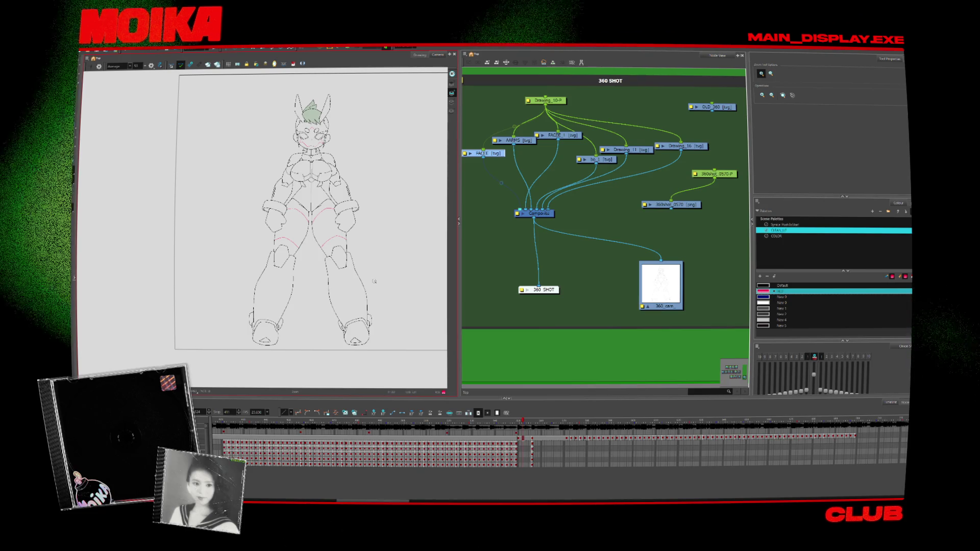
# Recentre the figure and click through timeline cells to compare the shaded, line-art and sketch frames
pyautogui.hotkey('alt', 's')
pyautogui.moveTo(392, 295); pyautogui.dragTo(384, 318)
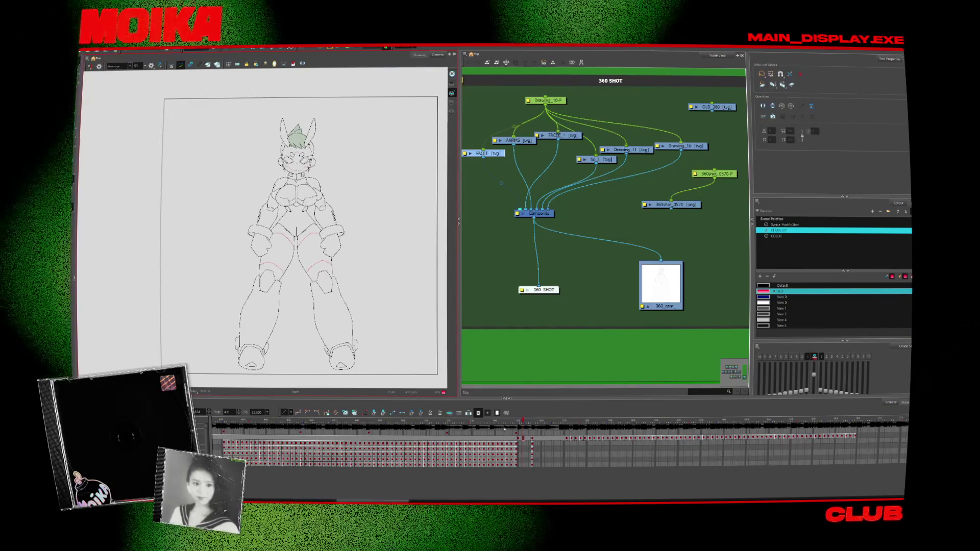
pyautogui.click(505, 420)
pyautogui.click(530, 420)
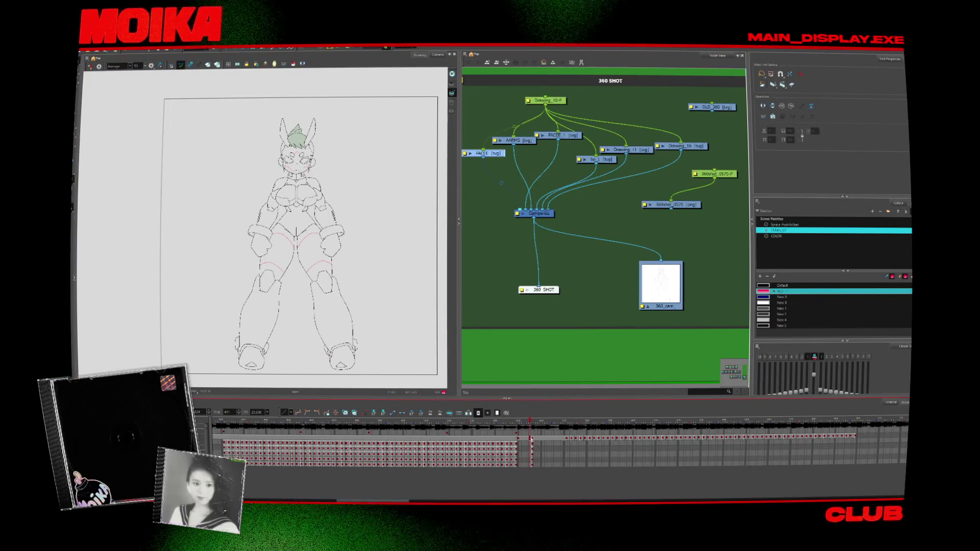
pyautogui.click(558, 465)
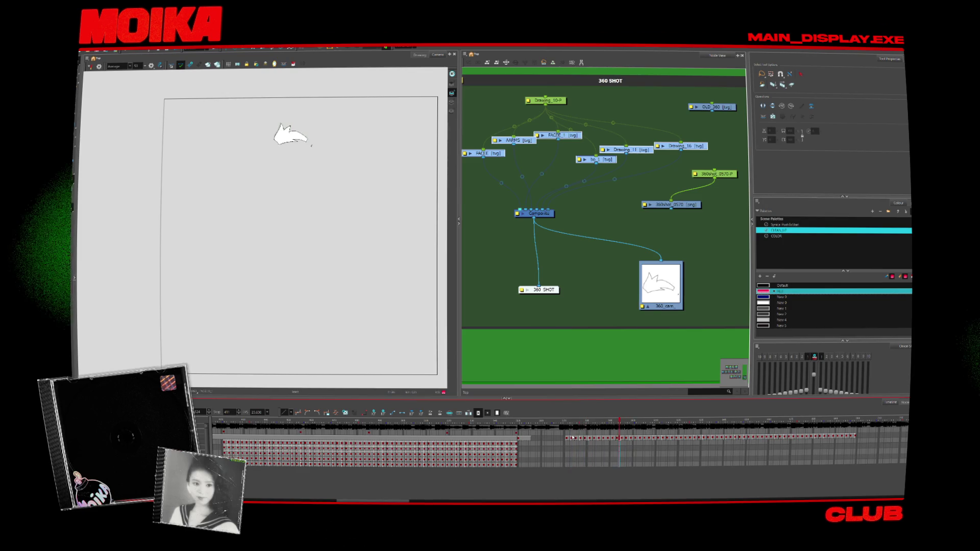
pyautogui.click(572, 438)
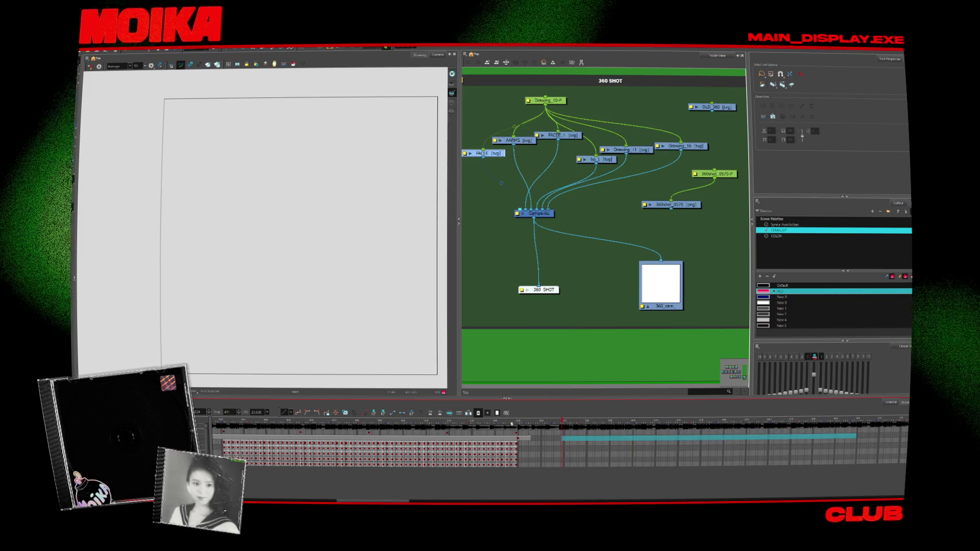
# Play the turnaround, return to the front-view line-art frame, and switch to After Effects
pyautogui.press('Return')
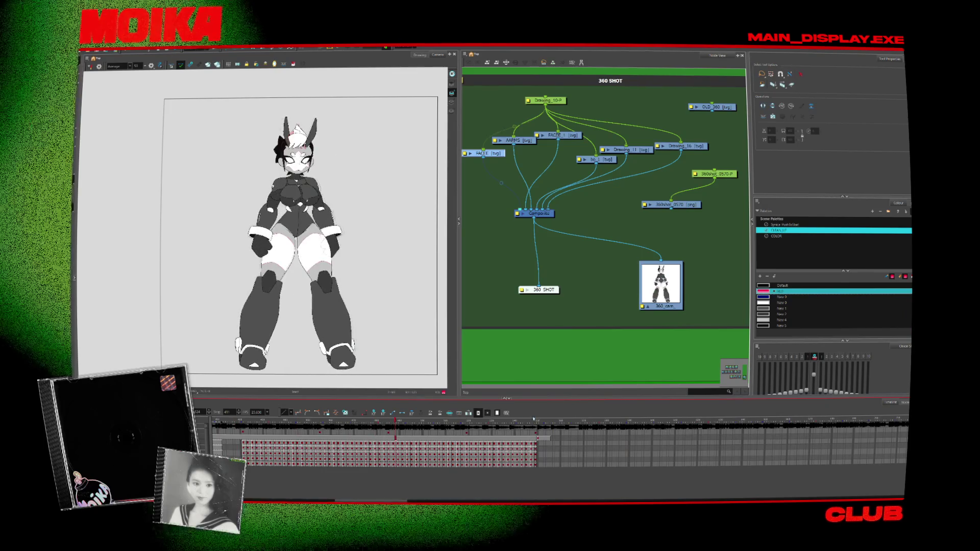
pyautogui.click(537, 421)
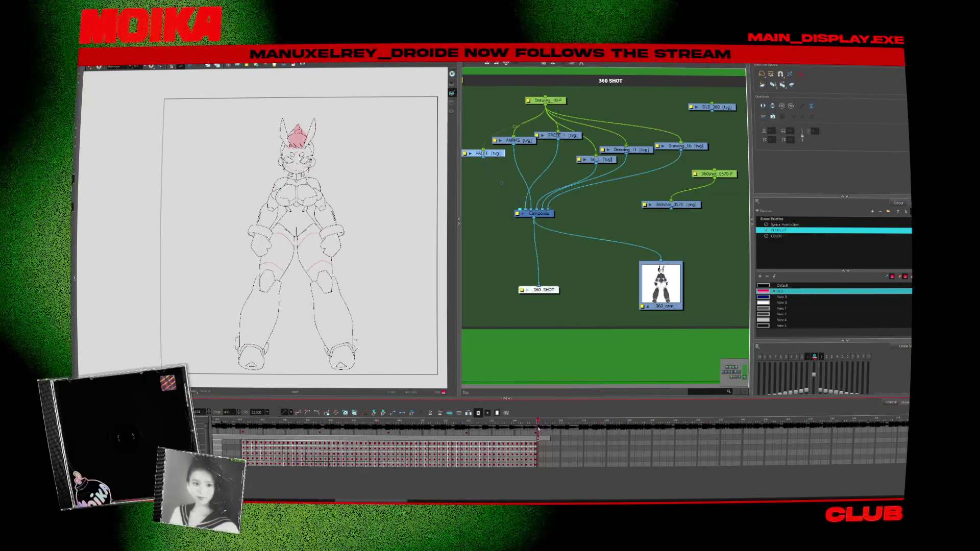
pyautogui.hotkey('alt', 'Tab')
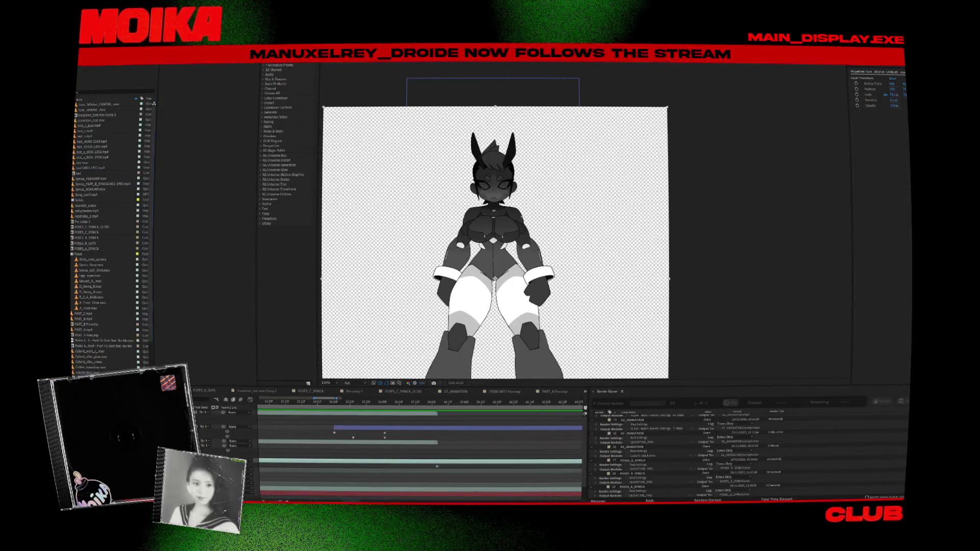
# Preview the red animated clip in After Effects, then return to Harmony from the taskbar
pyautogui.hotkey('alt', 'Tab')
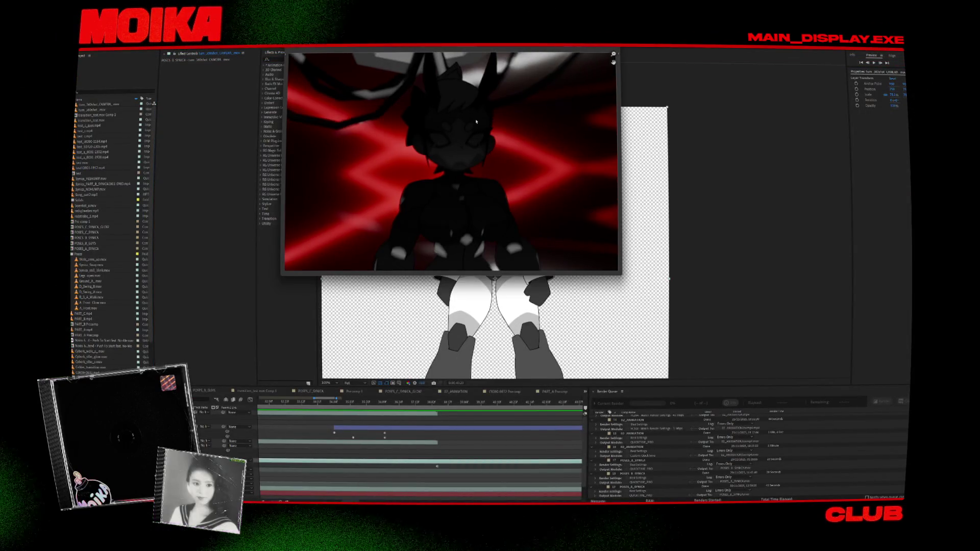
pyautogui.hotkey('alt', 'Tab')
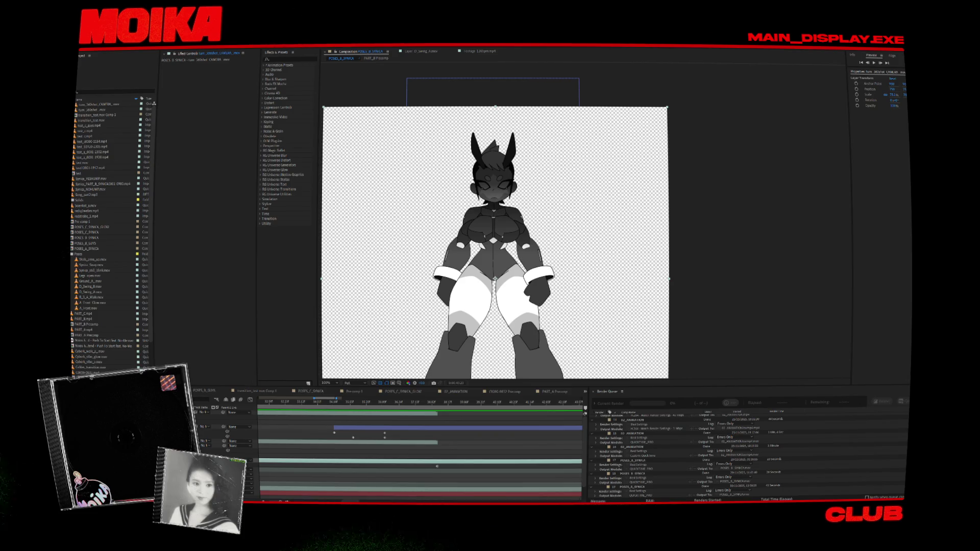
pyautogui.moveTo(459, 495)
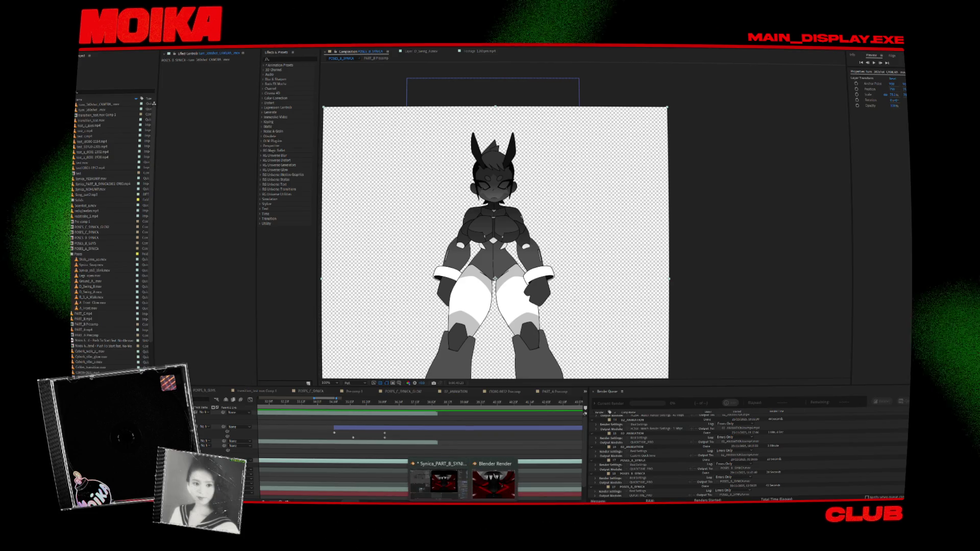
pyautogui.click(439, 482)
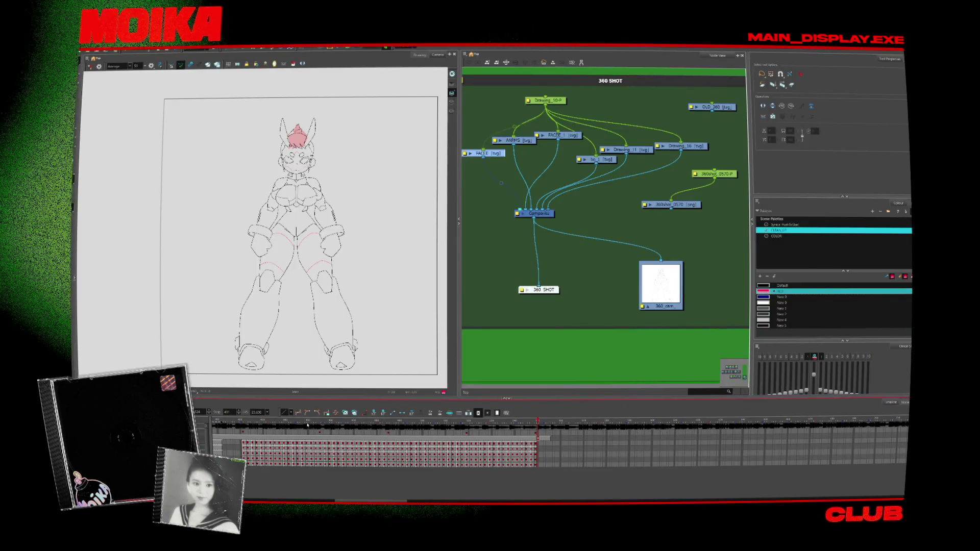
pyautogui.click(253, 424)
pyautogui.moveTo(253, 425); pyautogui.dragTo(246, 431)
pyautogui.click(246, 443)
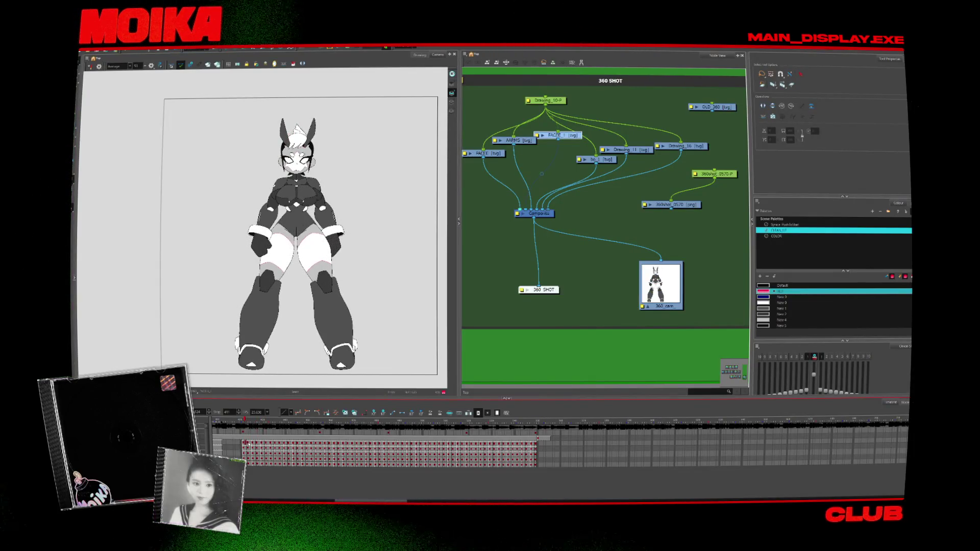
pyautogui.click(253, 444)
pyautogui.click(258, 446)
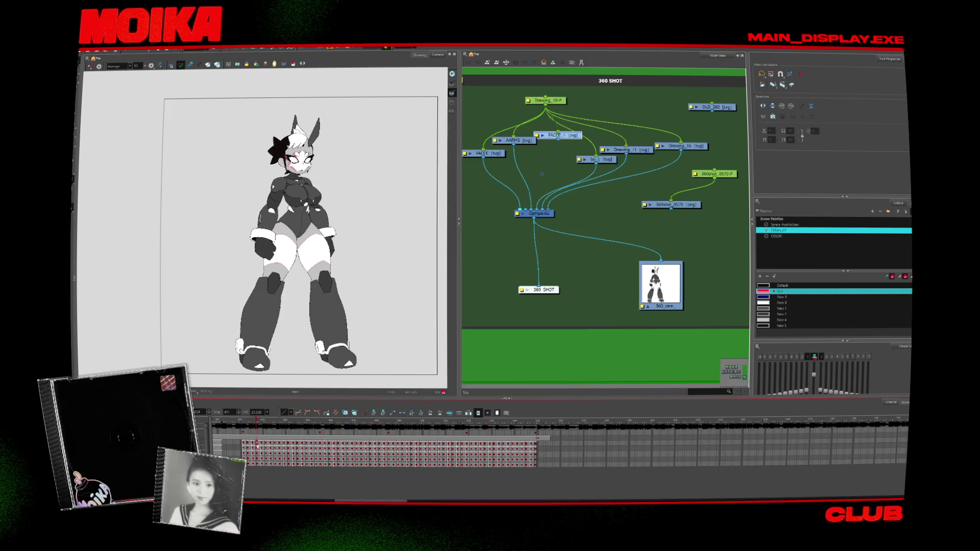
pyautogui.click(262, 445)
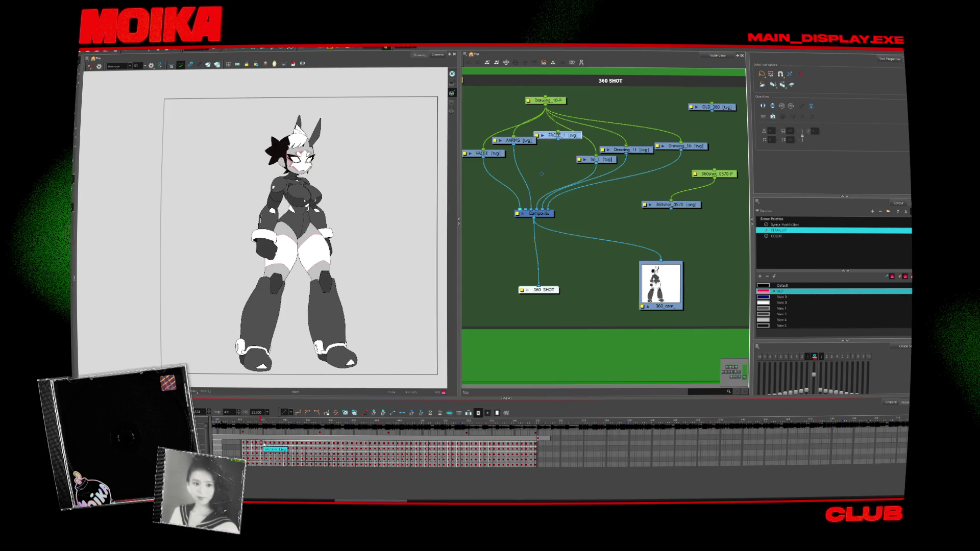
pyautogui.click(245, 444)
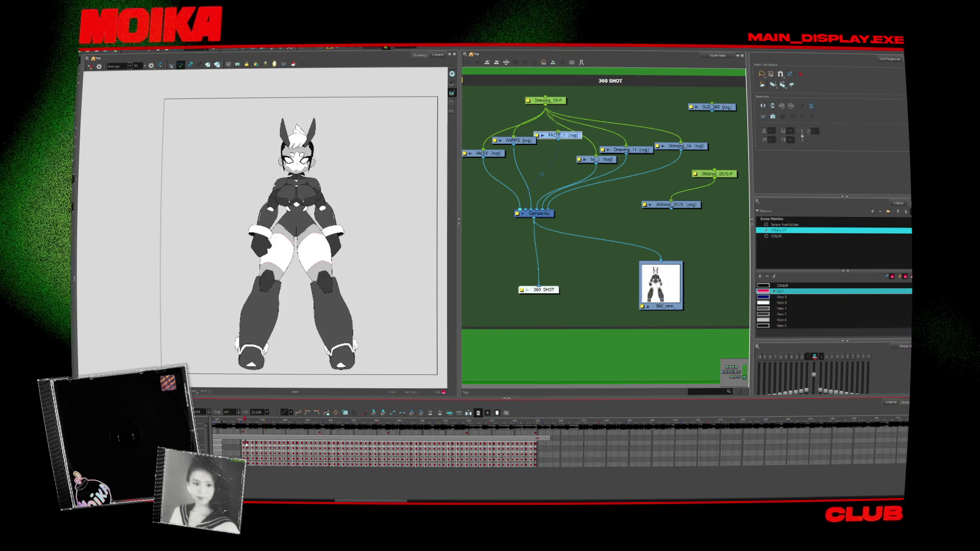
pyautogui.click(250, 444)
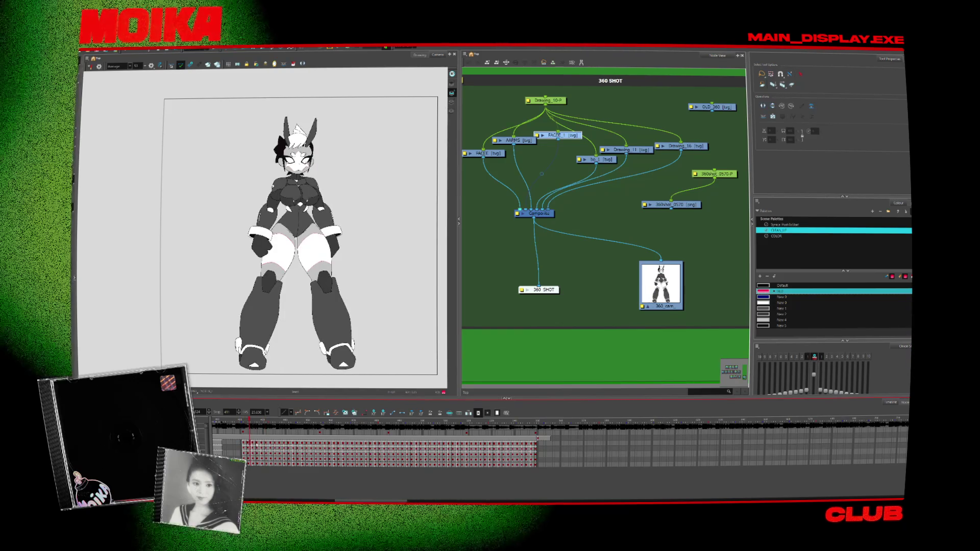
pyautogui.click(260, 445)
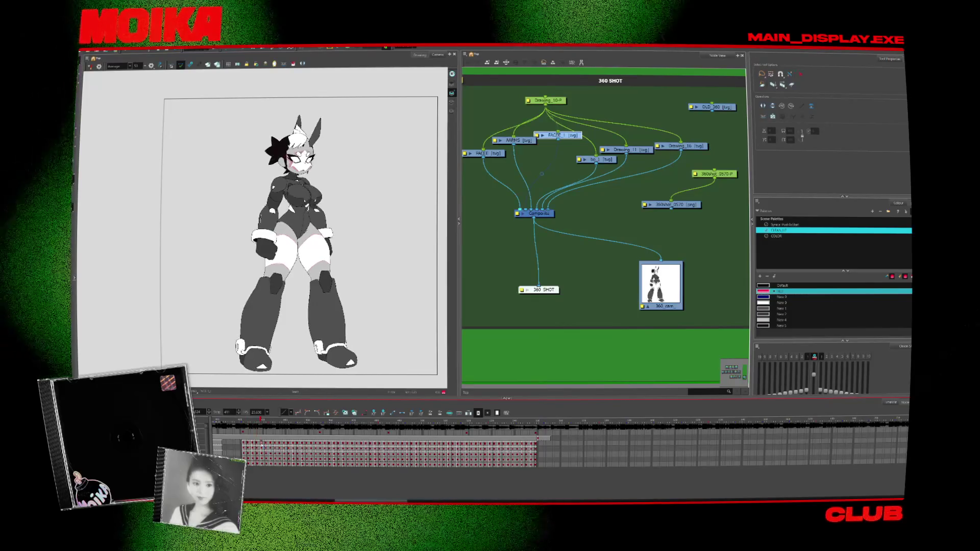
pyautogui.press('.')
pyautogui.press(',')
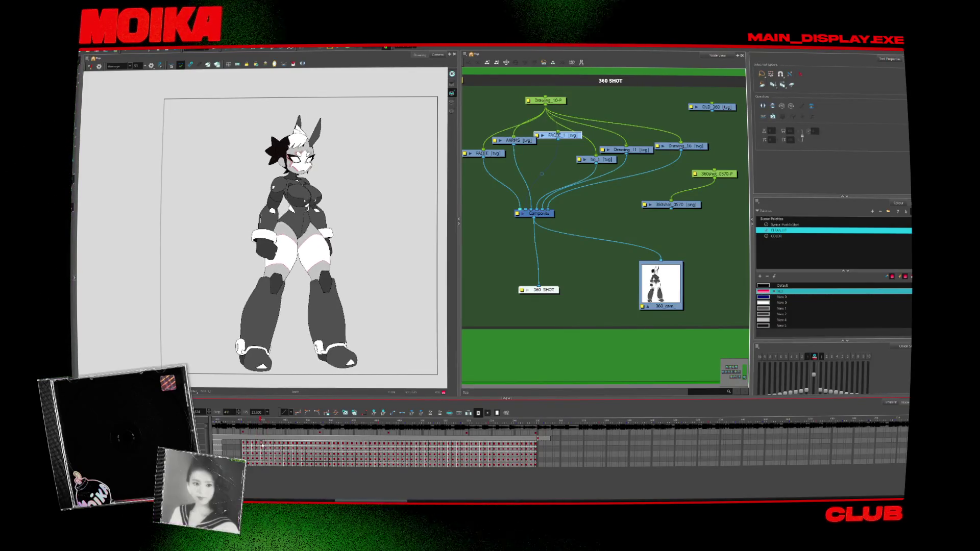
pyautogui.click(301, 159)
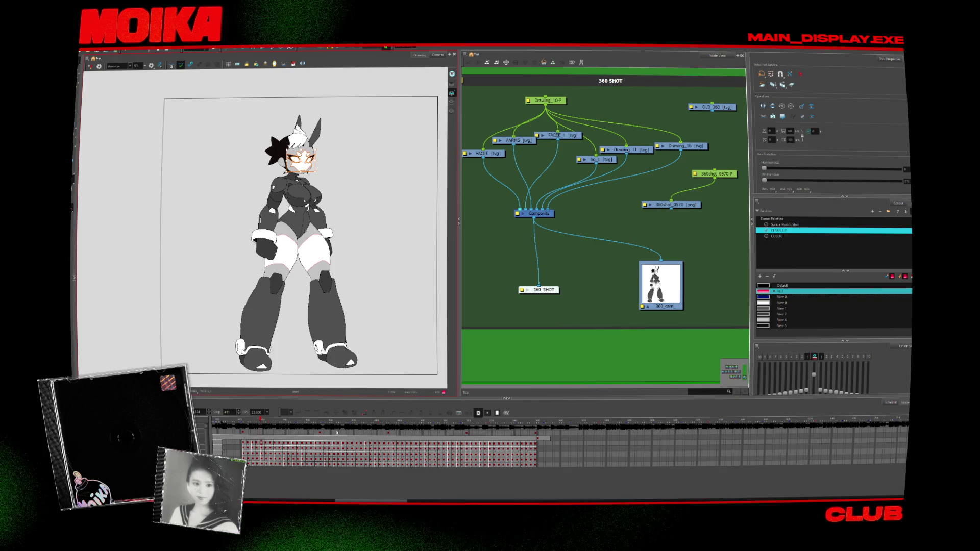
pyautogui.moveTo(259, 465); pyautogui.dragTo(263, 442)
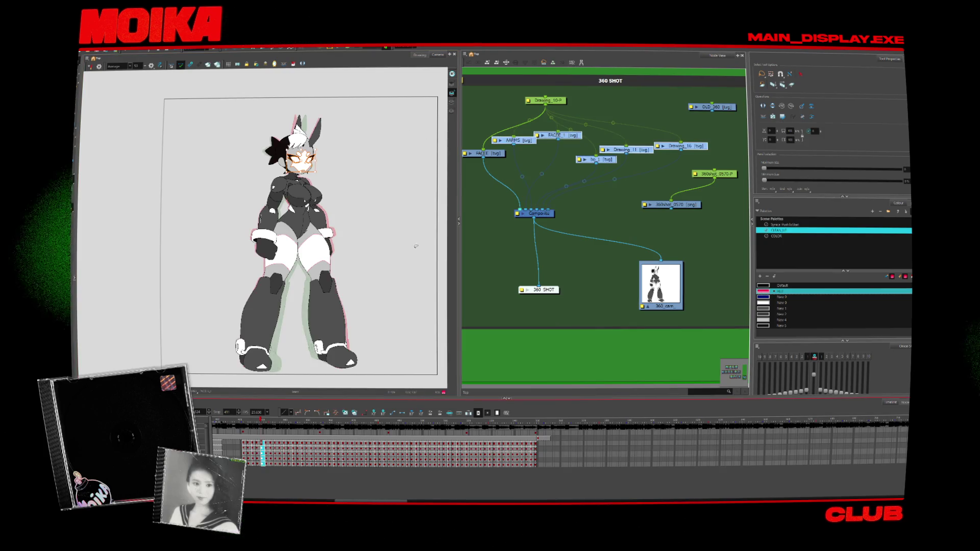
pyautogui.click(264, 465)
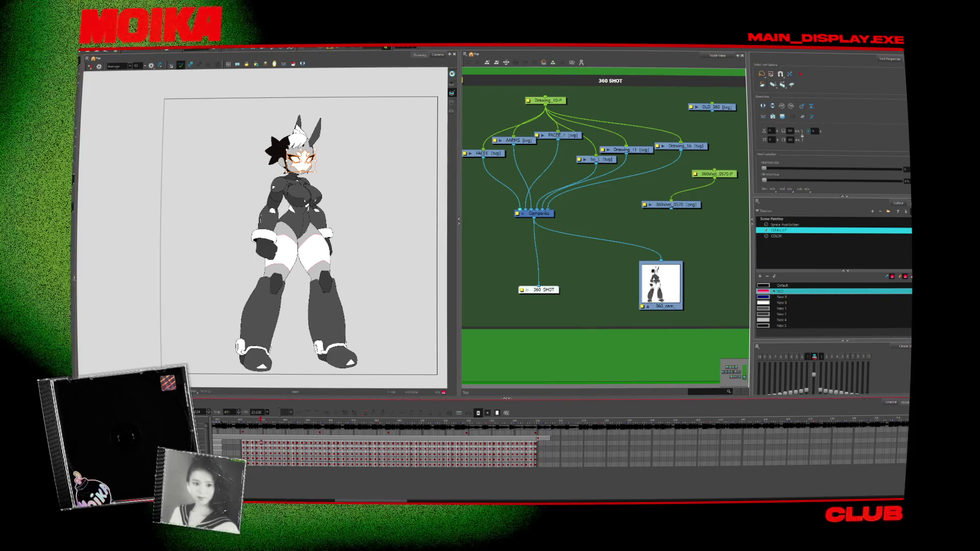
pyautogui.moveTo(262, 465); pyautogui.dragTo(262, 443)
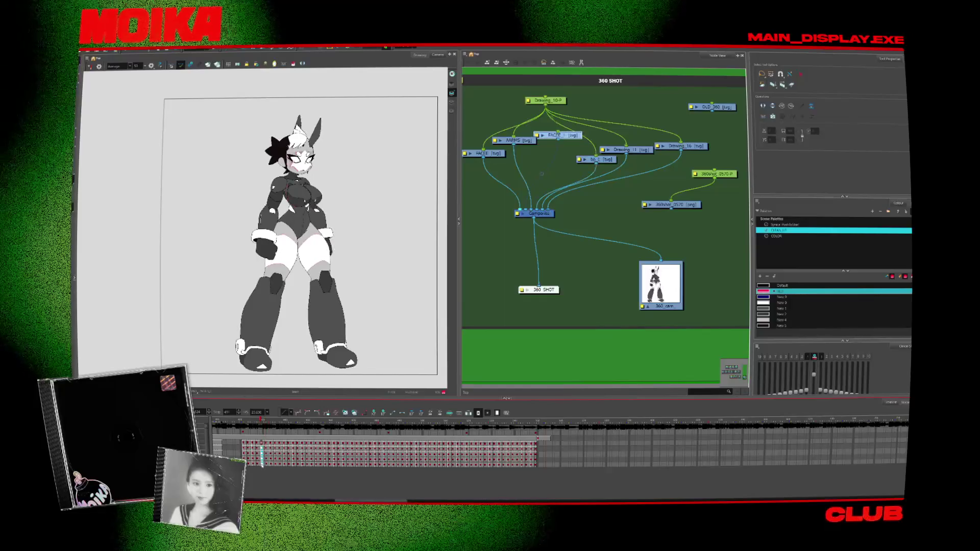
pyautogui.hotkey('ctrl', 'a')
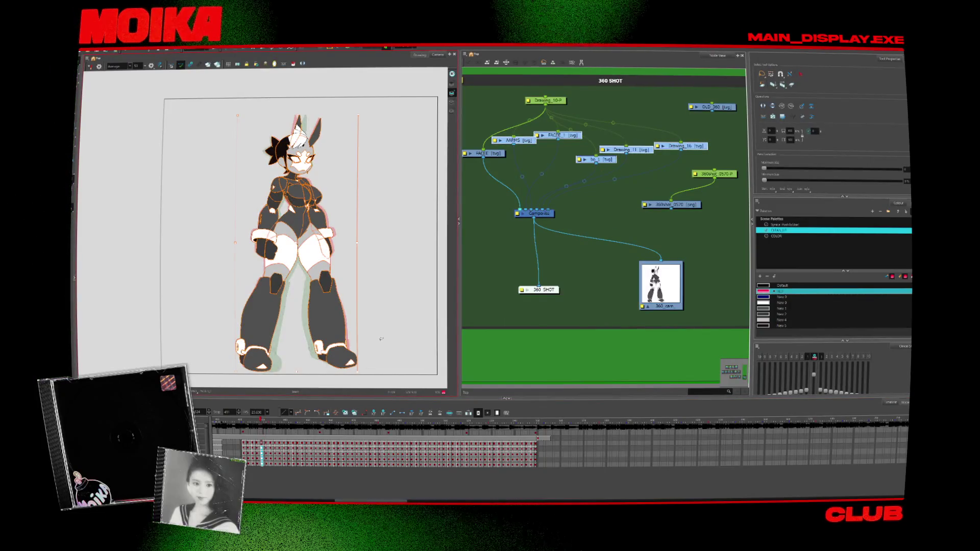
pyautogui.click(380, 338)
pyautogui.click(301, 455)
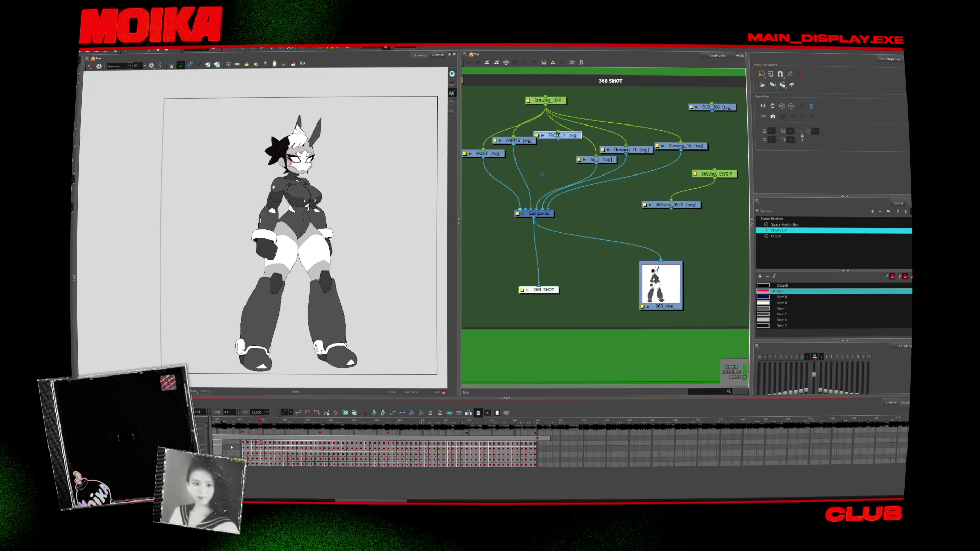
# Turn on the light table to show the red sketch under the front-view lineart, then zoom into the torso
pyautogui.click(539, 441)
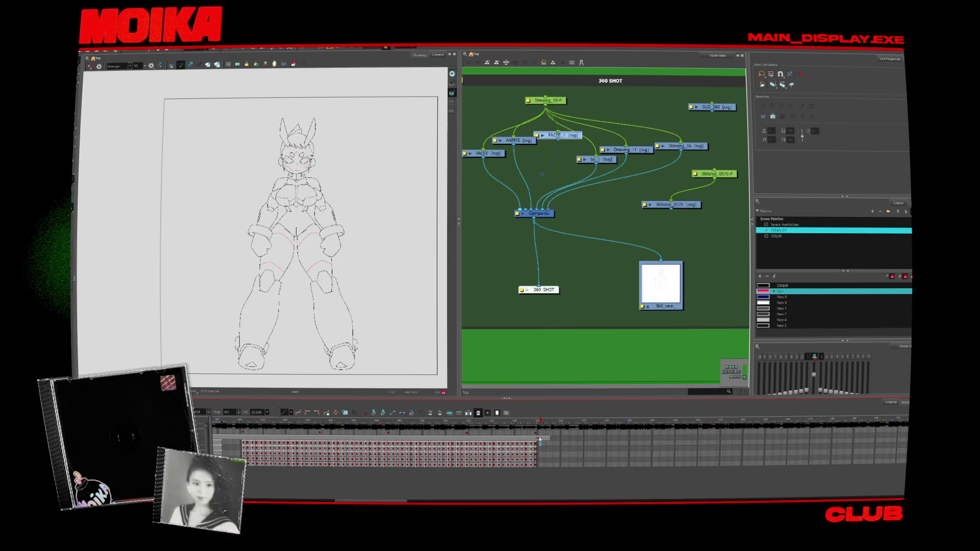
pyautogui.click(365, 413)
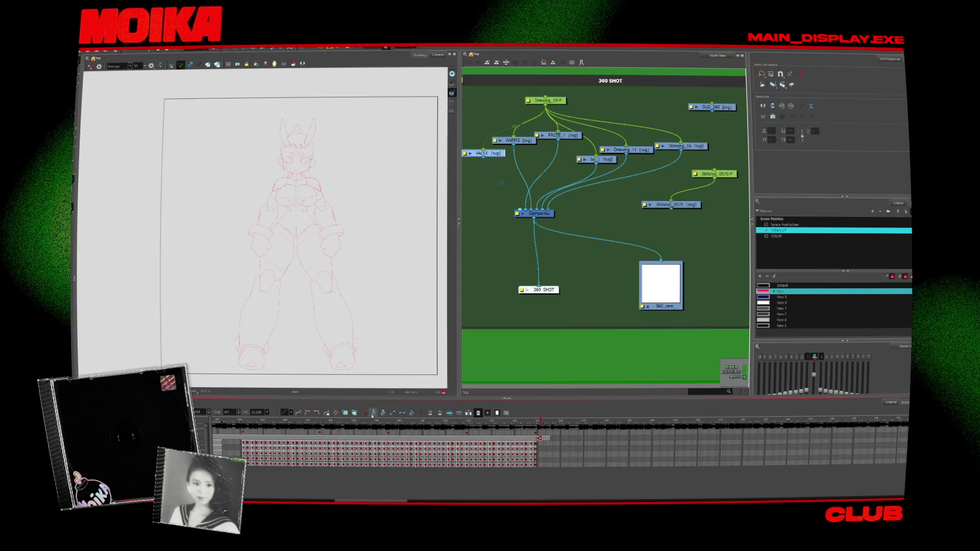
pyautogui.hotkey('alt', 'z')
pyautogui.click(309, 186)
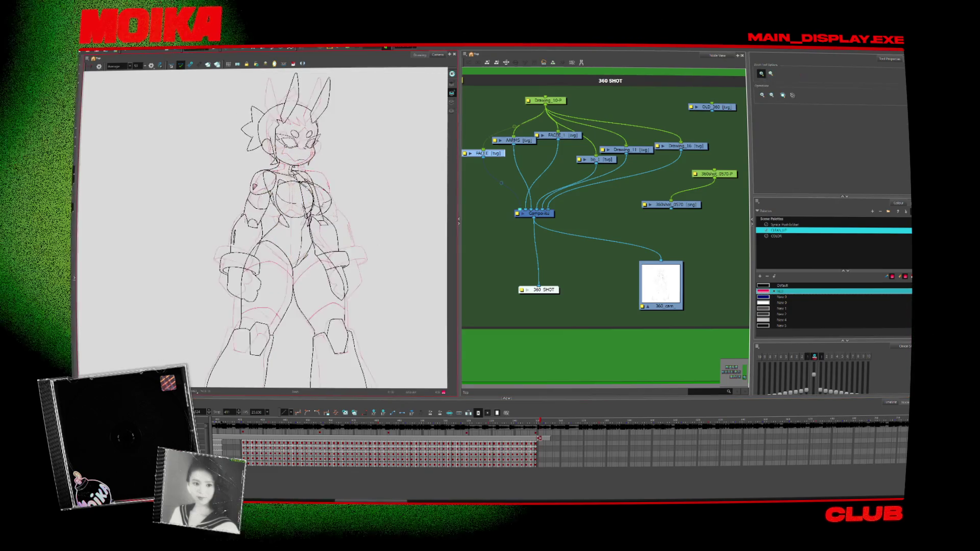
pyautogui.click(309, 187)
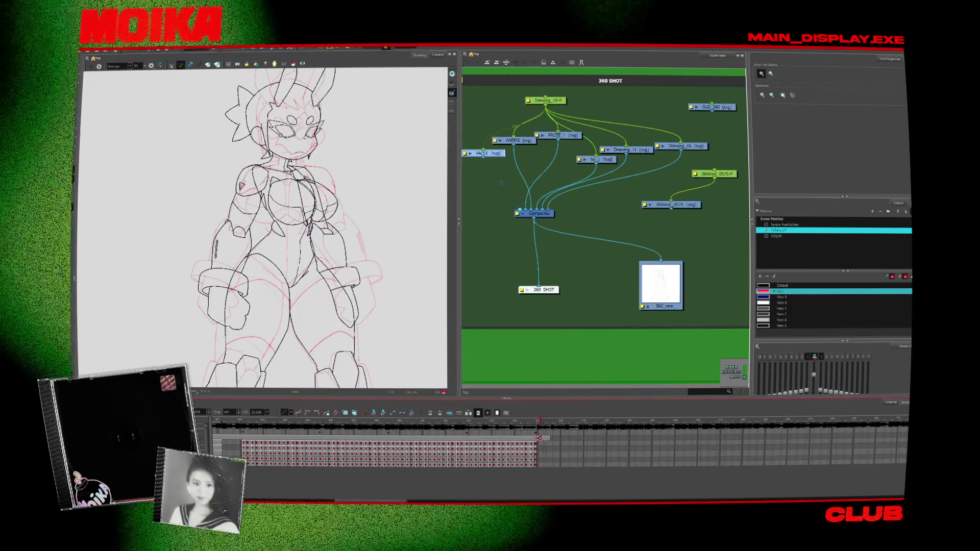
pyautogui.click(304, 199)
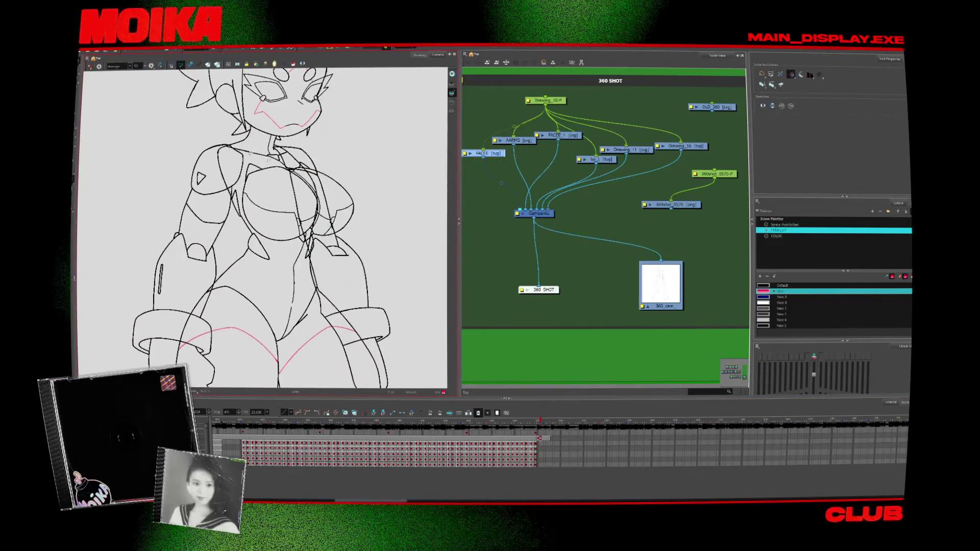
pyautogui.hotkey('alt', 'z')
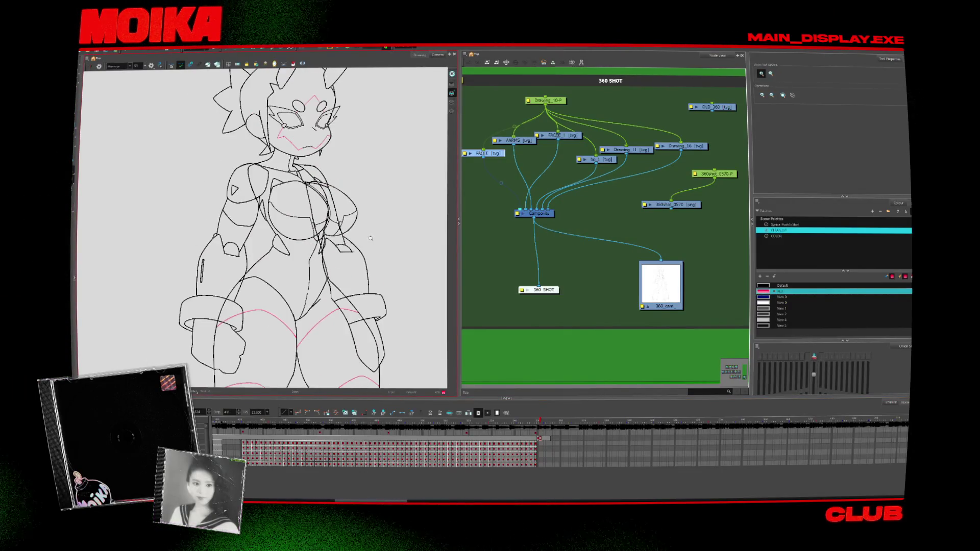
pyautogui.keyDown('alt'); pyautogui.click(326, 231); pyautogui.keyUp('alt')
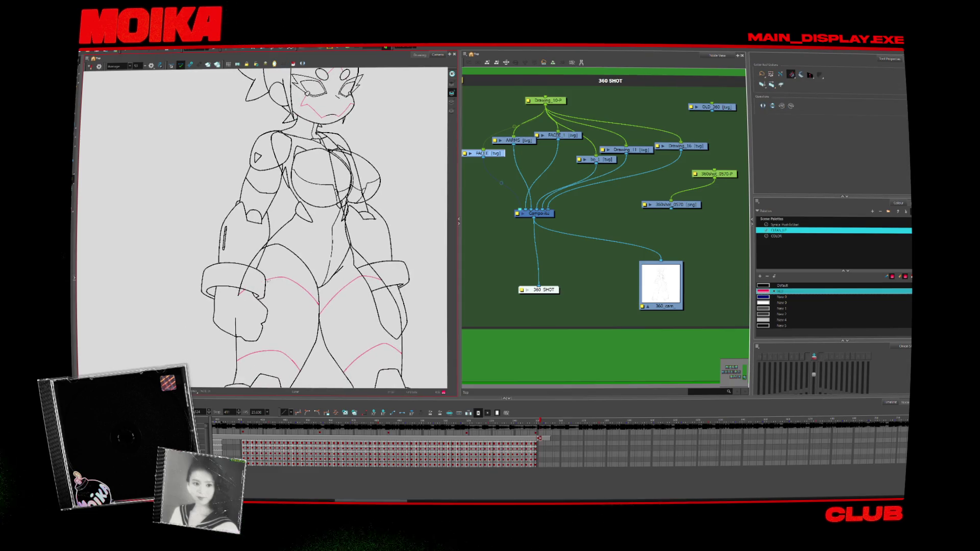
pyautogui.click(265, 247)
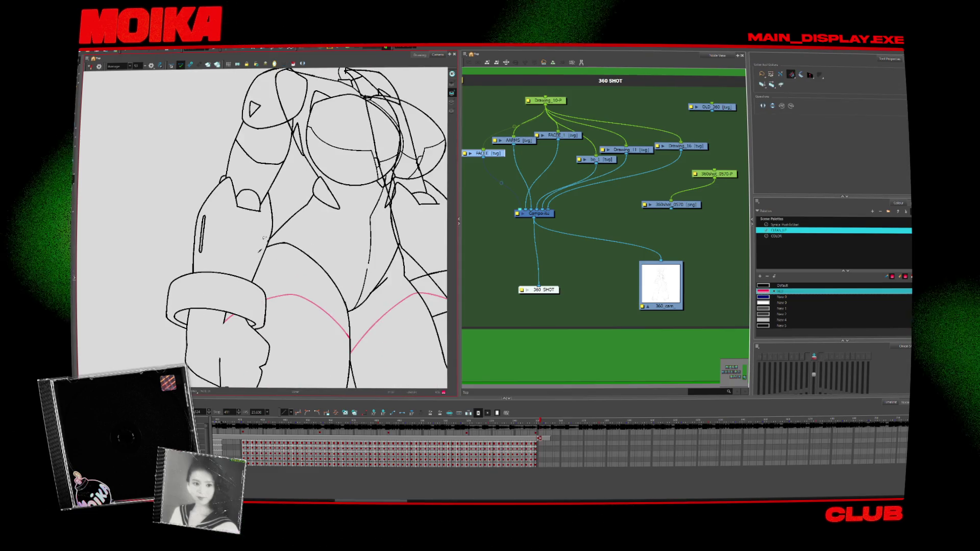
# Select and delete the stray inner shoulder stroke on the front-view lineart
pyautogui.scroll(5, 366, 223)
pyautogui.hotkey('alt', 's')
pyautogui.scroll(3, 365, 224)
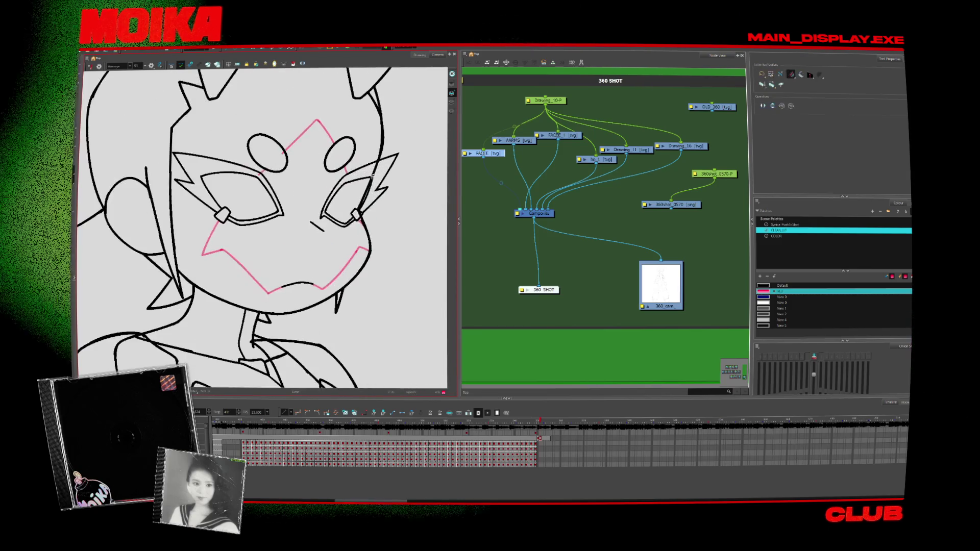
pyautogui.hotkey('alt', 'b')
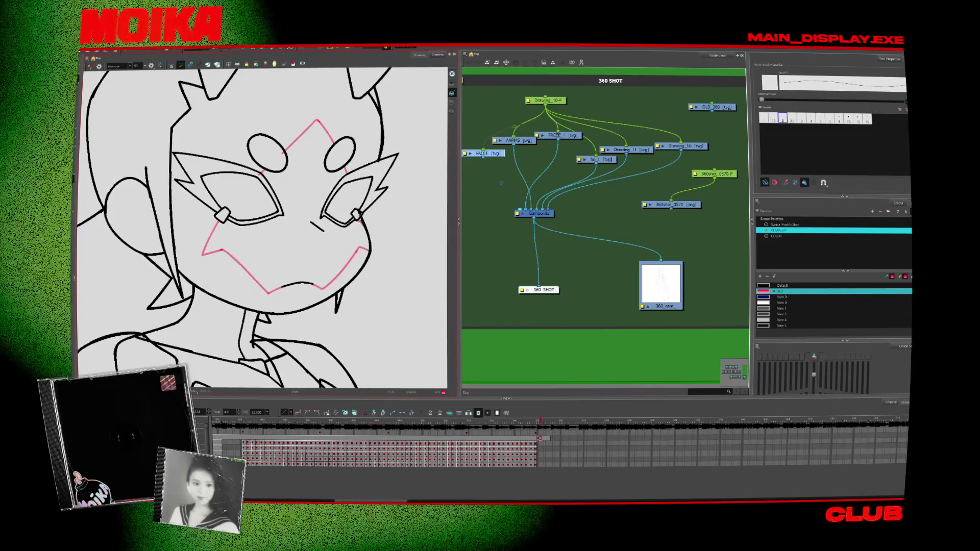
pyautogui.hotkey('alt', 's')
pyautogui.scroll(5, 359, 213)
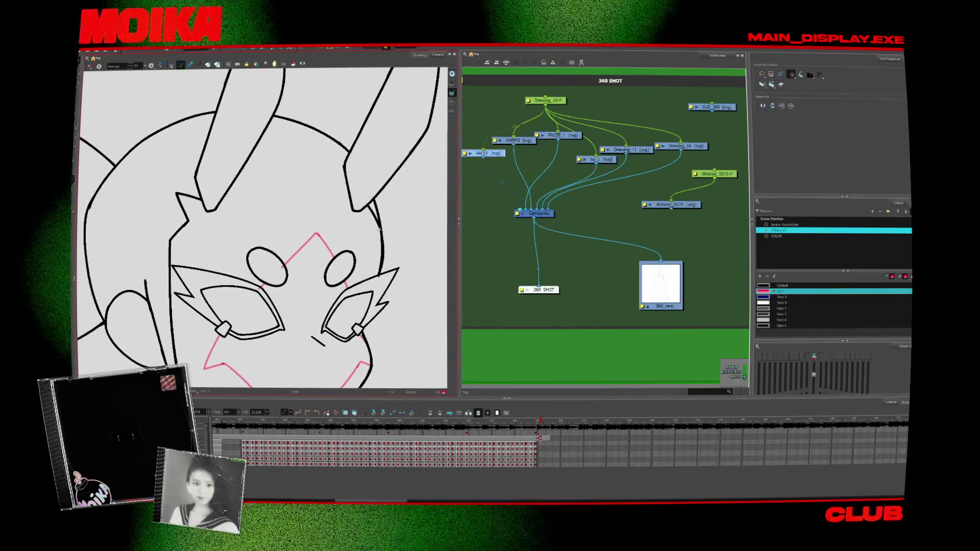
pyautogui.scroll(-5, 379, 275)
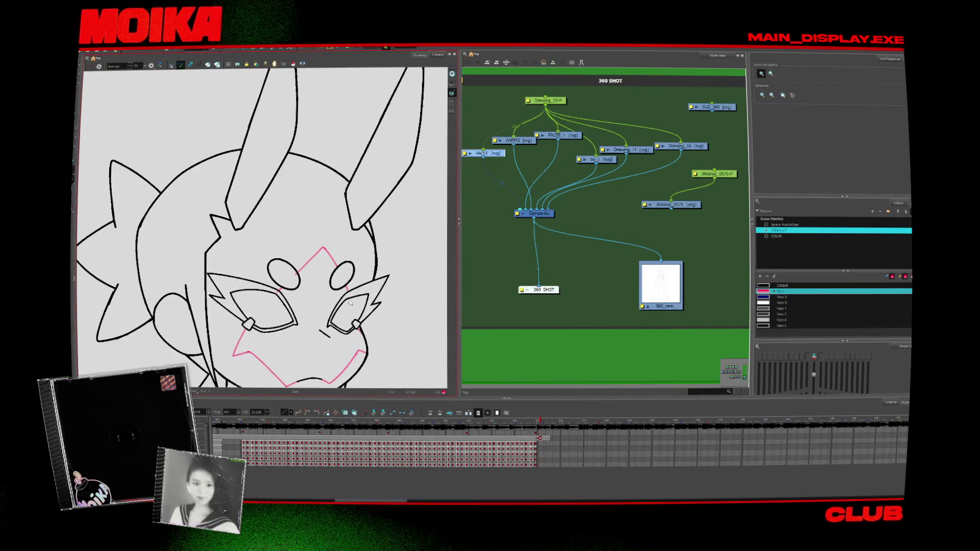
pyautogui.scroll(-3, 349, 249)
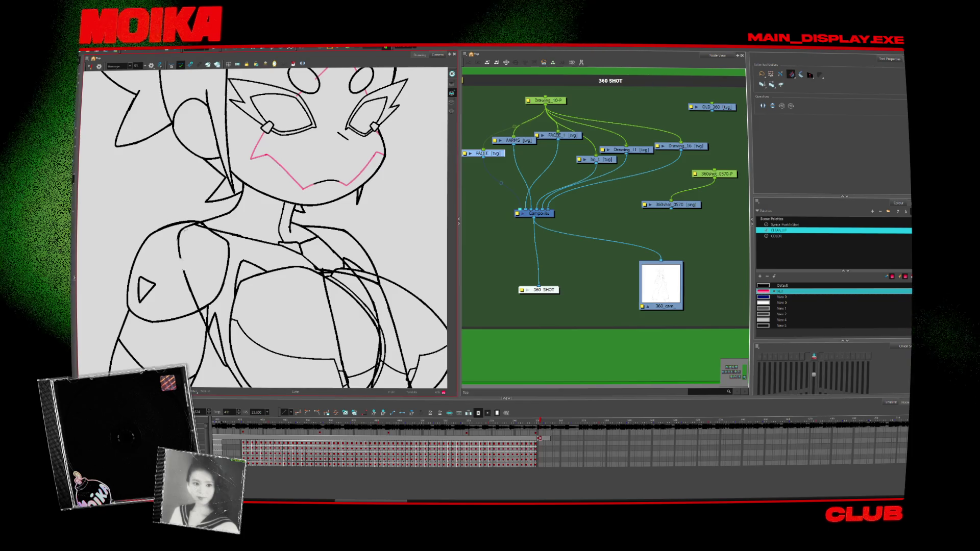
pyautogui.click(185, 230)
pyautogui.press('Delete')
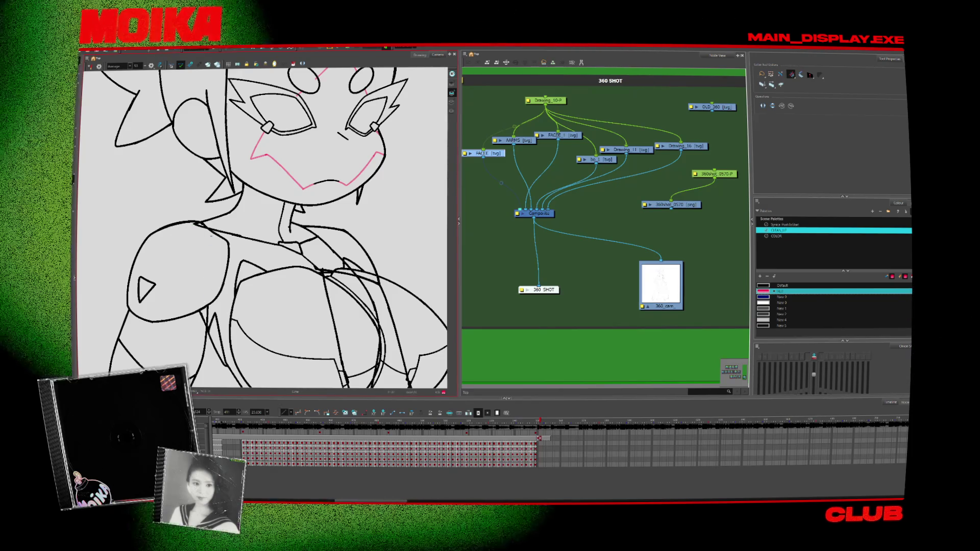
# Redraw a new line on the right side of the chest
pyautogui.scroll(-3, 218, 286)
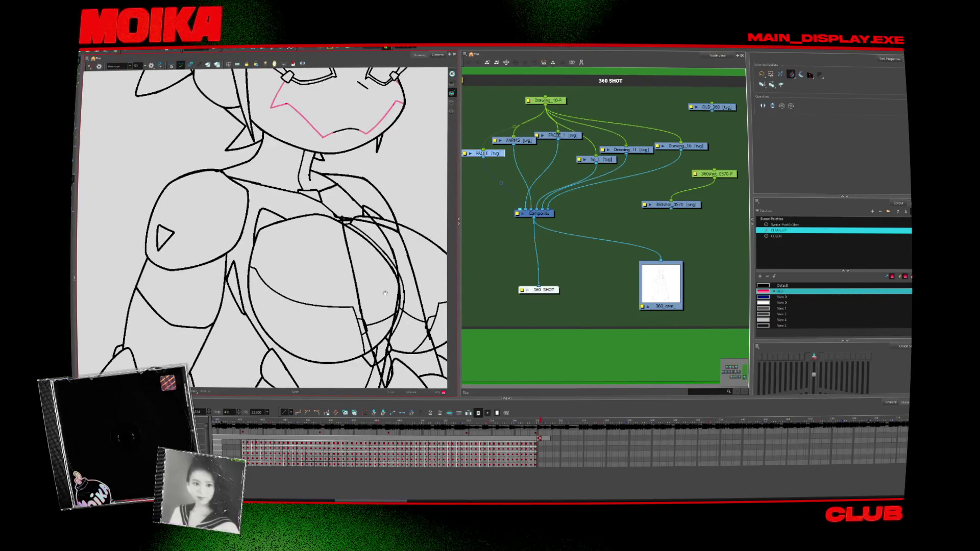
pyautogui.moveTo(385, 293); pyautogui.dragTo(298, 217)
pyautogui.hotkey('alt', 'b')
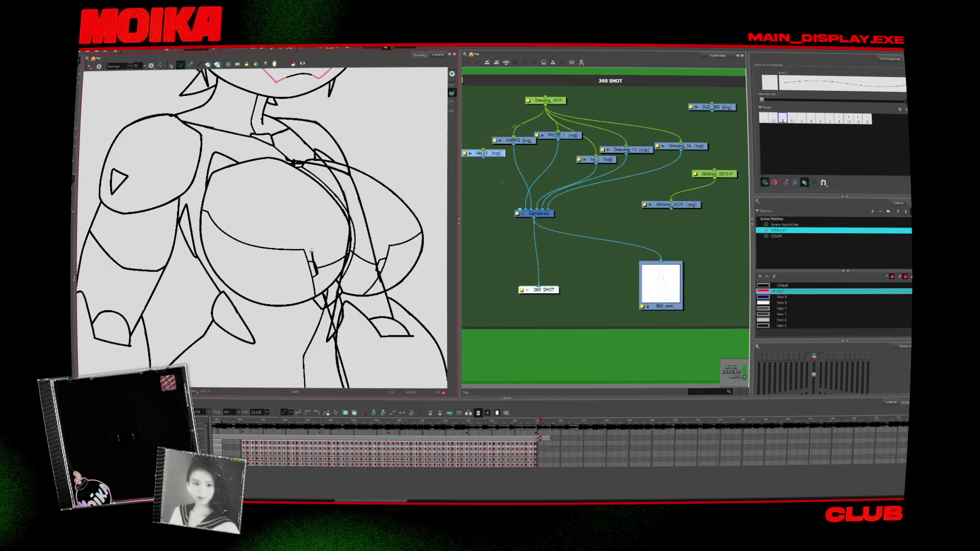
pyautogui.hotkey('alt', 's')
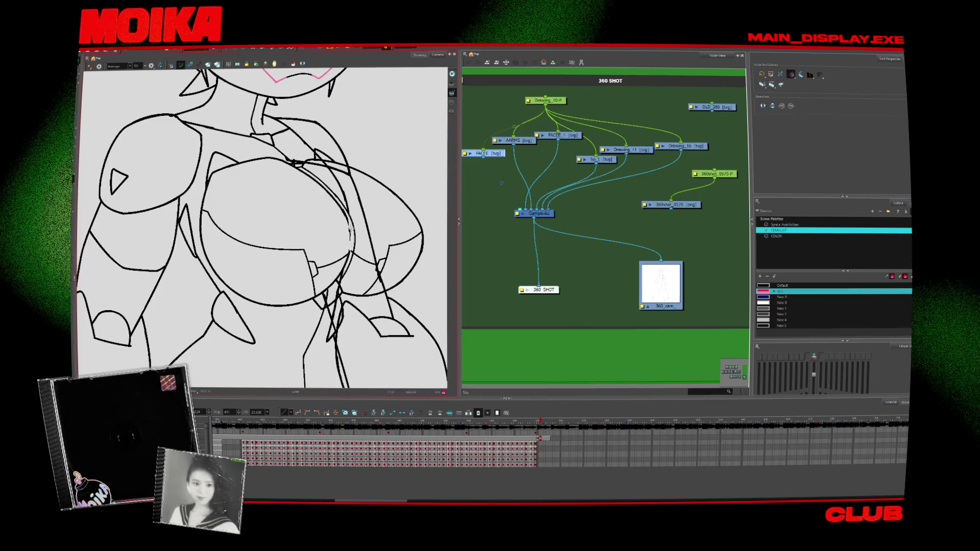
pyautogui.moveTo(335, 156); pyautogui.dragTo(363, 209)
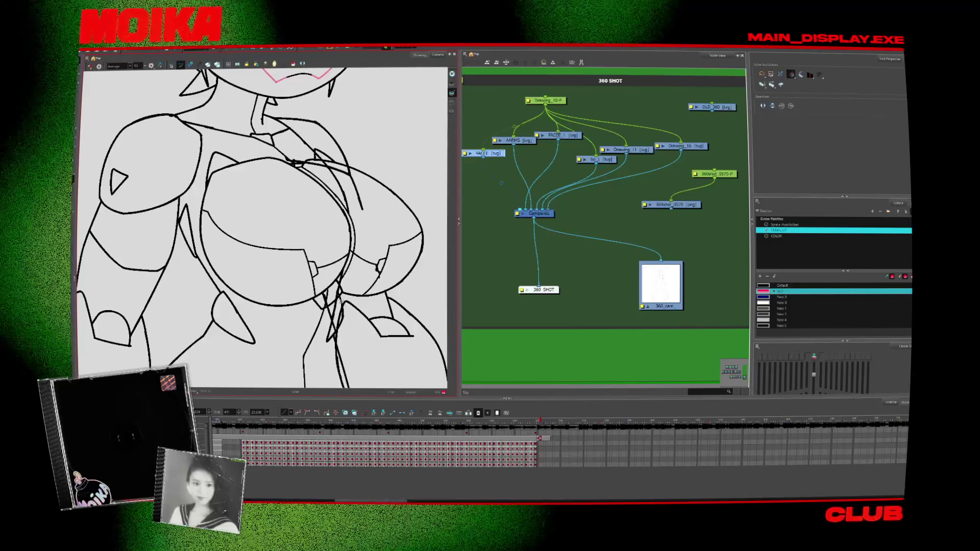
pyautogui.scroll(-4, 338, 269)
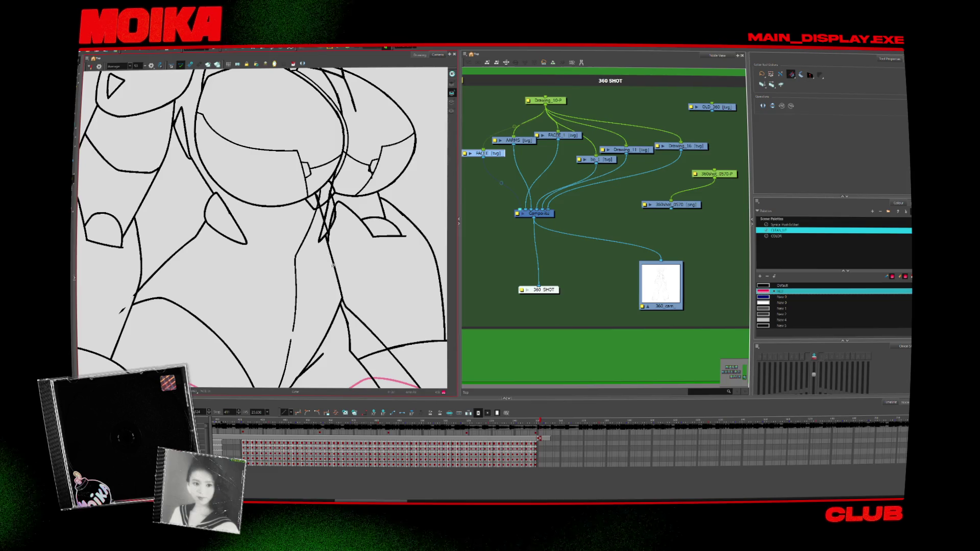
pyautogui.moveTo(345, 314); pyautogui.dragTo(320, 293)
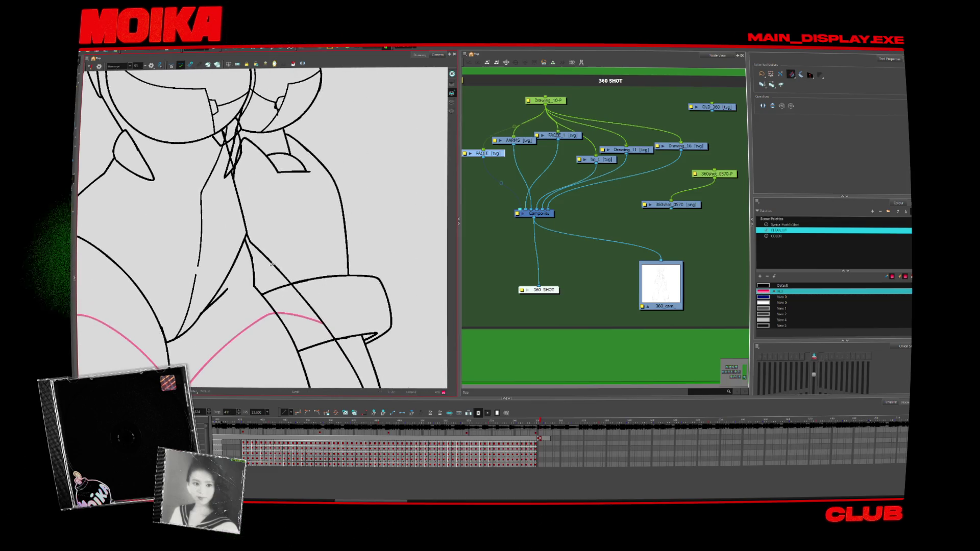
# Zoom and pan in close on the character's chest and collar
pyautogui.press('2')
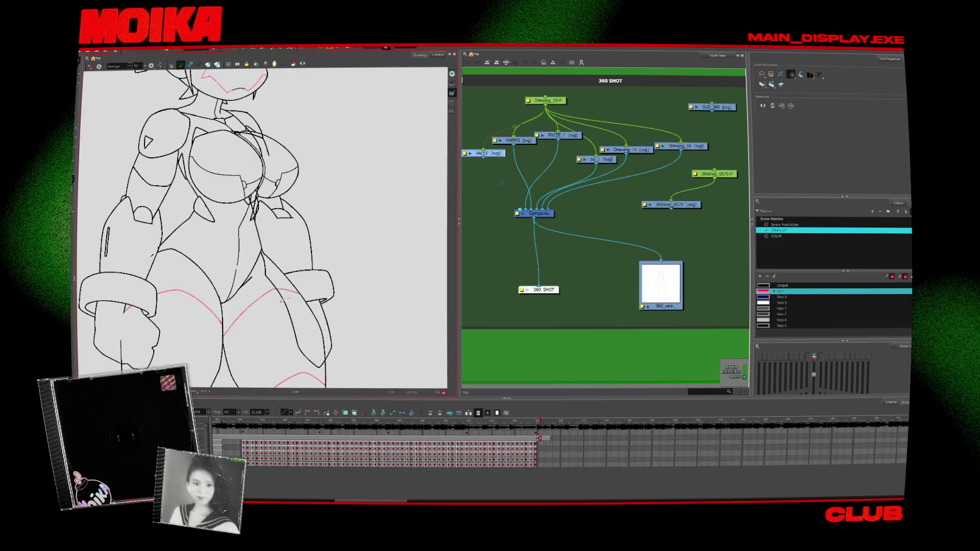
pyautogui.click(270, 269)
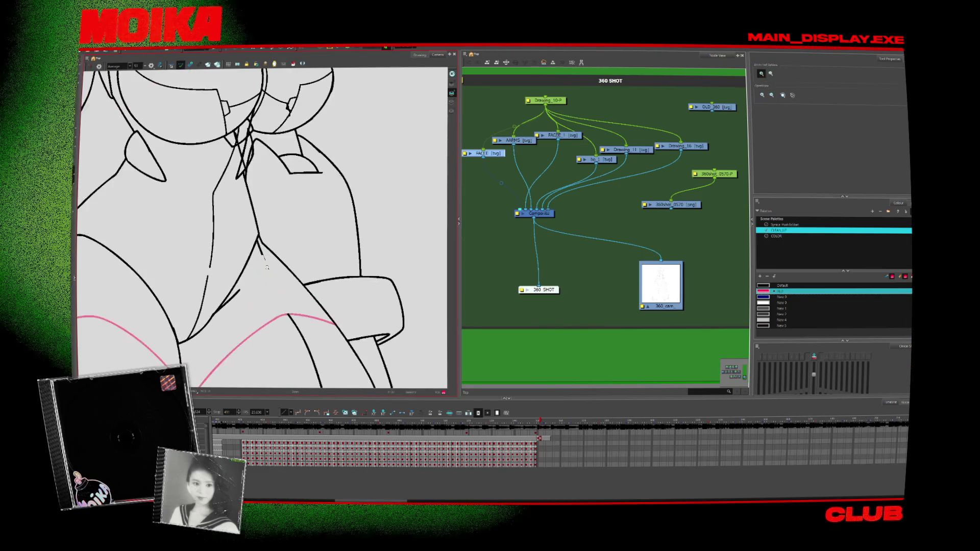
pyautogui.moveTo(253, 150); pyautogui.dragTo(296, 266)
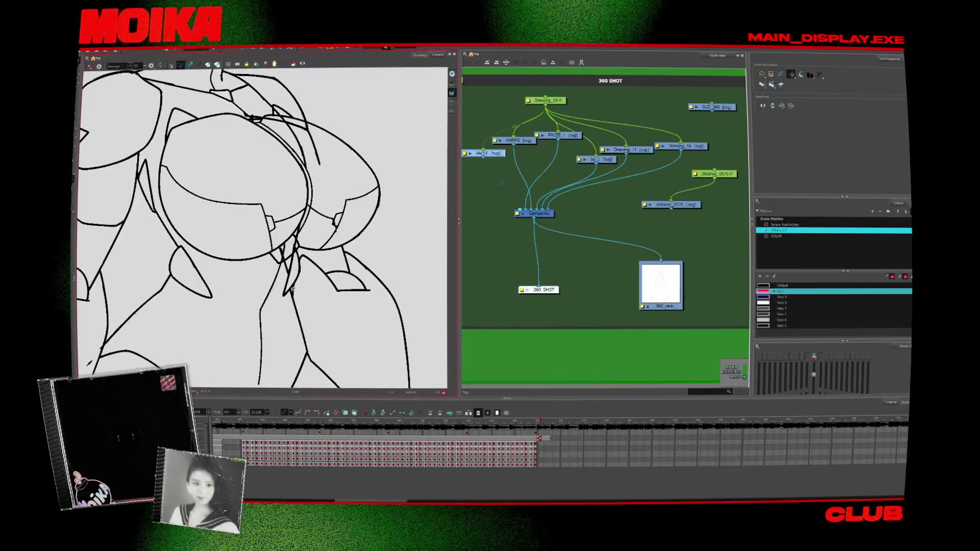
pyautogui.moveTo(292, 290); pyautogui.dragTo(315, 276)
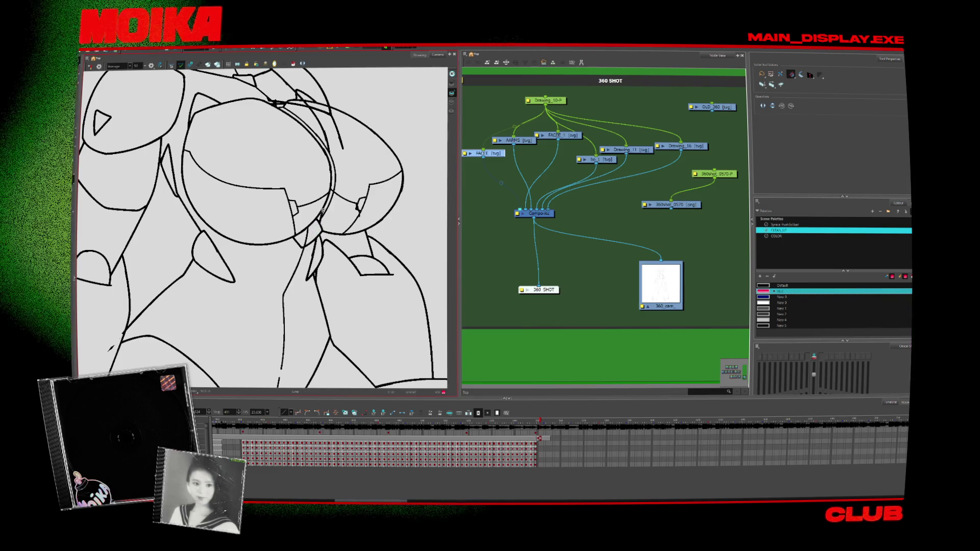
pyautogui.scroll(2, 325, 216)
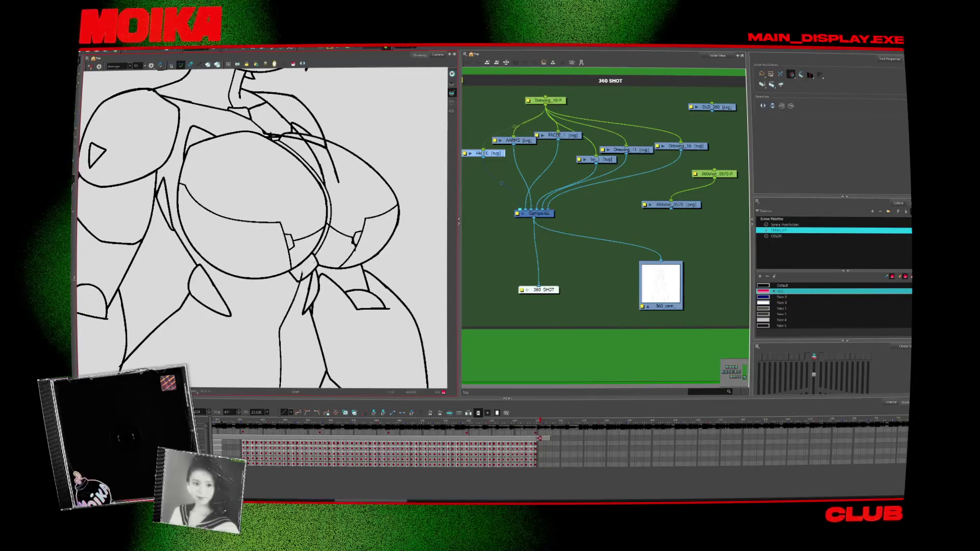
pyautogui.click(358, 242)
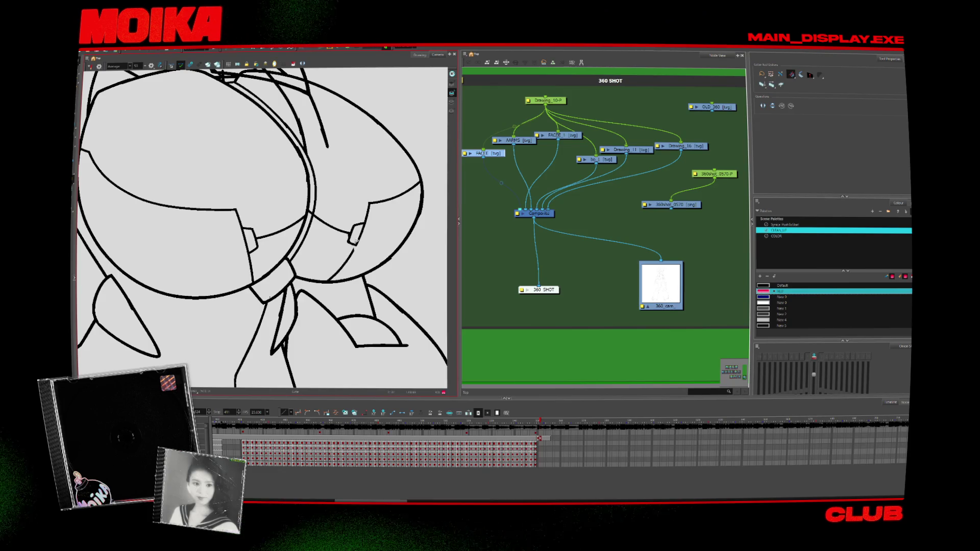
pyautogui.scroll(3, 351, 235)
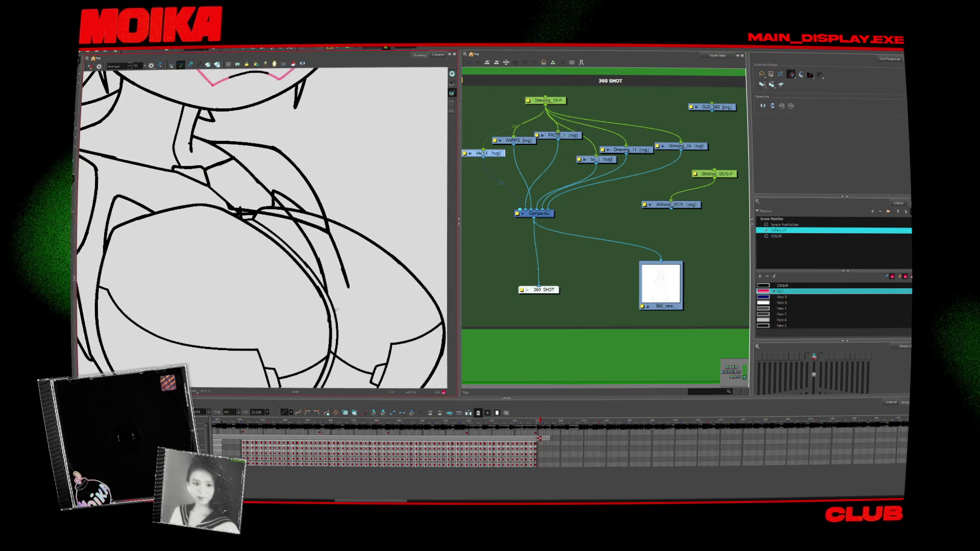
pyautogui.scroll(3, 337, 240)
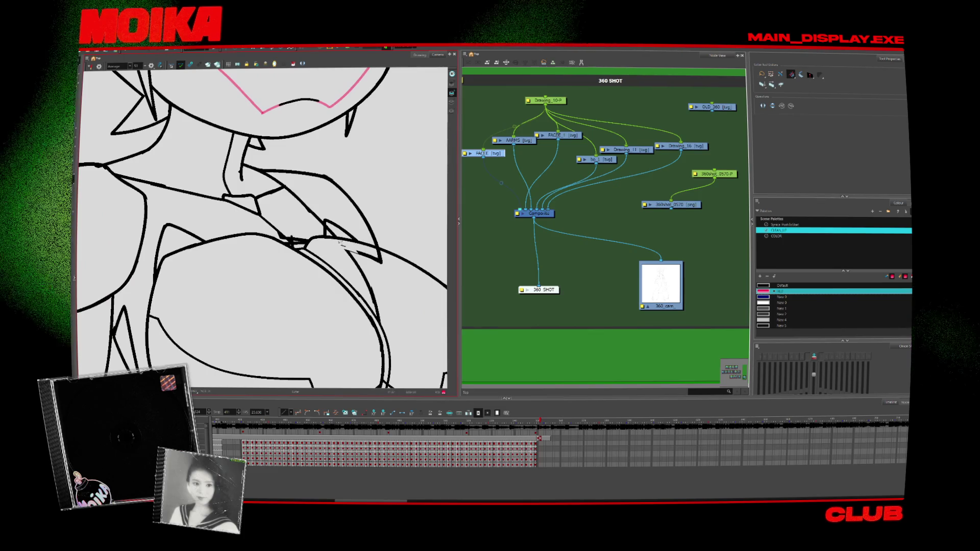
# Draw a thin line where the collar meets the chest, then zoom out to the full figure
pyautogui.moveTo(341, 246); pyautogui.dragTo(379, 260)
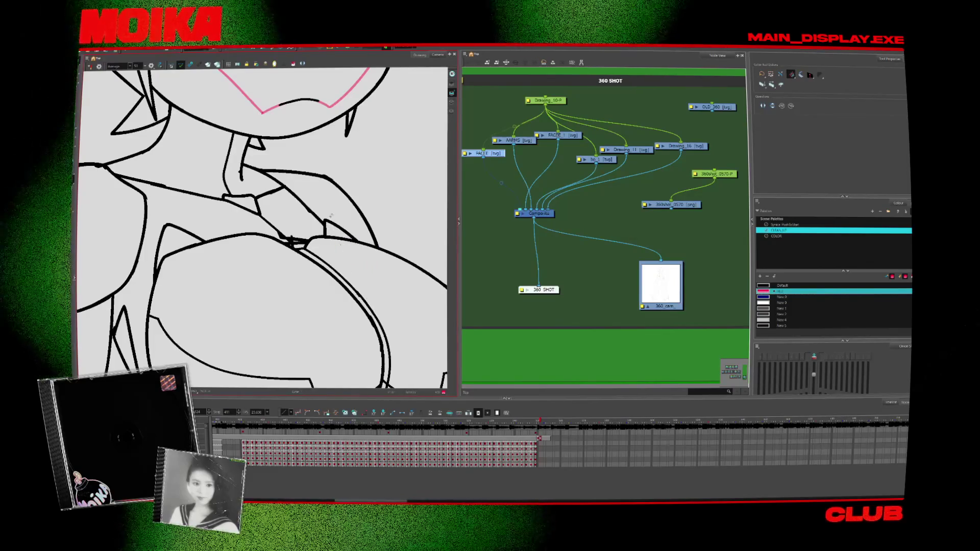
pyautogui.scroll(2, 262, 227)
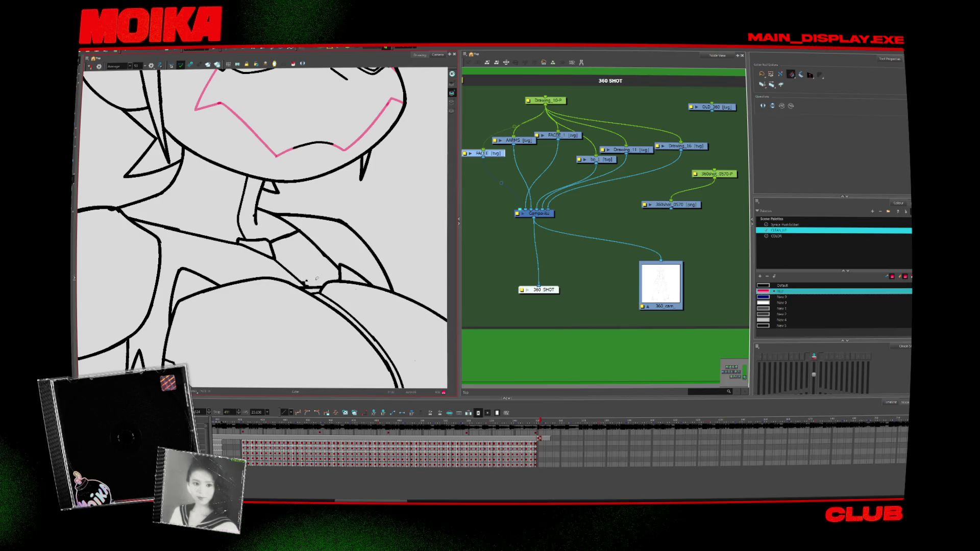
pyautogui.scroll(3, 326, 274)
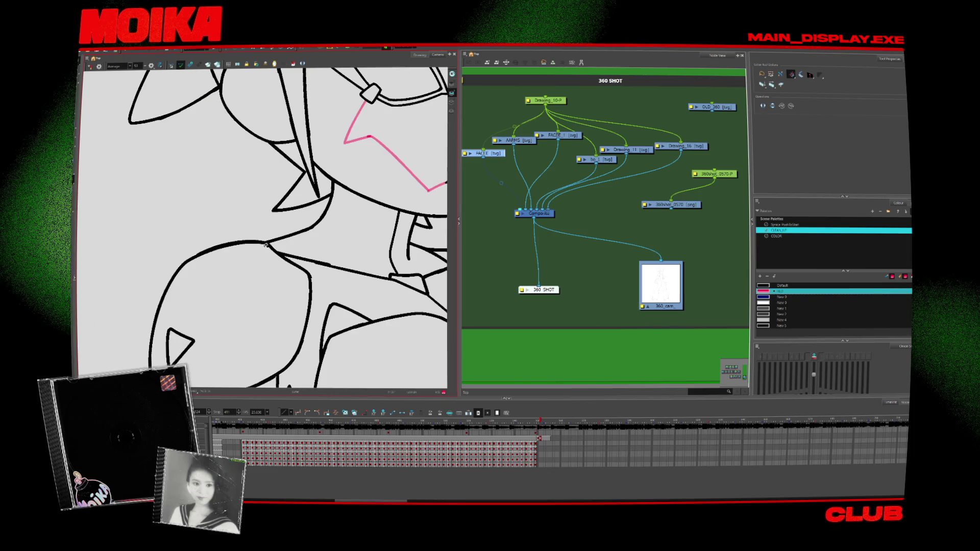
pyautogui.scroll(-5, 384, 305)
pyautogui.scroll(-4, 384, 305)
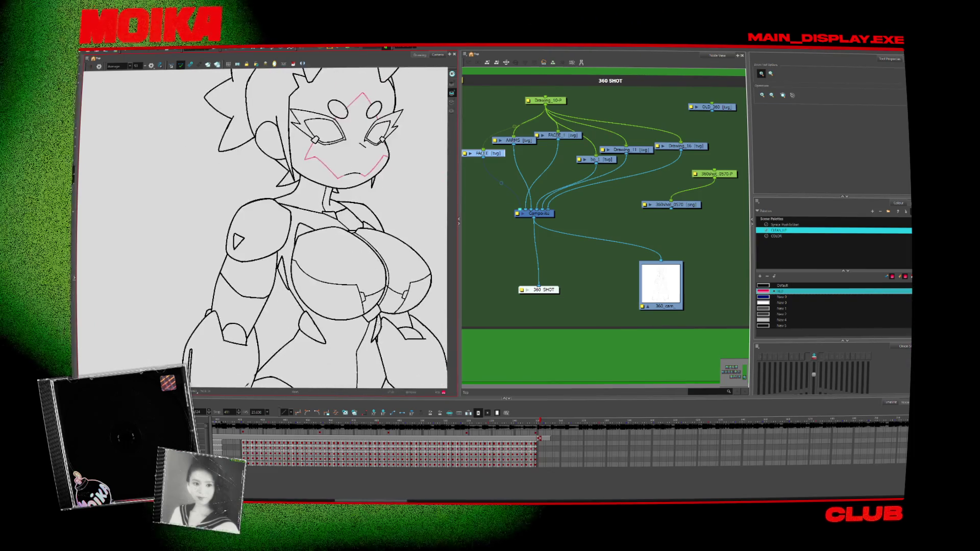
pyautogui.scroll(-4, 388, 316)
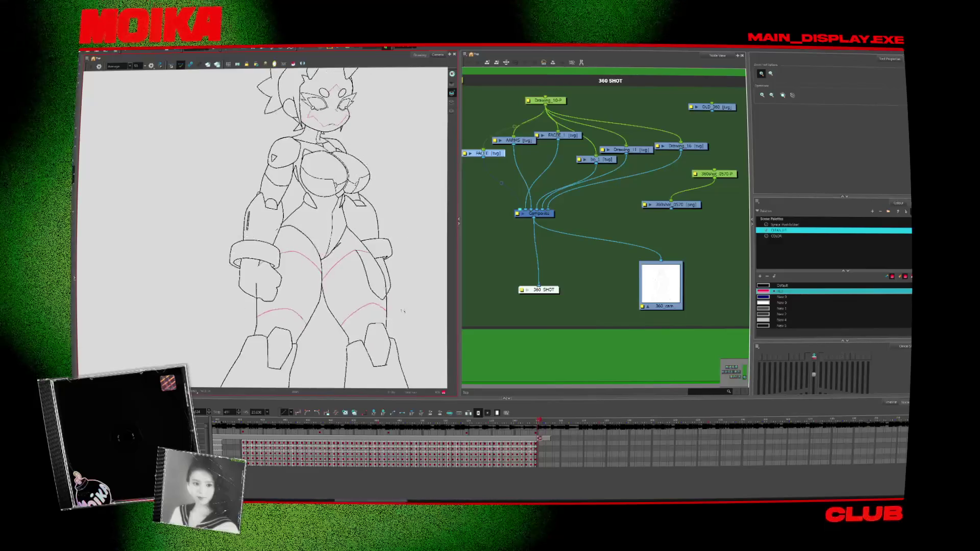
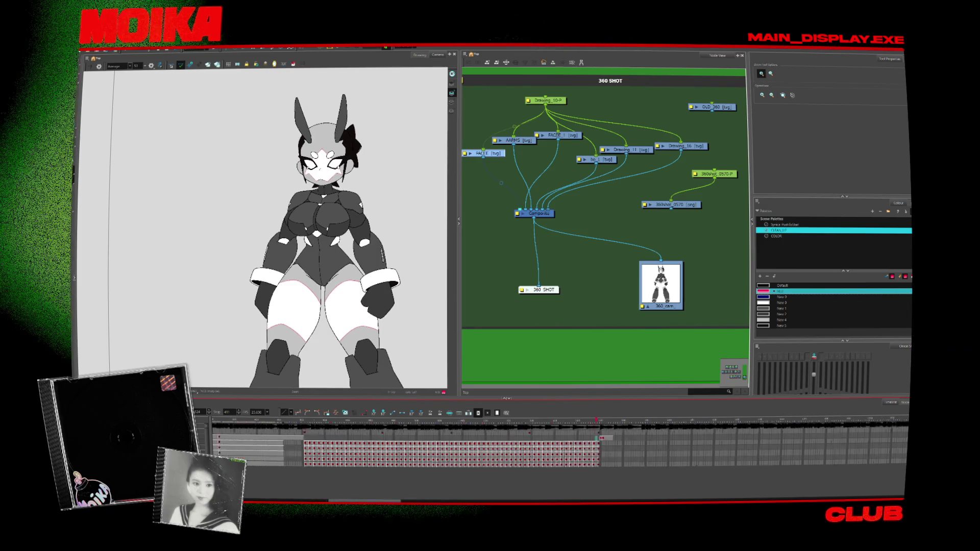
# Scrub the Timeline through the turnaround to the character's side-view and front-view poses
pyautogui.click(496, 442)
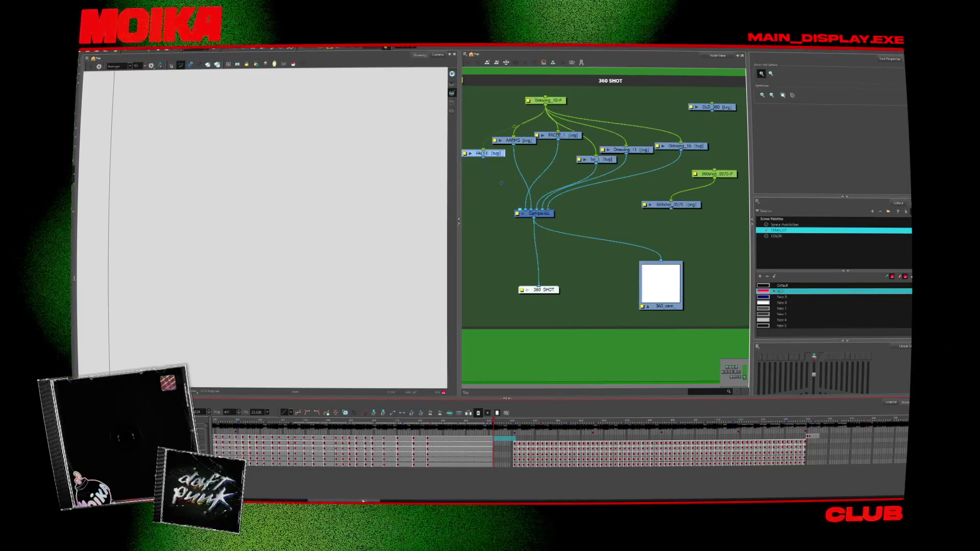
pyautogui.moveTo(363, 501); pyautogui.dragTo(389, 502)
pyautogui.click(544, 443)
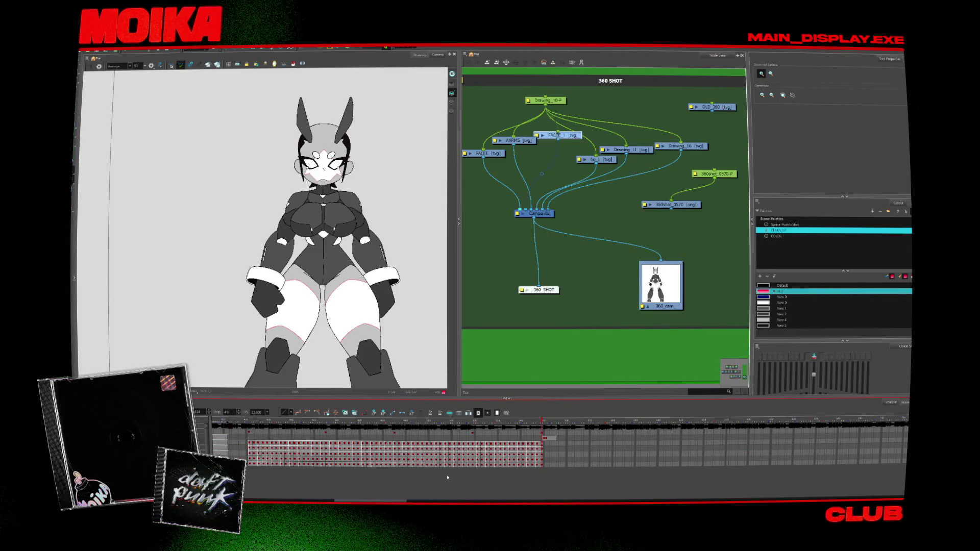
pyautogui.click(288, 423)
pyautogui.moveTo(285, 424); pyautogui.dragTo(270, 423)
pyautogui.click(265, 444)
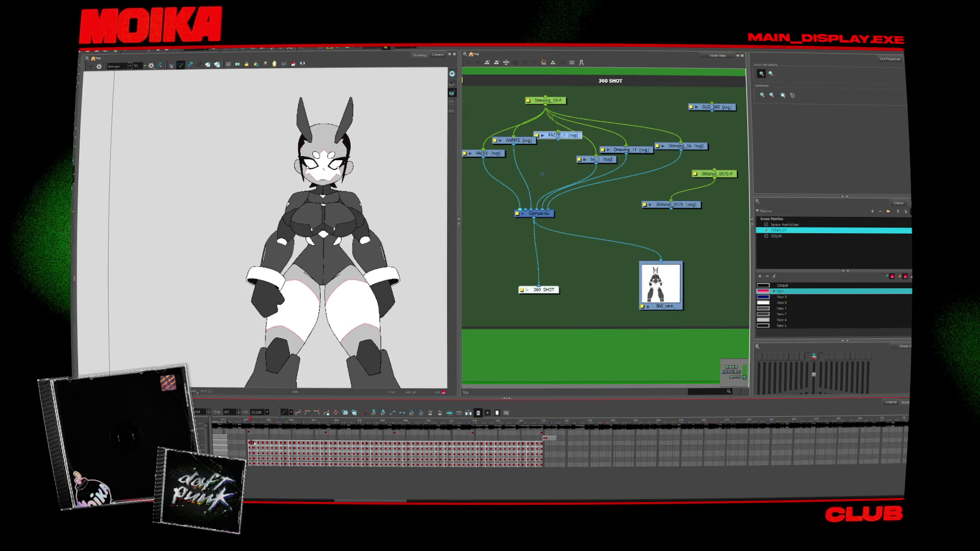
# Step forward through the turning poses and stop on the uncoloured line-art frame
pyautogui.click(269, 446)
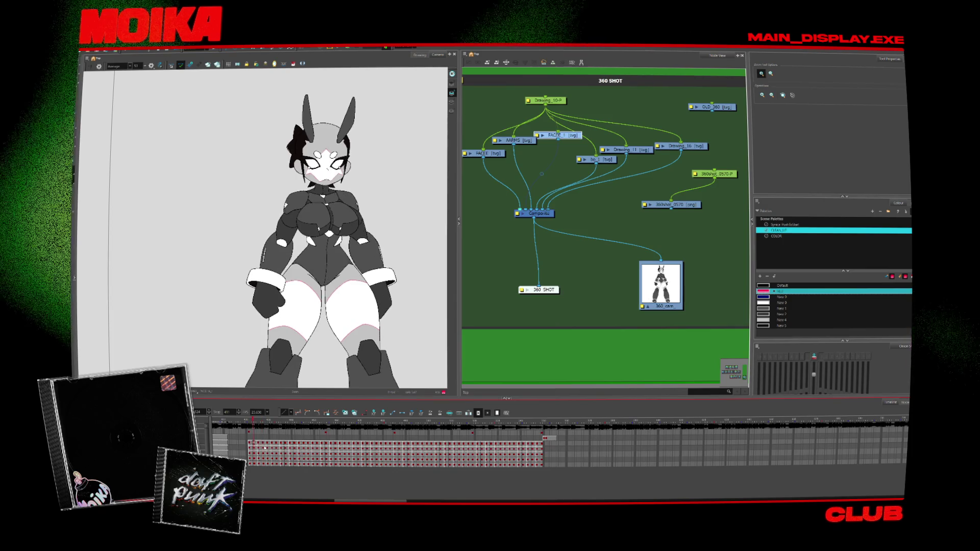
pyautogui.click(272, 447)
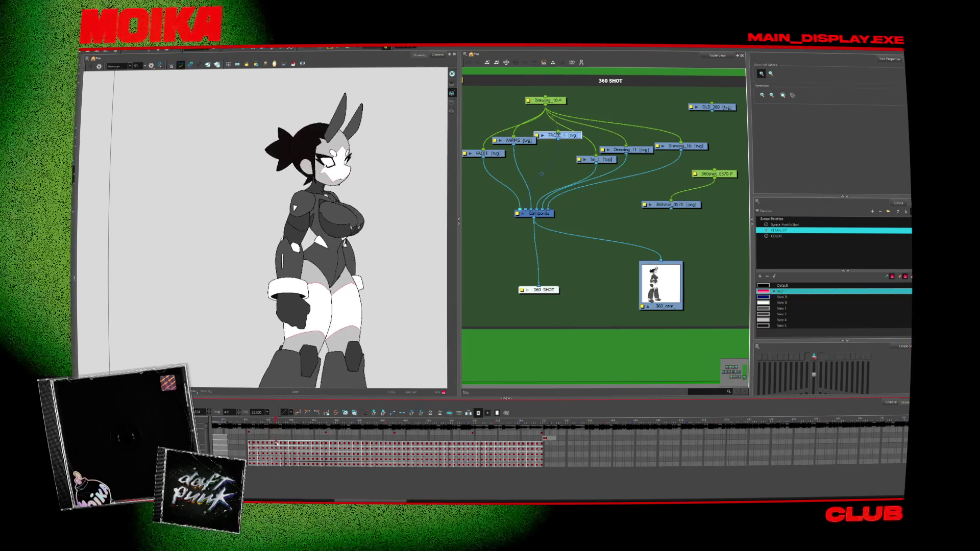
pyautogui.click(269, 446)
pyautogui.hotkey('alt', 'b')
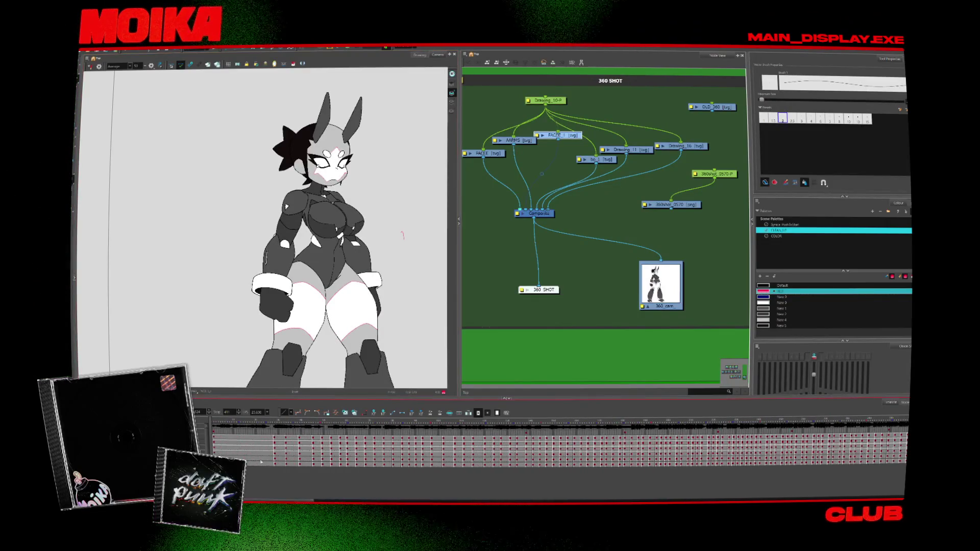
pyautogui.moveTo(269, 435)
pyautogui.mouseDown()
pyautogui.moveTo(399, 435)
pyautogui.moveTo(360, 439)
pyautogui.moveTo(386, 443)
pyautogui.mouseUp()
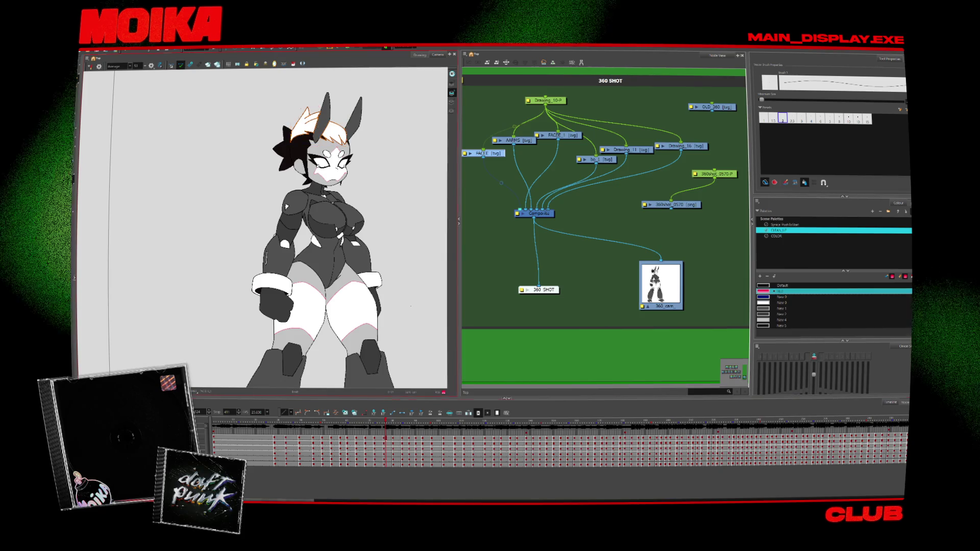
pyautogui.moveTo(322, 501); pyautogui.dragTo(424, 500)
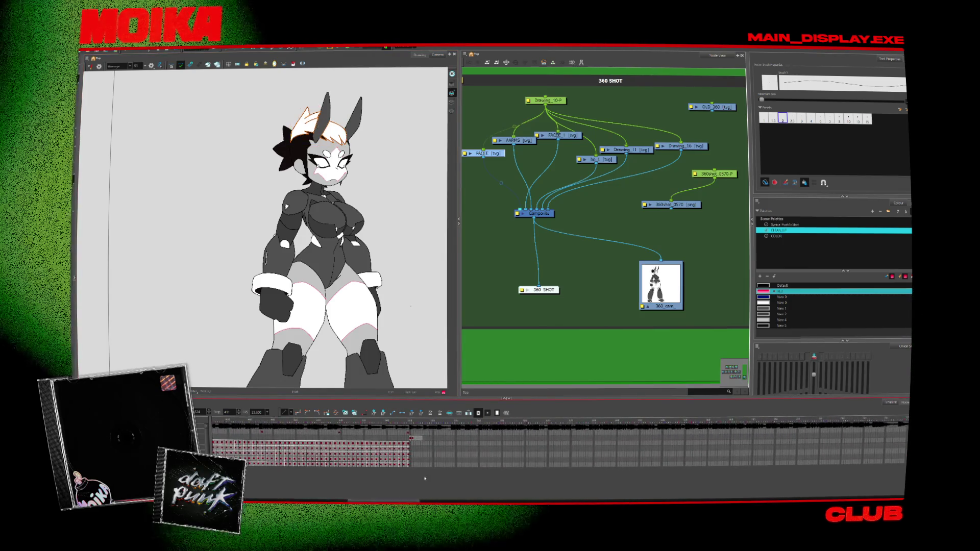
pyautogui.click(415, 438)
# Select the character's hair strokes and centre the whole character in the camera frame
pyautogui.hotkey('alt', 's')
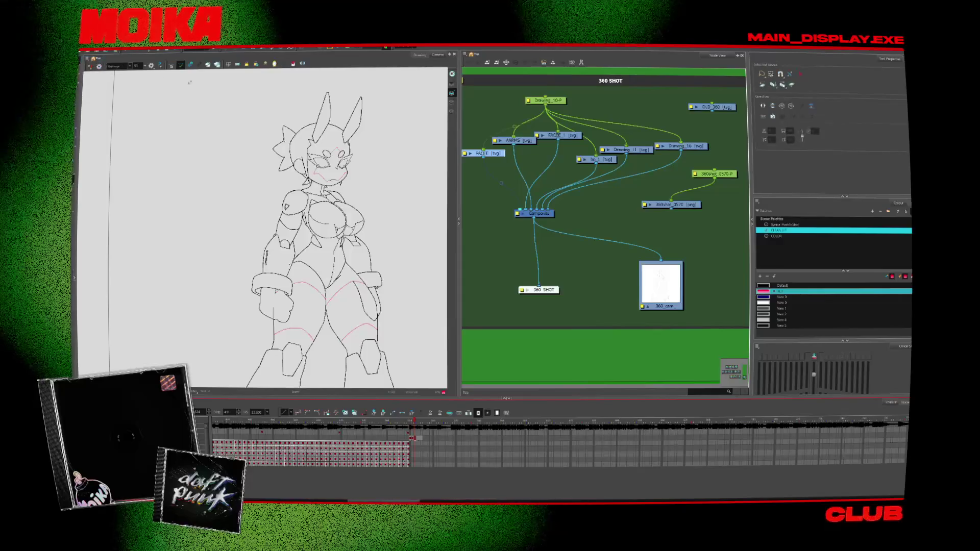
pyautogui.hotkey('ctrl', 'a')
pyautogui.moveTo(389, 186); pyautogui.dragTo(402, 218)
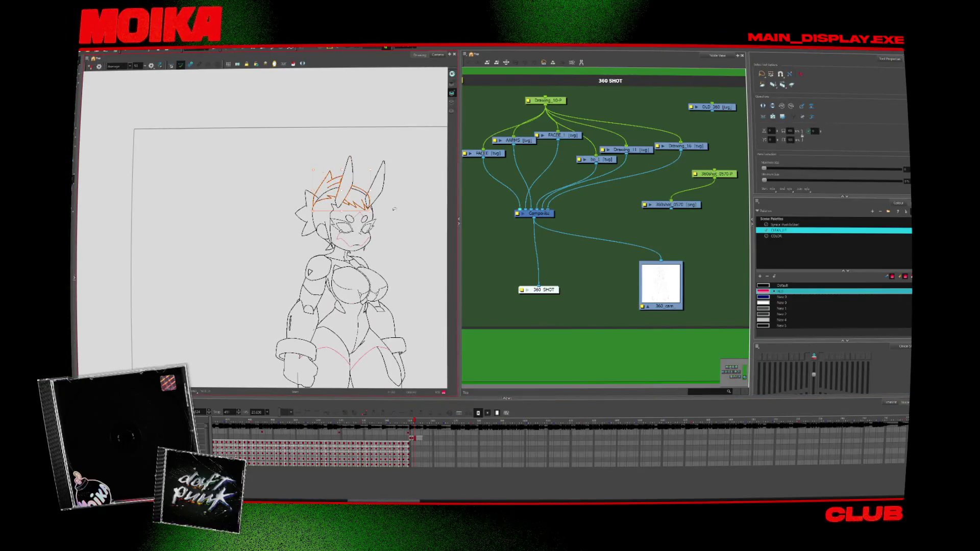
pyautogui.scroll(5, 352, 195)
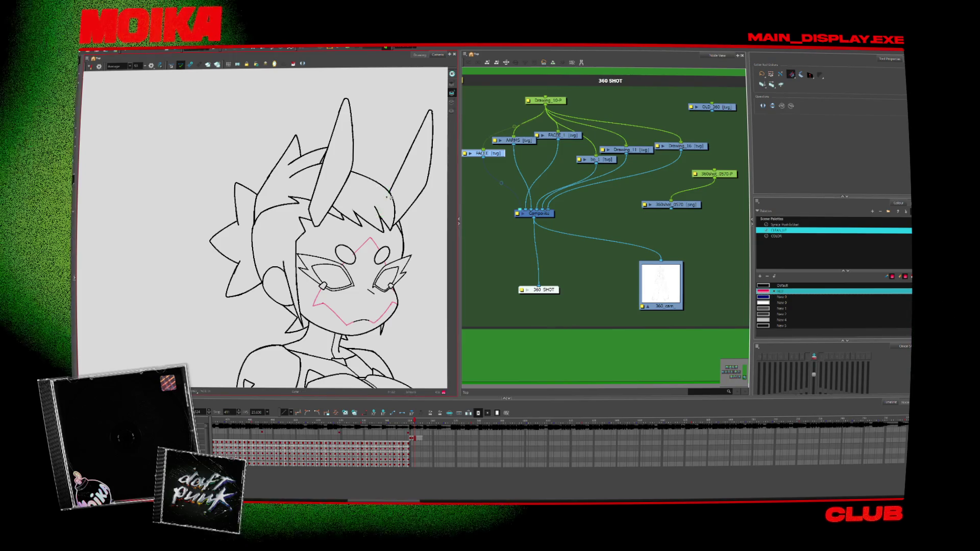
pyautogui.scroll(-5, 391, 212)
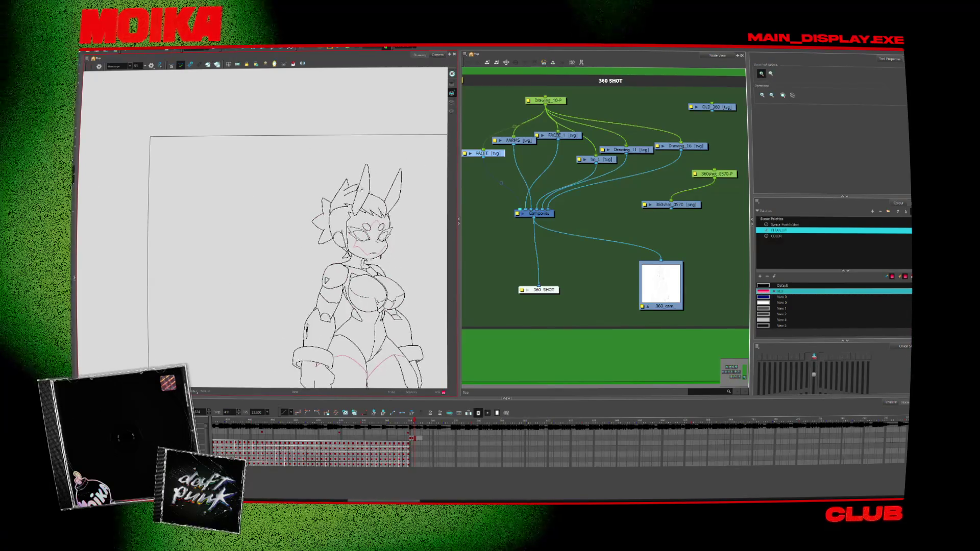
pyautogui.moveTo(375, 281); pyautogui.dragTo(313, 201)
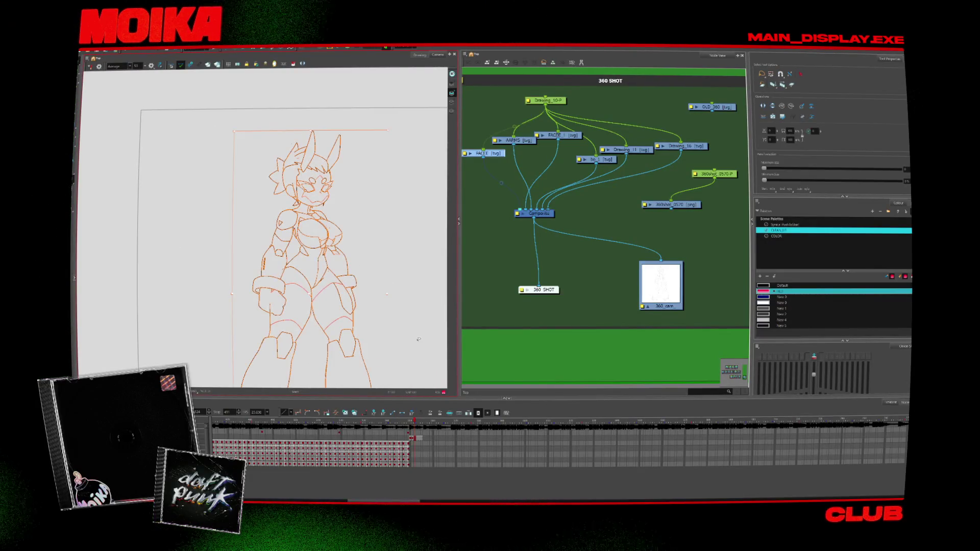
# Step back to the previous drawing and compare neighbouring drawings with onion skinning
pyautogui.press(',')
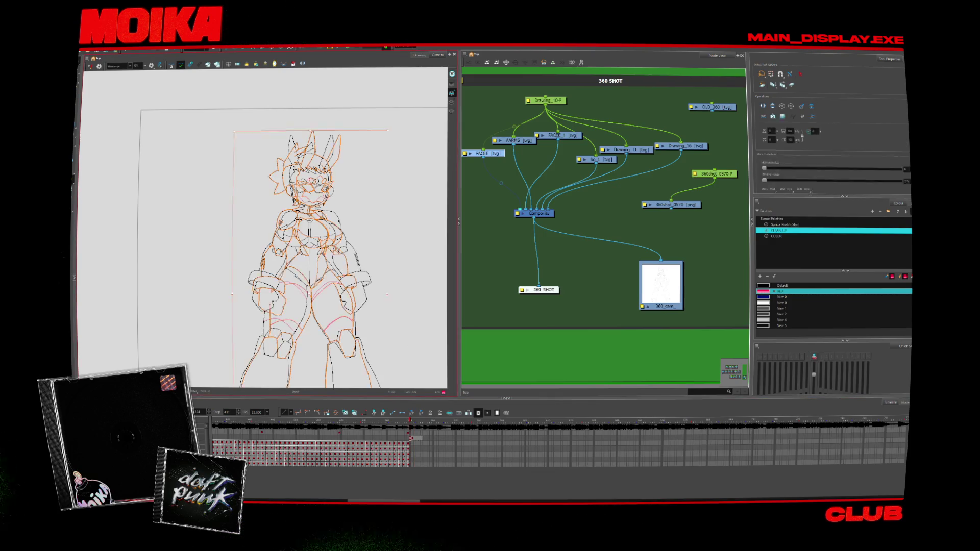
pyautogui.scroll(-5, 338, 320)
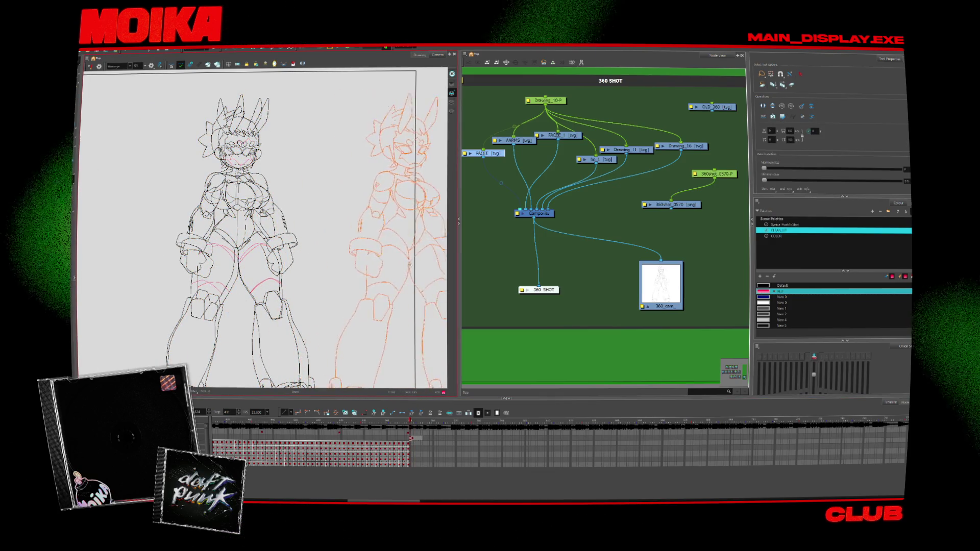
pyautogui.moveTo(338, 320); pyautogui.dragTo(320, 299)
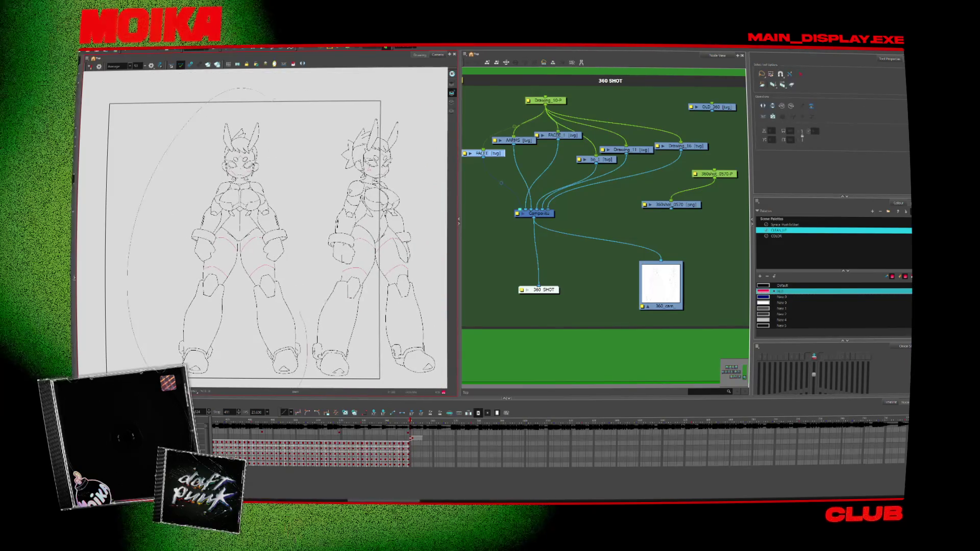
pyautogui.hotkey('alt', 'b')
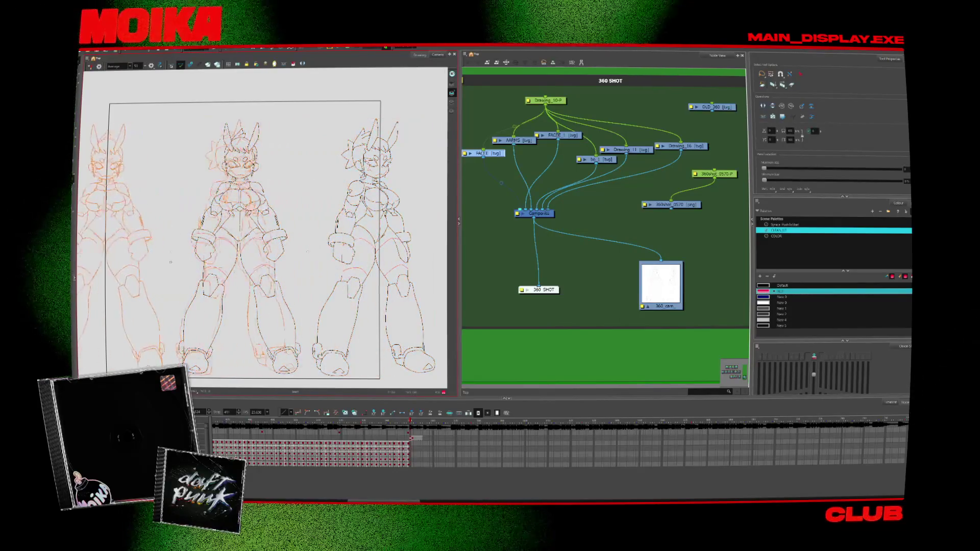
pyautogui.hotkey('alt', 'o')
pyautogui.moveTo(332, 305); pyautogui.dragTo(389, 303)
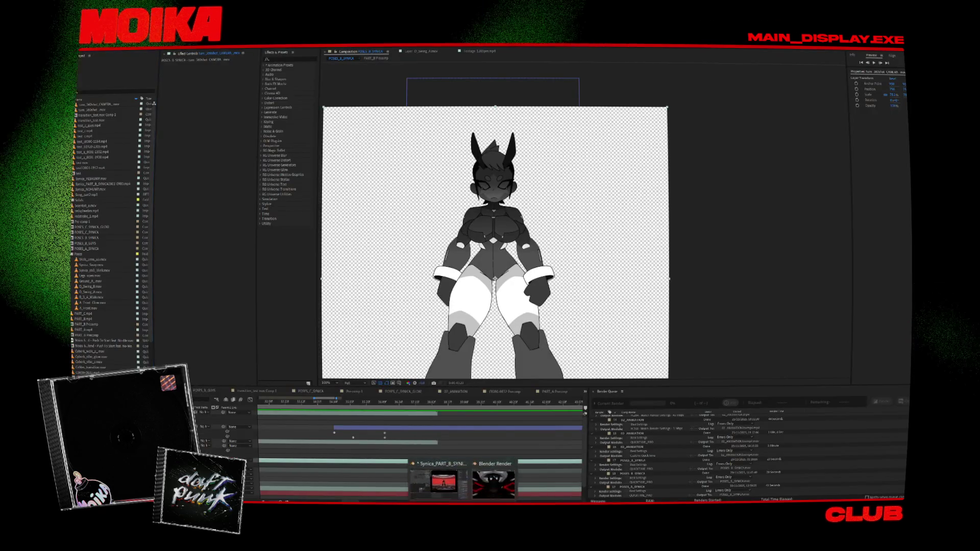
# Close the leftover Blender window, answering its save prompt, and bring up the File Import dialog
pyautogui.click(513, 464)
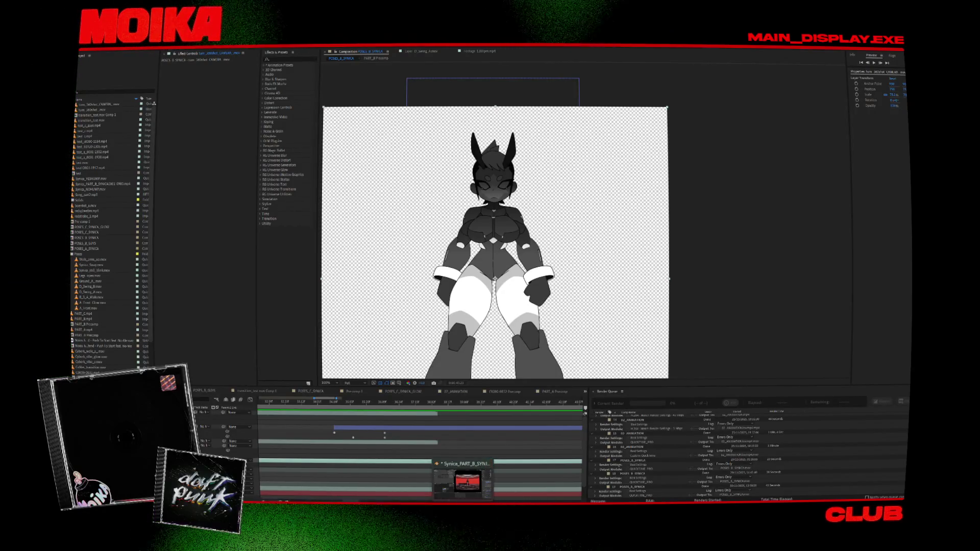
pyautogui.click(477, 463)
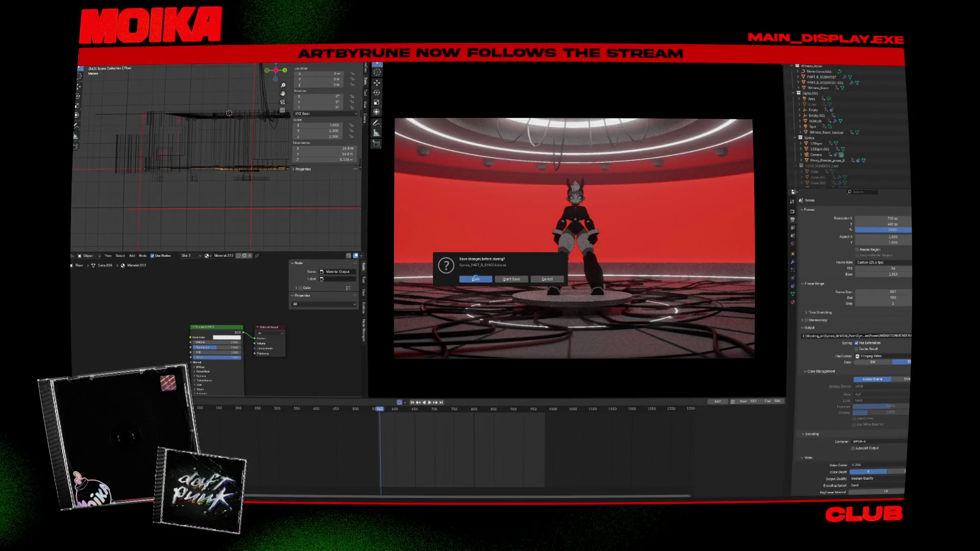
pyautogui.click(511, 279)
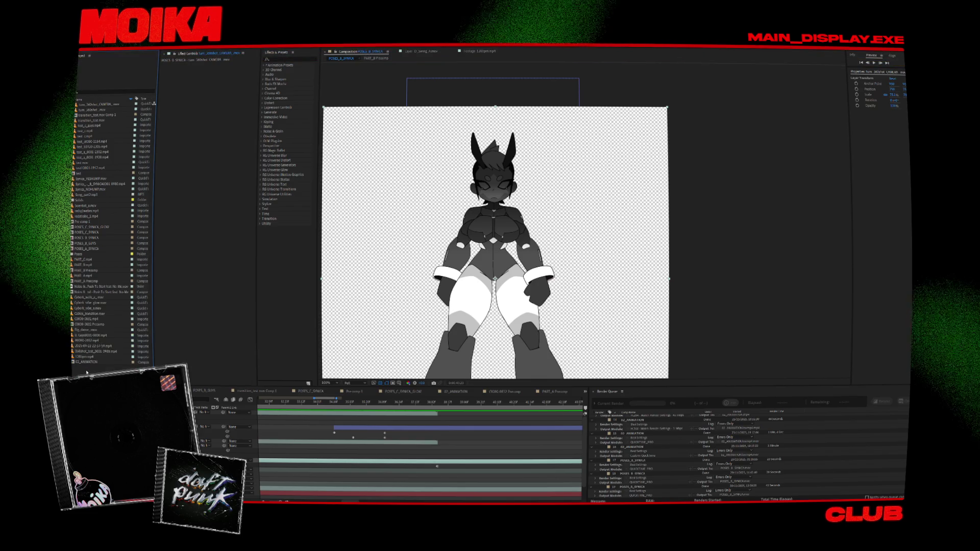
pyautogui.doubleClick(86, 372)
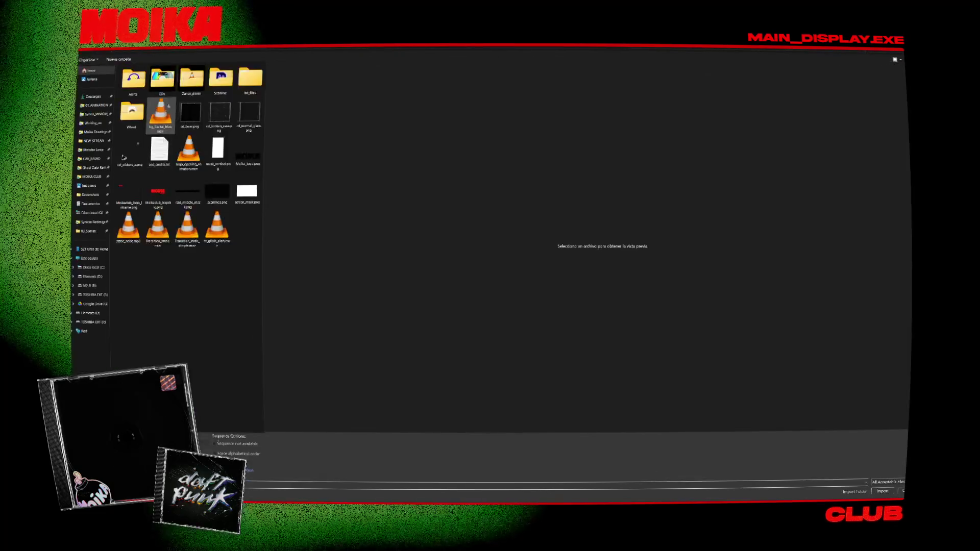
# Browse the project's Render, frames and Bl_proxy folders, ending in the mp4 and png renders folder
pyautogui.click(91, 117)
pyautogui.doubleClick(142, 85)
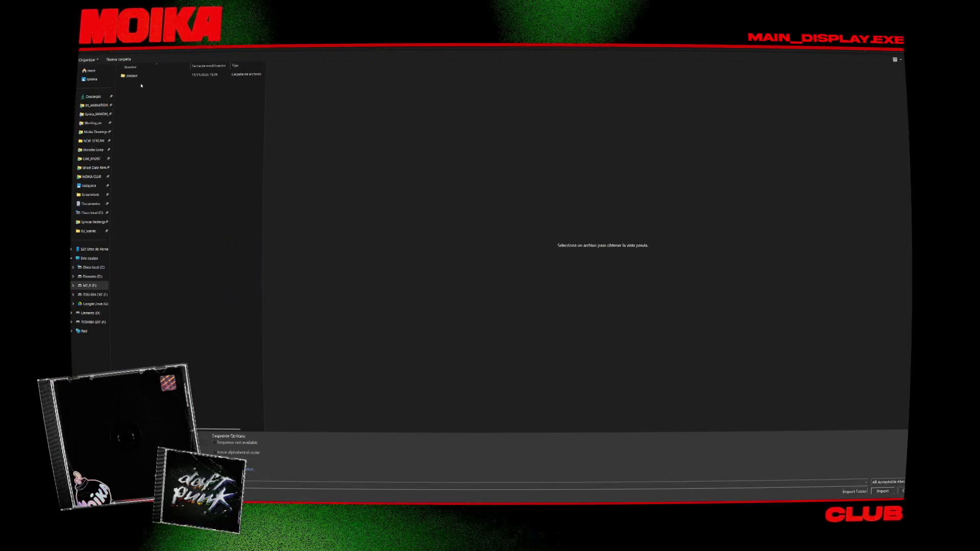
pyautogui.hotkey('alt', 'Left')
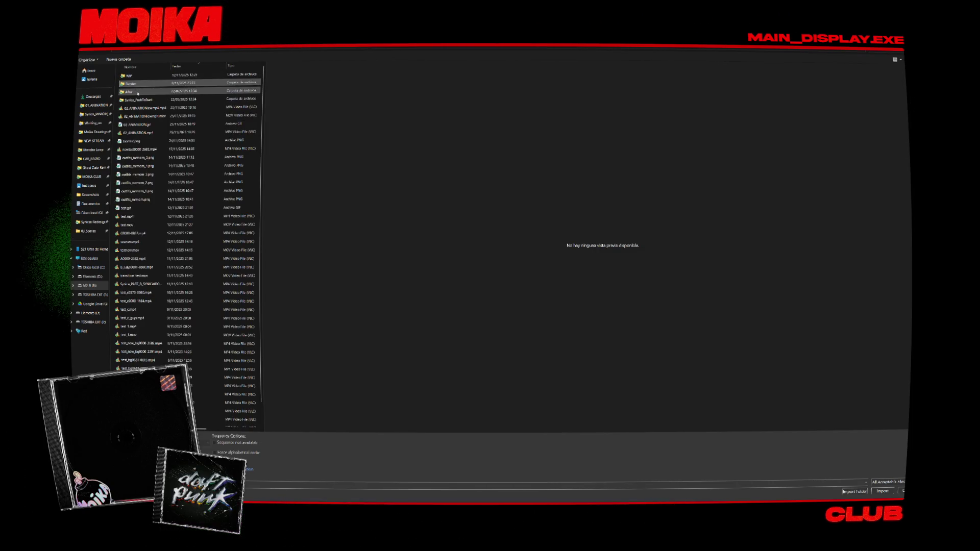
pyautogui.doubleClick(137, 99)
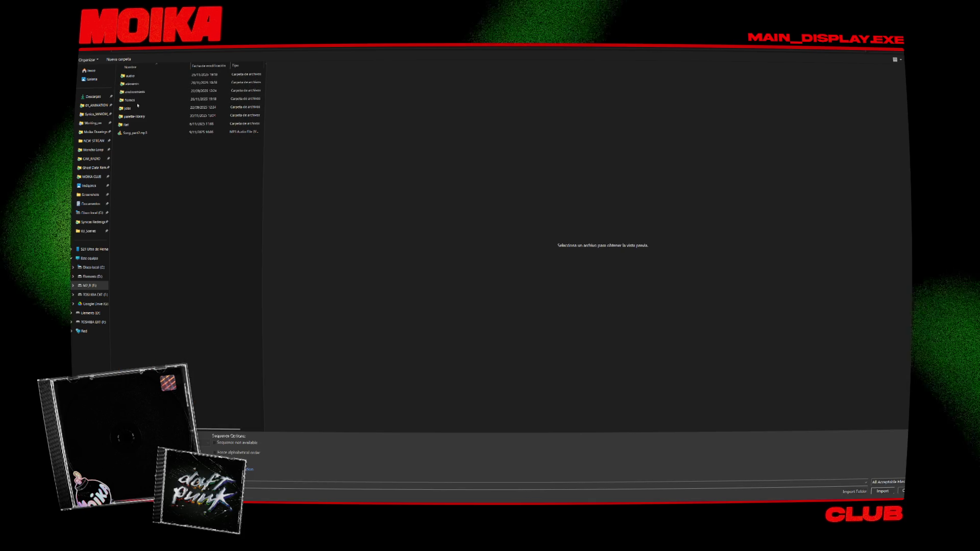
pyautogui.doubleClick(137, 100)
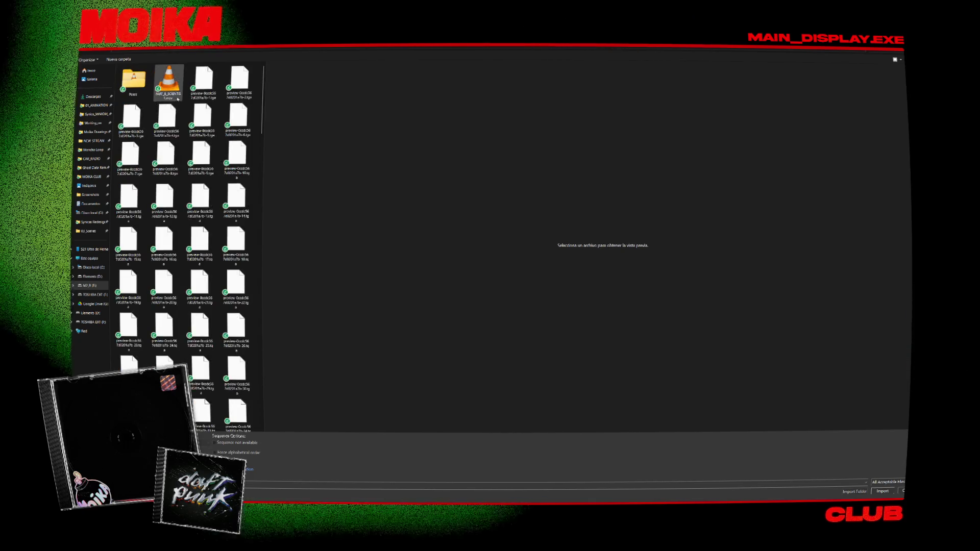
pyautogui.scroll(-20, 187, 95)
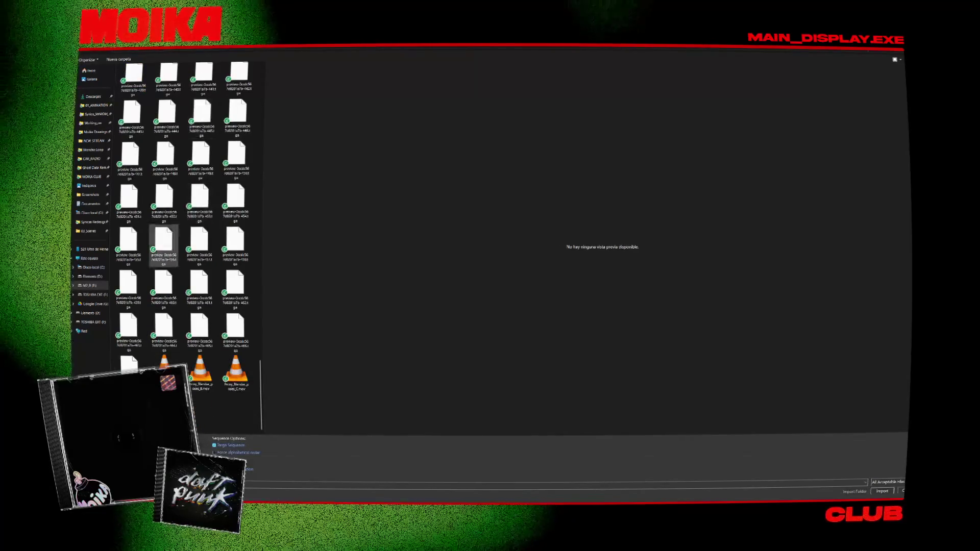
pyautogui.keyDown('shift'); pyautogui.click(162, 328); pyautogui.keyUp('shift')
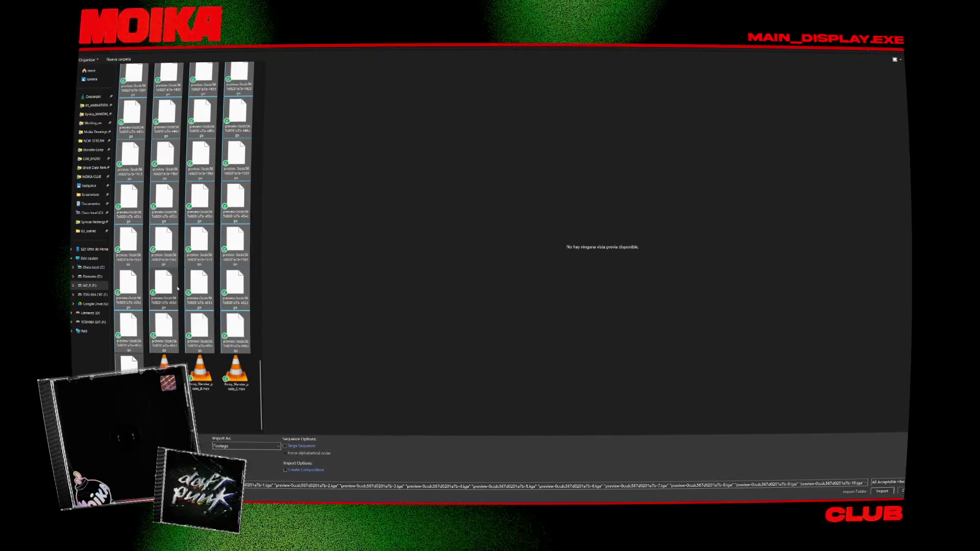
pyautogui.hotkey('alt', 'Up')
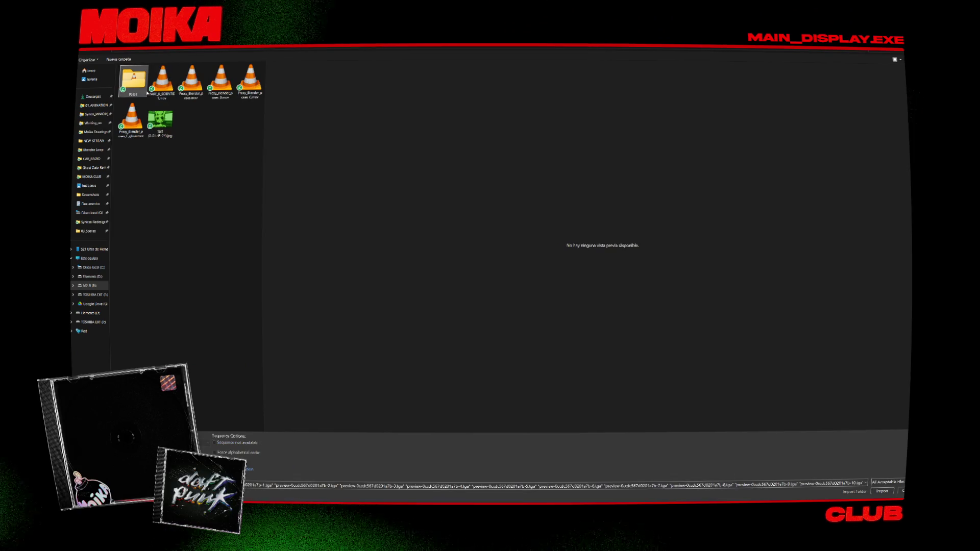
pyautogui.hotkey('alt', 'Left')
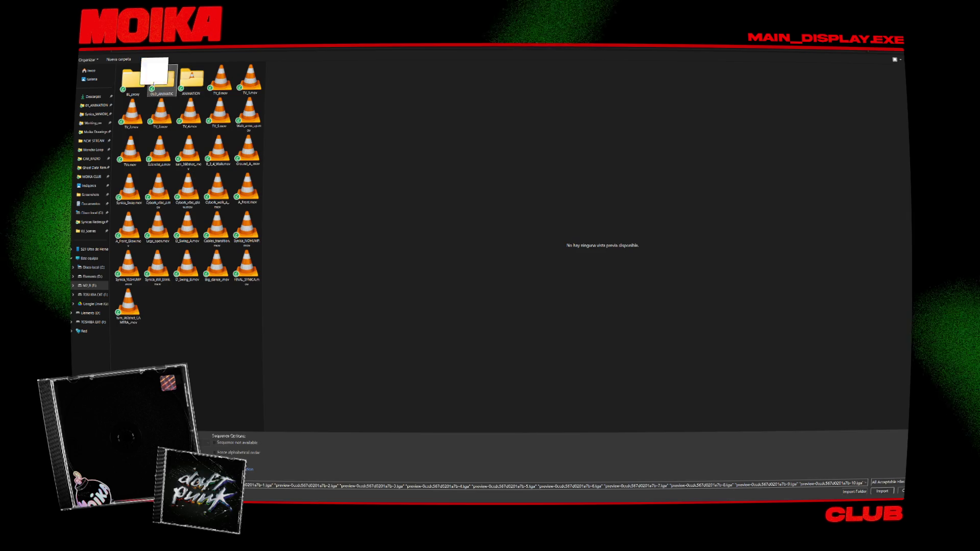
pyautogui.doubleClick(134, 79)
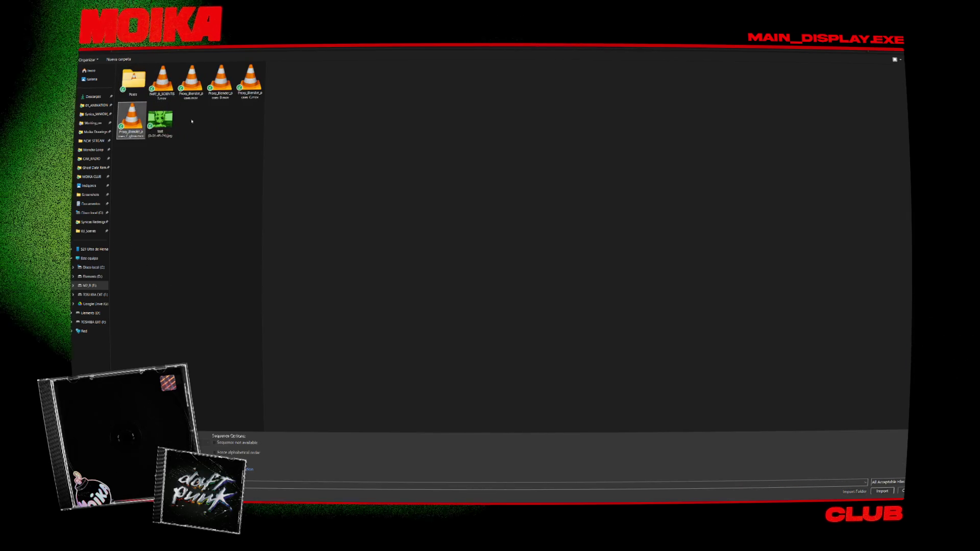
pyautogui.hotkey('alt', 'Up')
pyautogui.hotkey('alt', 'Up')
pyautogui.doubleClick(153, 117)
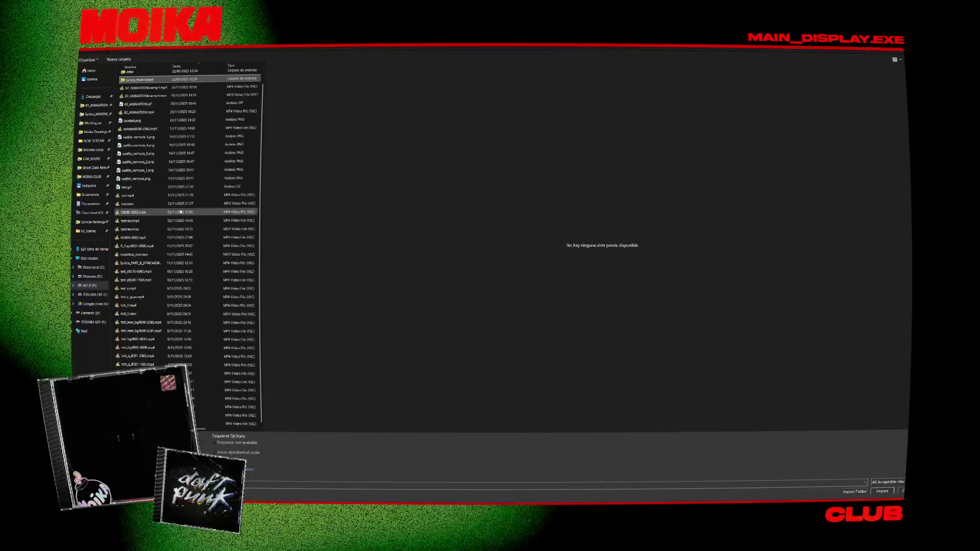
# Sort the renders folder by date and preview one of the test render videos
pyautogui.rightClick(117, 290)
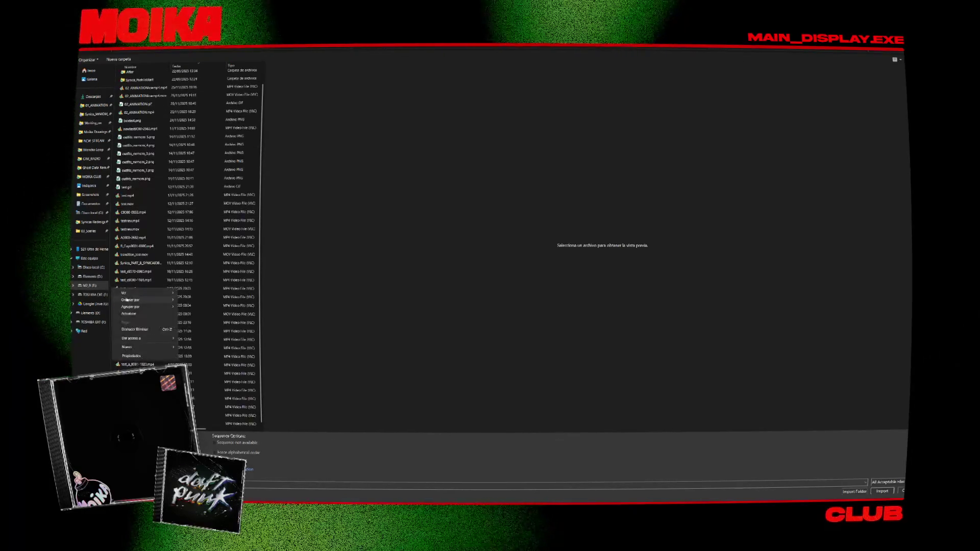
pyautogui.moveTo(134, 300)
pyautogui.click(195, 337)
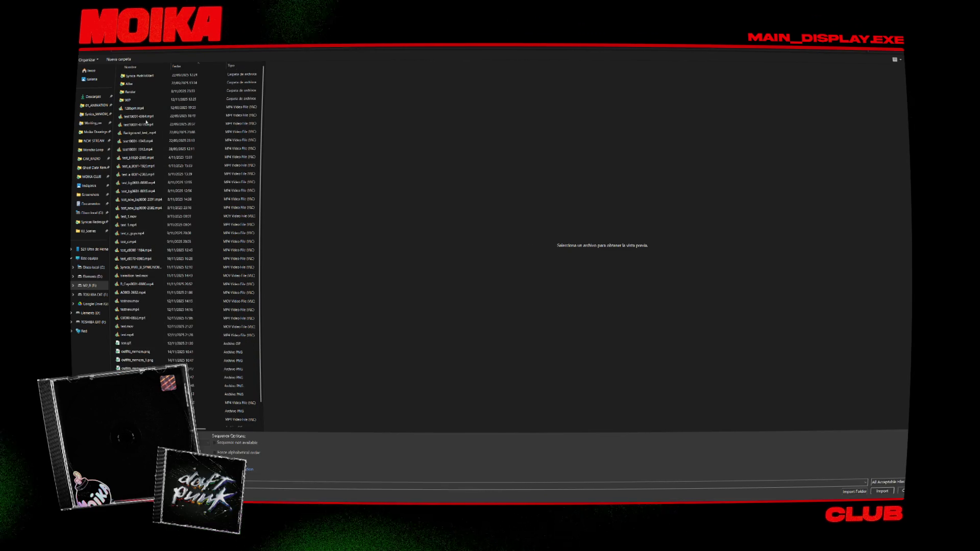
pyautogui.click(146, 124)
pyautogui.scroll(-1, 146, 243)
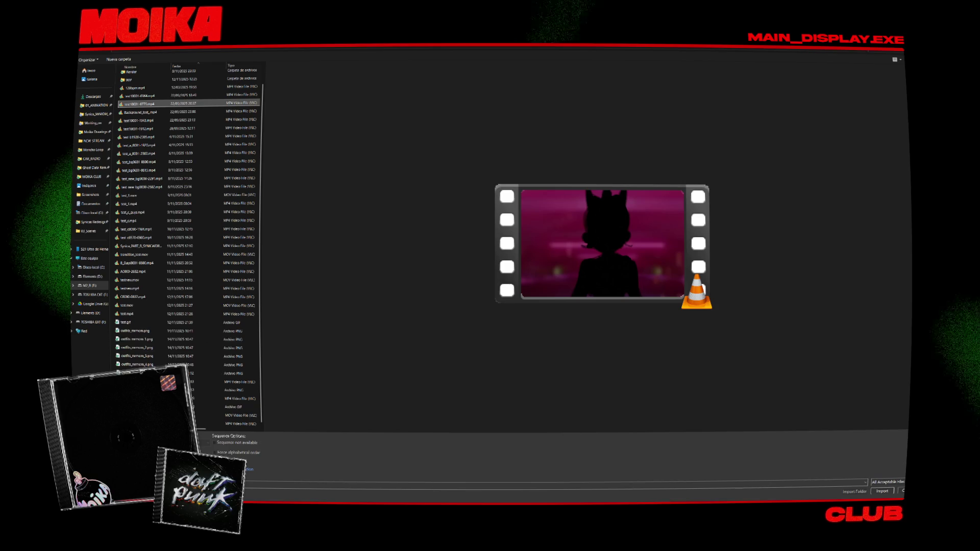
pyautogui.scroll(1, 138, 84)
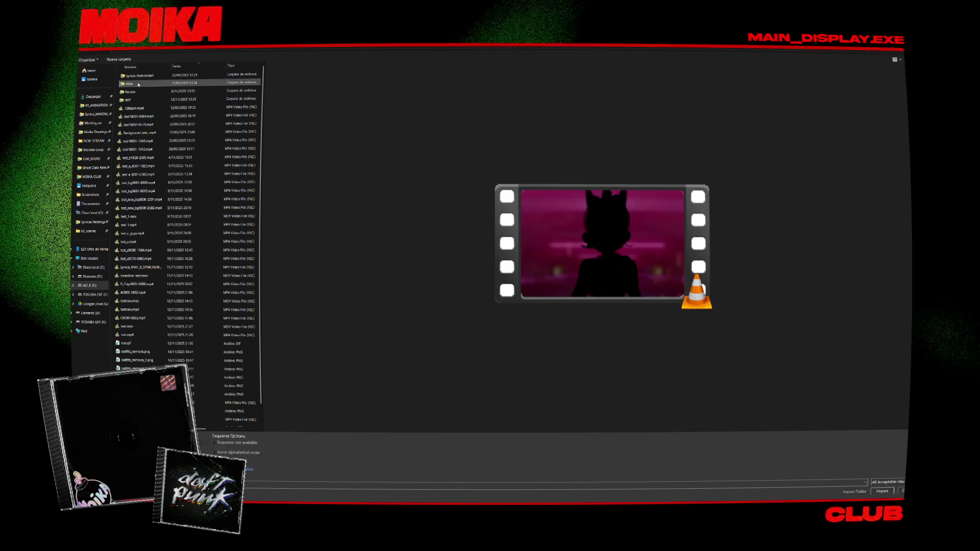
# Search the Alter folder and other project subfolders for the animation files
pyautogui.doubleClick(138, 84)
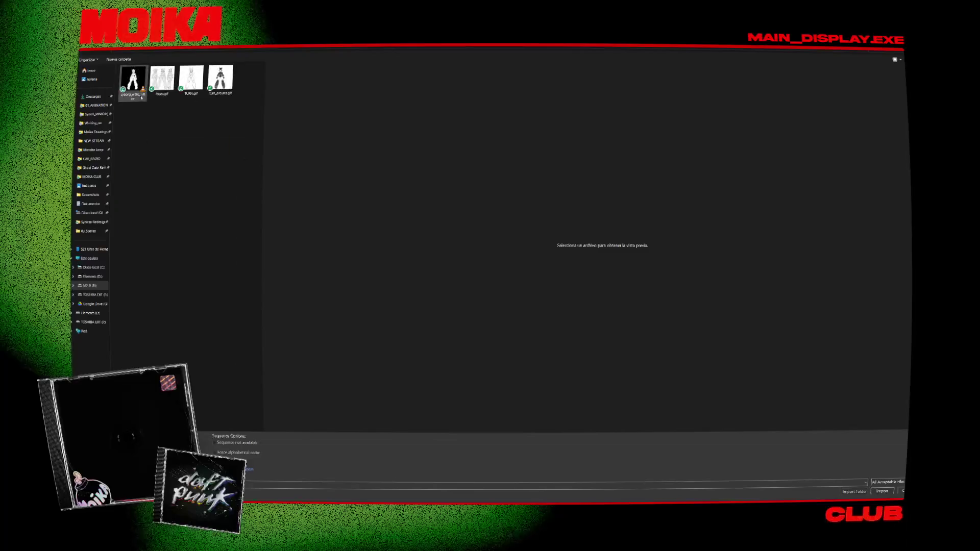
pyautogui.hotkey('alt', 'Left')
pyautogui.doubleClick(143, 93)
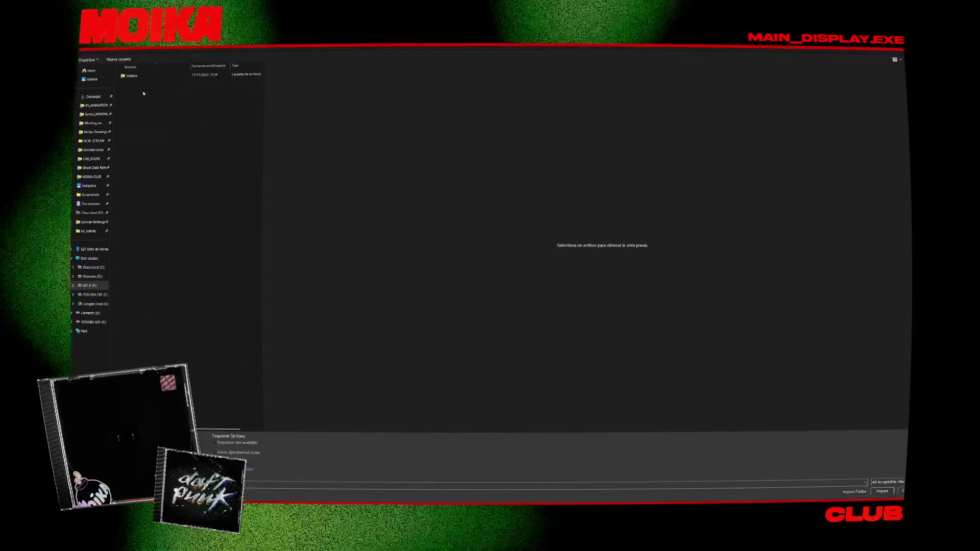
pyautogui.hotkey('alt', 'Left')
pyautogui.doubleClick(143, 93)
pyautogui.hotkey('alt', 'Left')
pyautogui.doubleClick(144, 94)
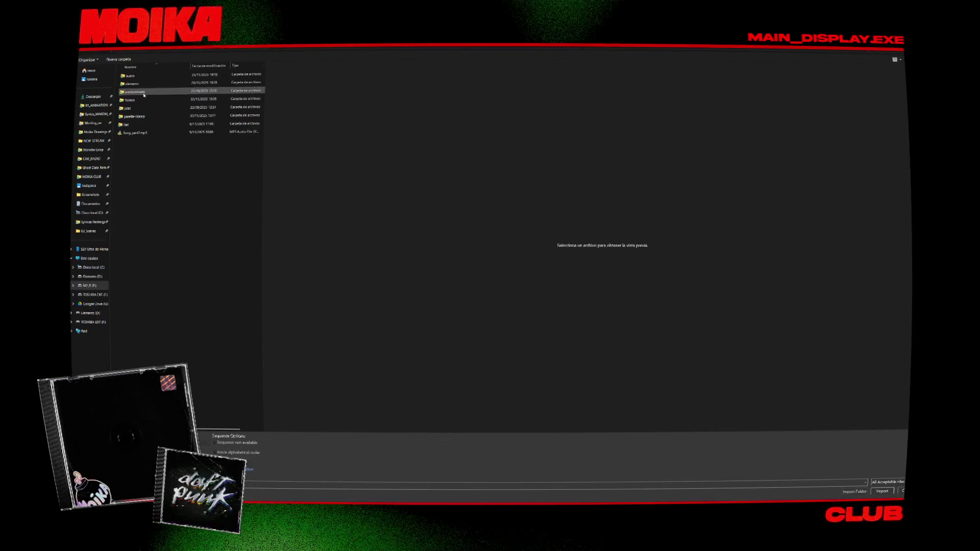
pyautogui.doubleClick(139, 102)
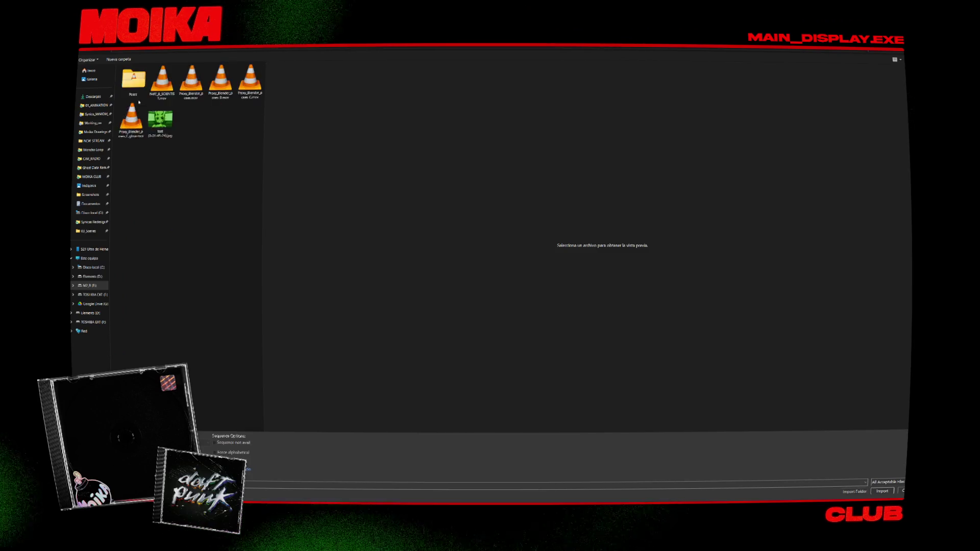
pyautogui.doubleClick(134, 80)
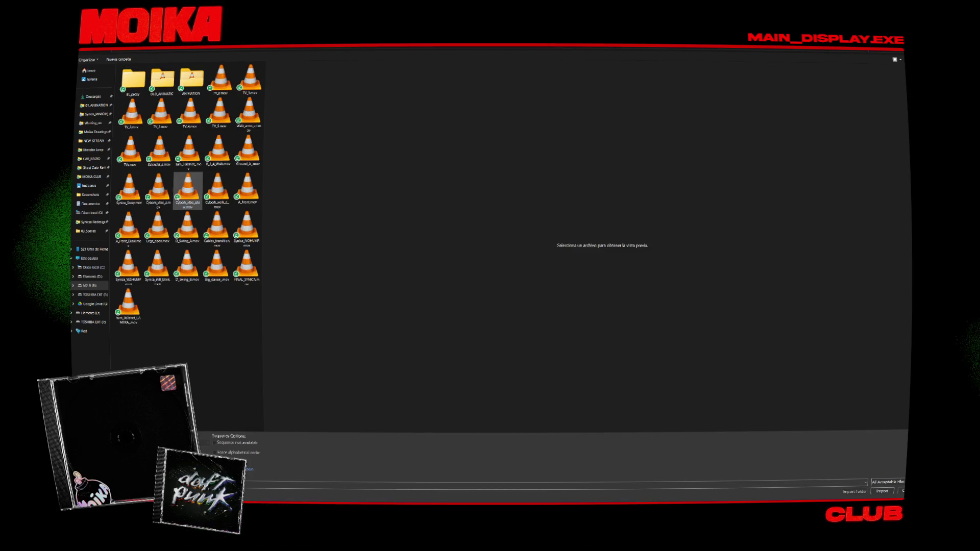
pyautogui.rightClick(197, 357)
pyautogui.moveTo(226, 369)
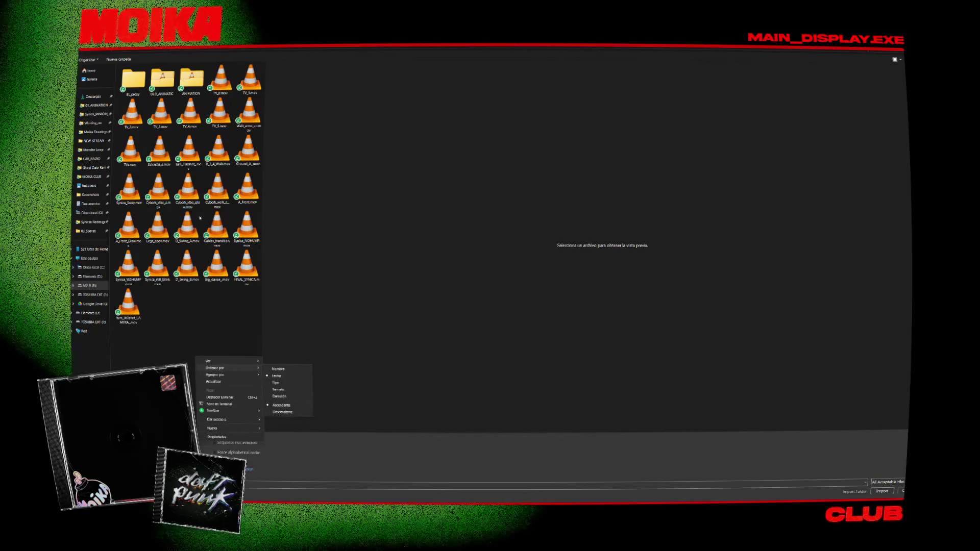
# In ANIMATION > RENDER, select both PART_B mp4 clips and import them
pyautogui.doubleClick(192, 80)
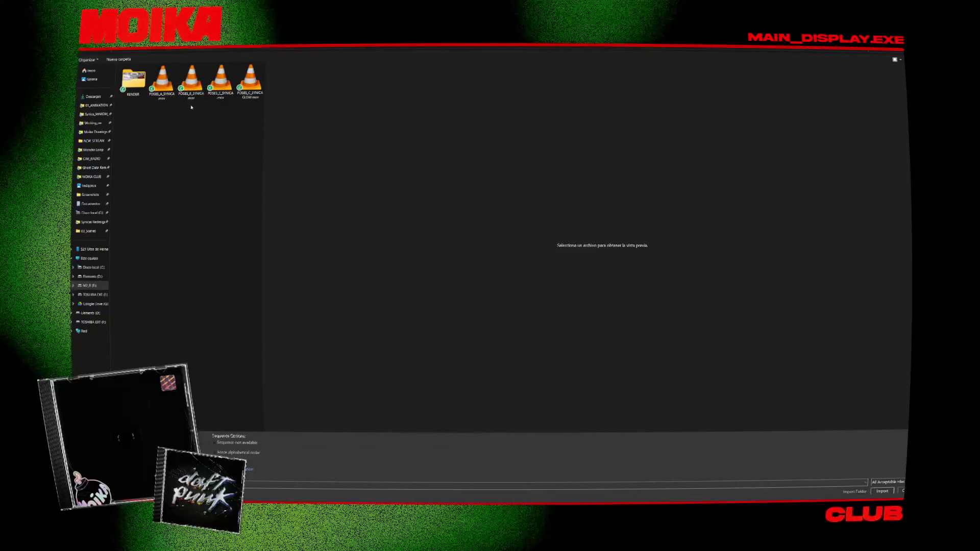
pyautogui.doubleClick(133, 80)
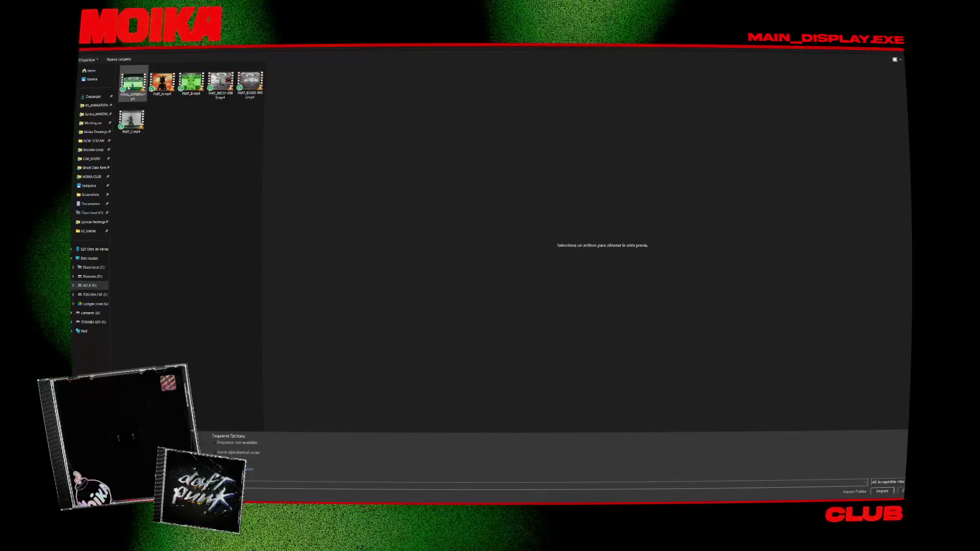
pyautogui.click(220, 101)
pyautogui.click(253, 98)
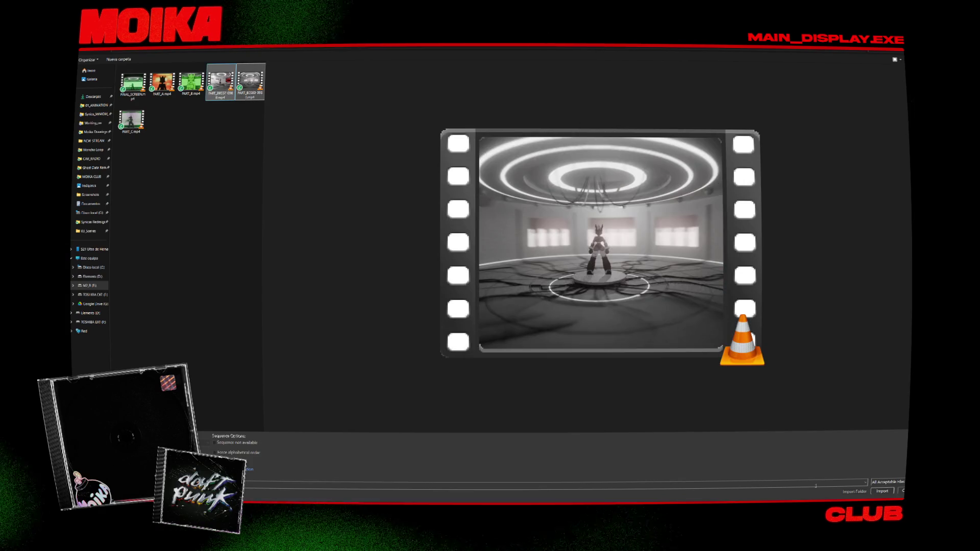
pyautogui.click(882, 491)
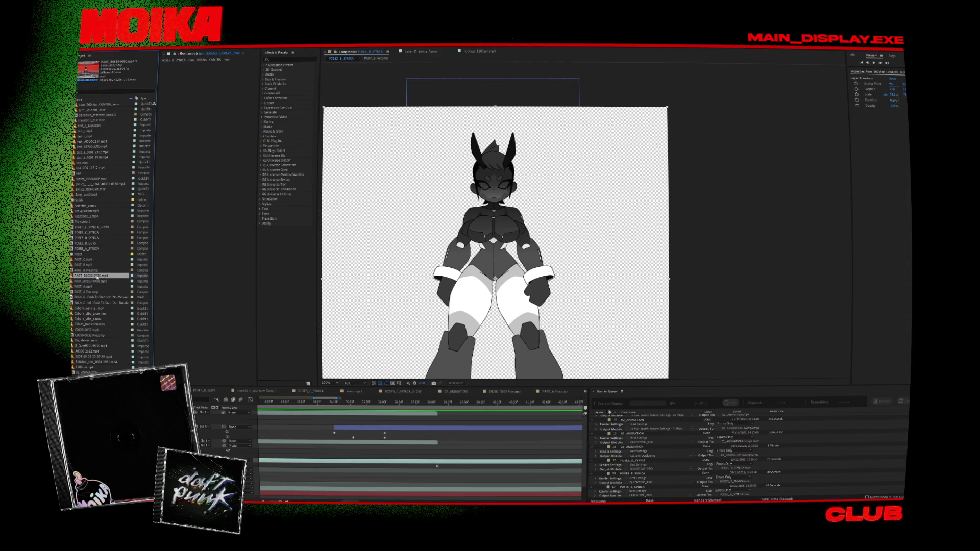
# Open the PART_B footage to view the character on a platform in the red-lit room
pyautogui.doubleClick(101, 275)
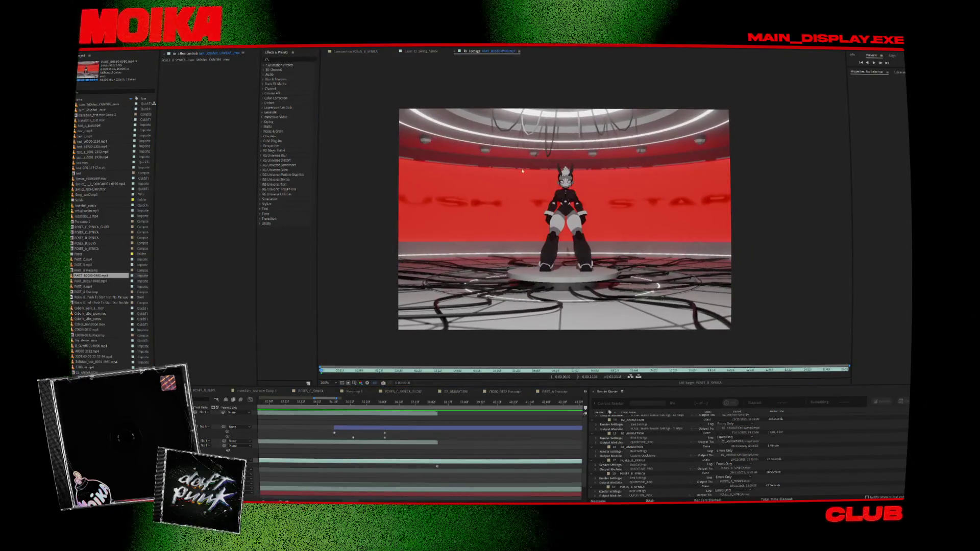
# Zoom the Footage viewer in to inspect the character's stage render
pyautogui.scroll(1, 529, 175)
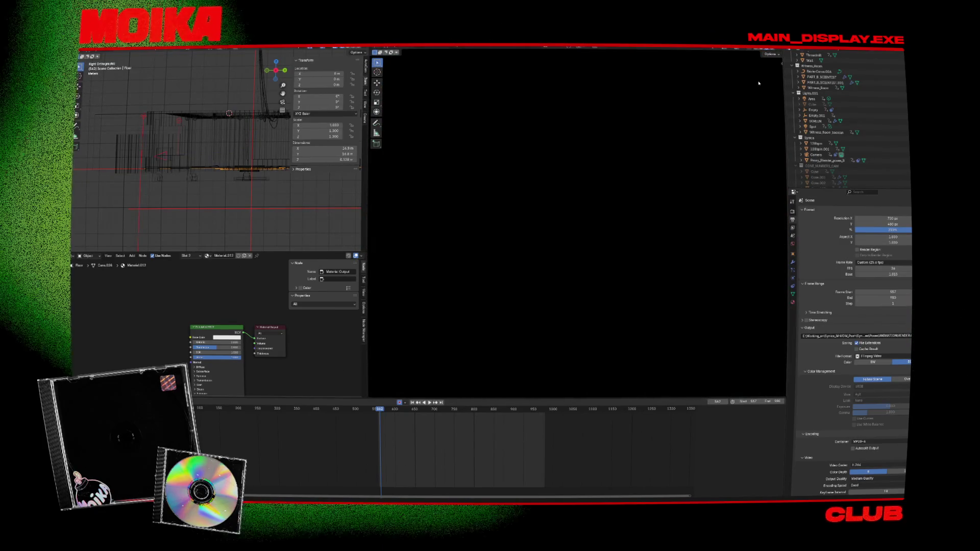
# Orbit to a low stage view, move the character proxy with G, and switch to the browser
pyautogui.scroll(-5, 551, 259)
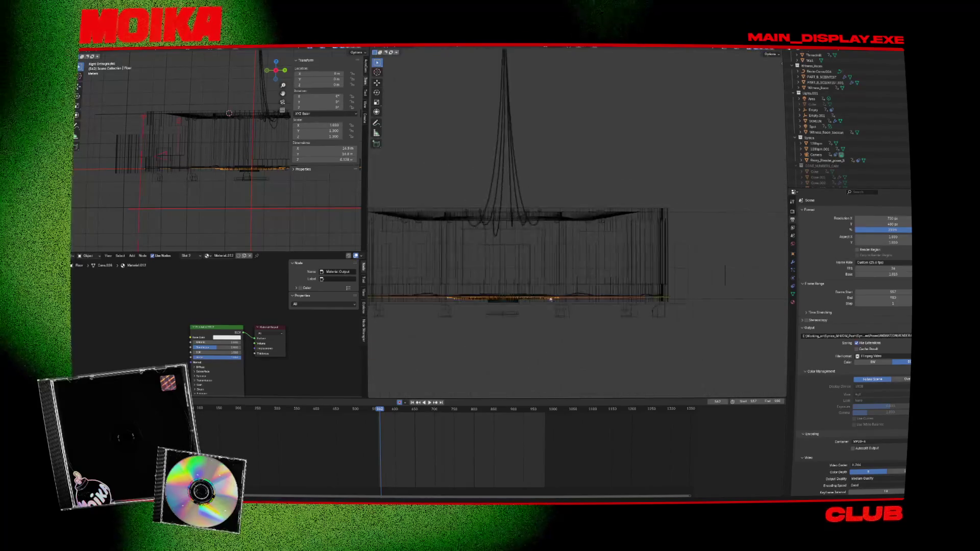
pyautogui.scroll(5, 541, 258)
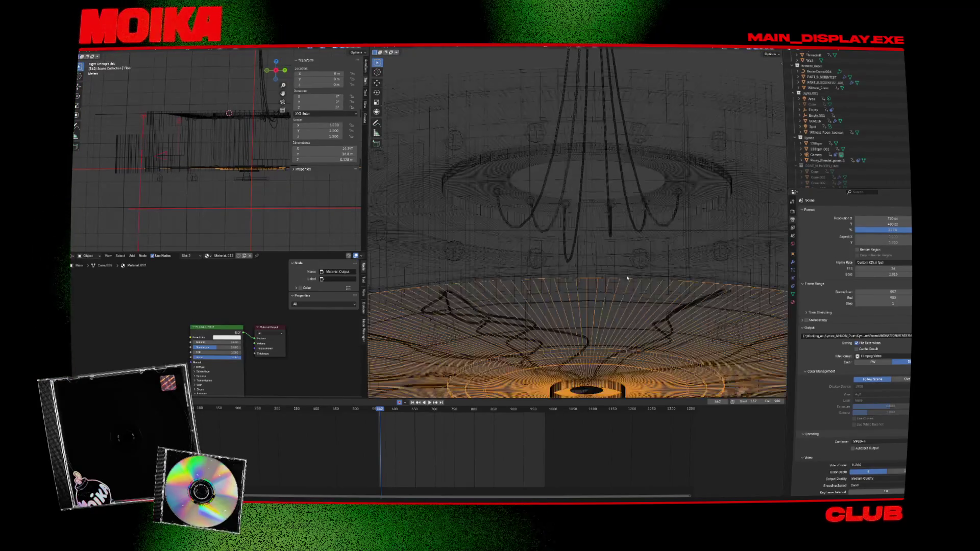
pyautogui.moveTo(607, 274)
pyautogui.mouseDown()
pyautogui.moveTo(531, 148)
pyautogui.moveTo(554, 156)
pyautogui.mouseUp()
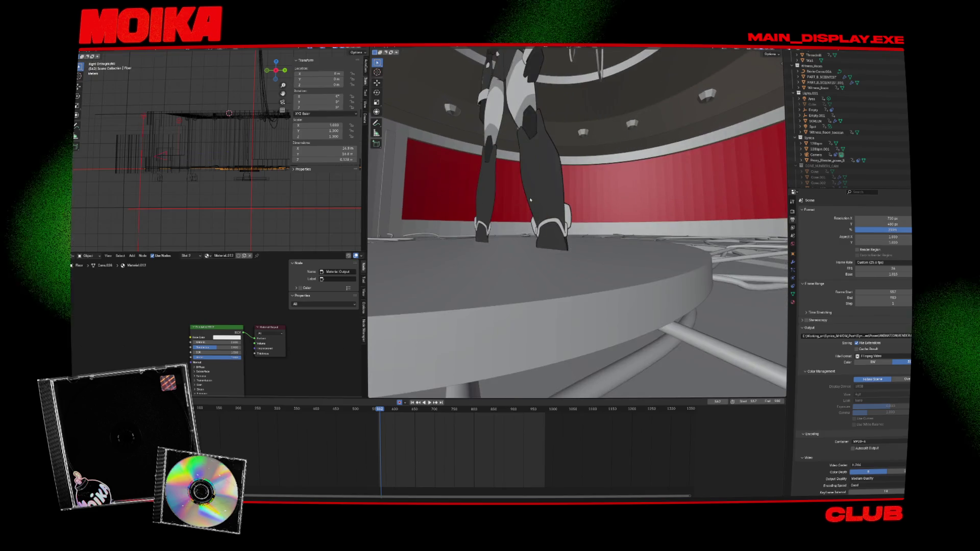
pyautogui.click(530, 199)
pyautogui.press('g')
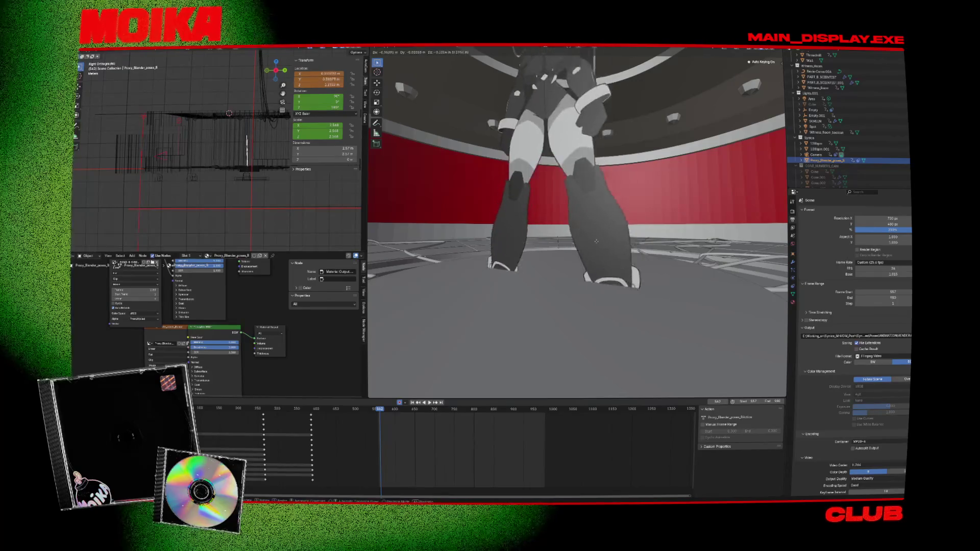
pyautogui.click(609, 231)
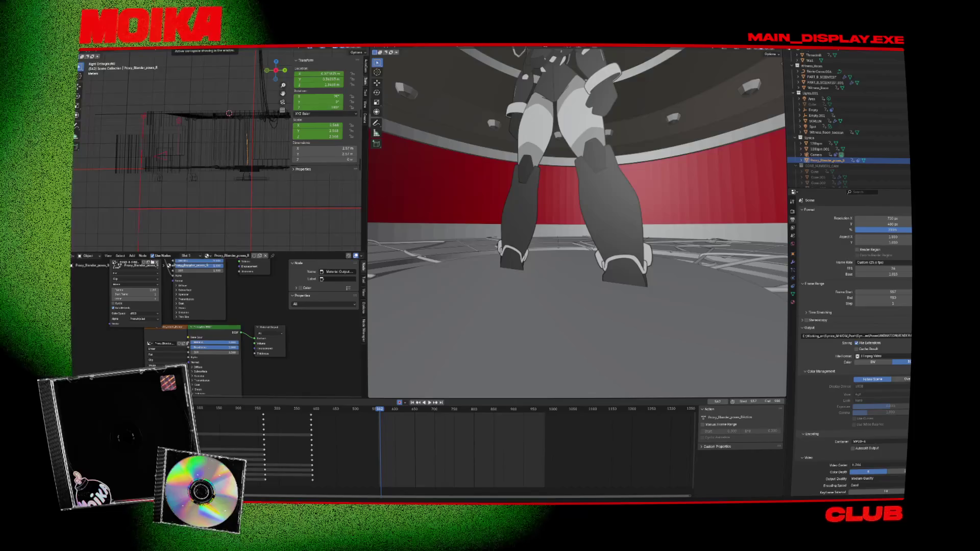
pyautogui.hotkey('alt', 'Tab')
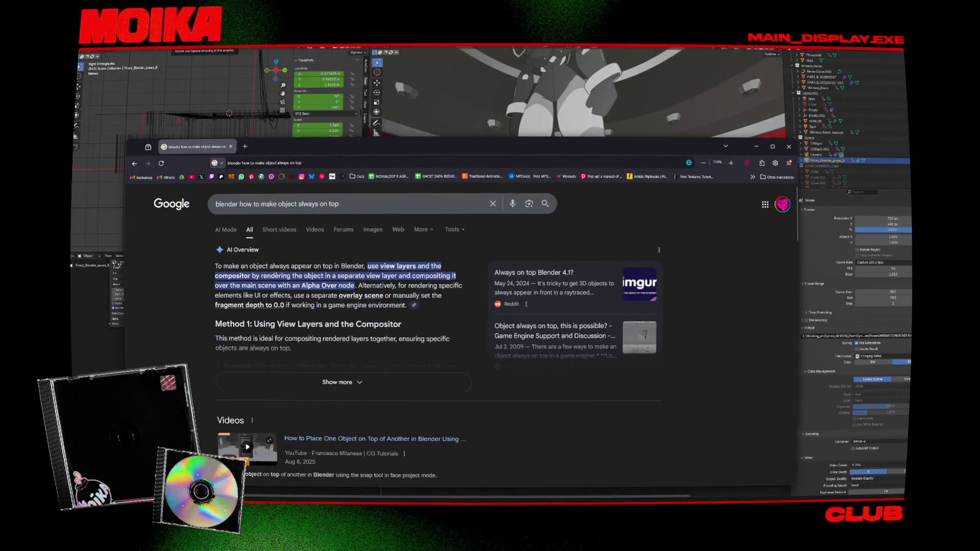
# Reload the Google results for Alpha Over and scroll down through them
pyautogui.press('F5')
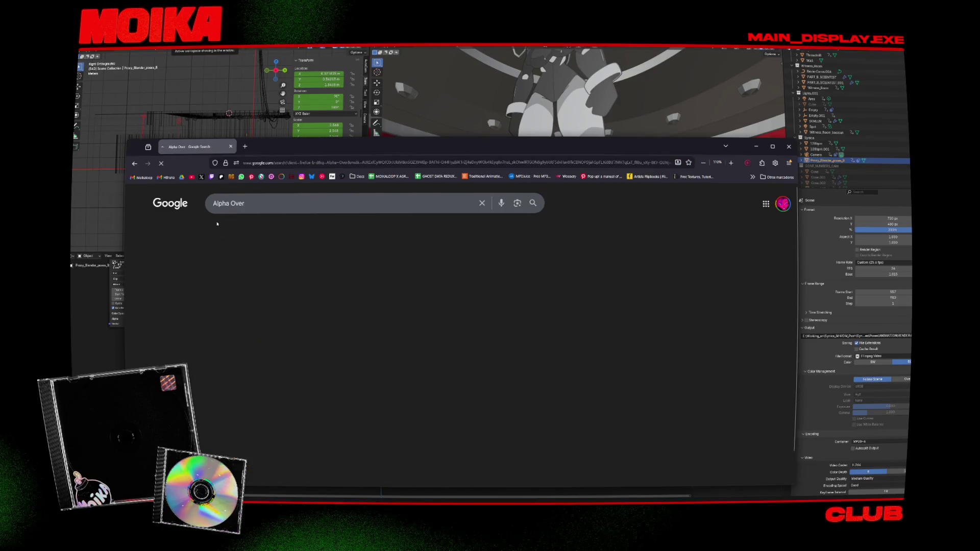
pyautogui.scroll(-1, 272, 368)
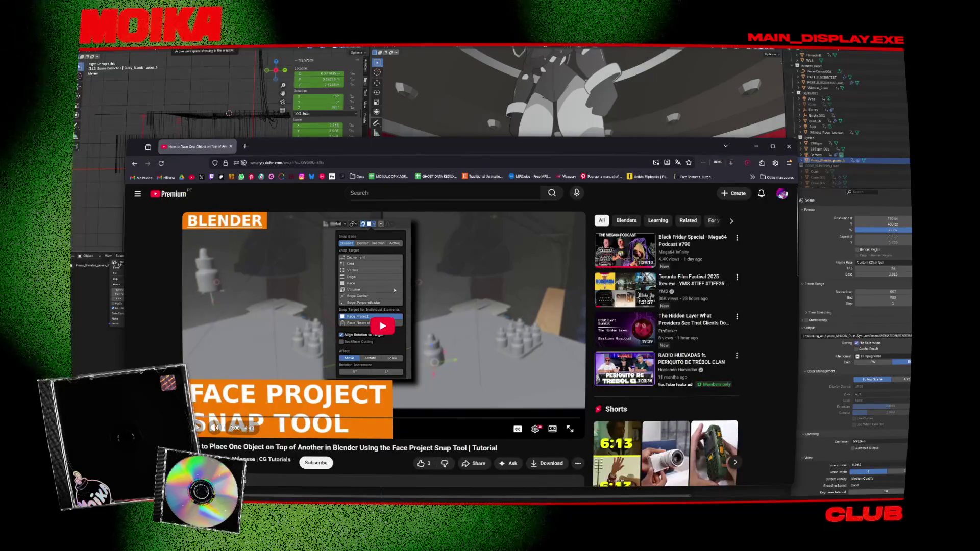
# Play the Face Project snap tutorial to about 0:18, then go back to the Google results
pyautogui.click(288, 344)
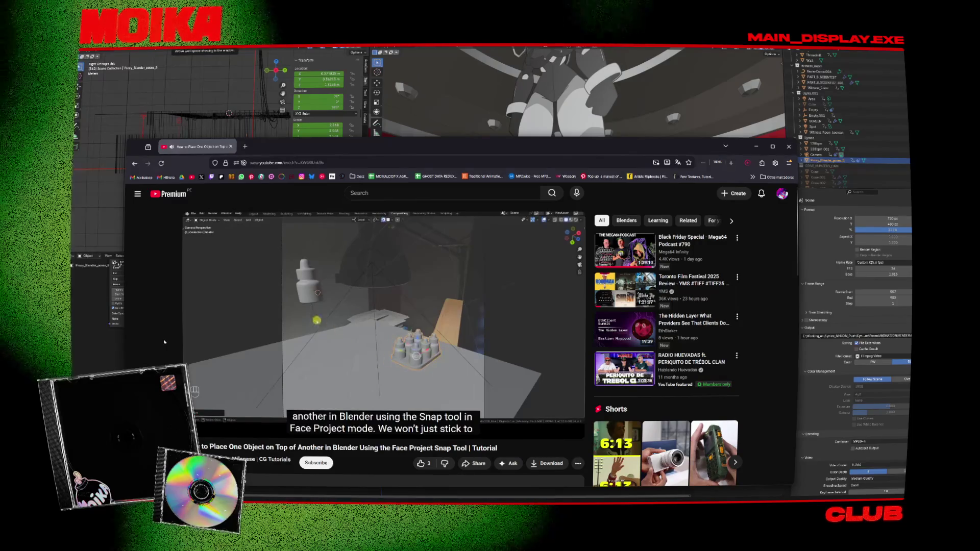
pyautogui.moveTo(255, 390)
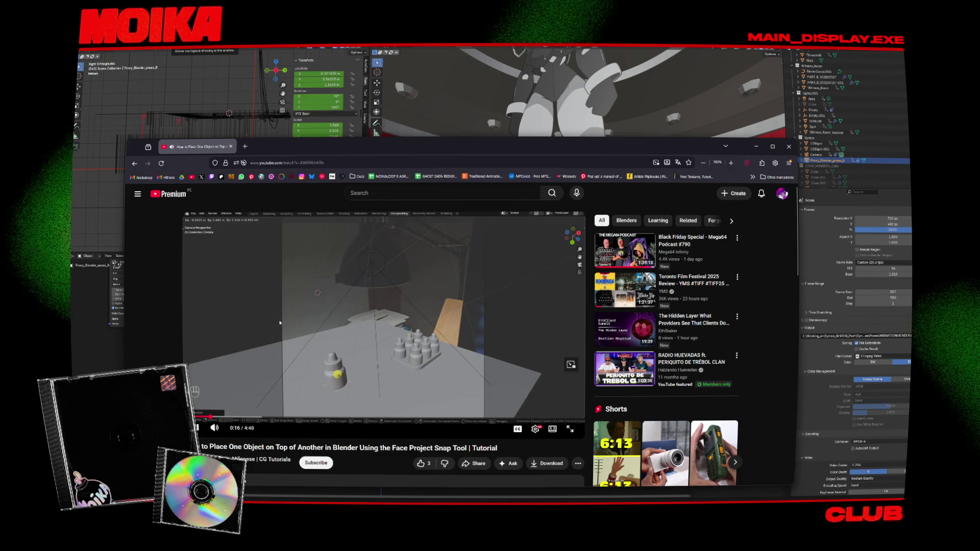
pyautogui.scroll(-3, 187, 337)
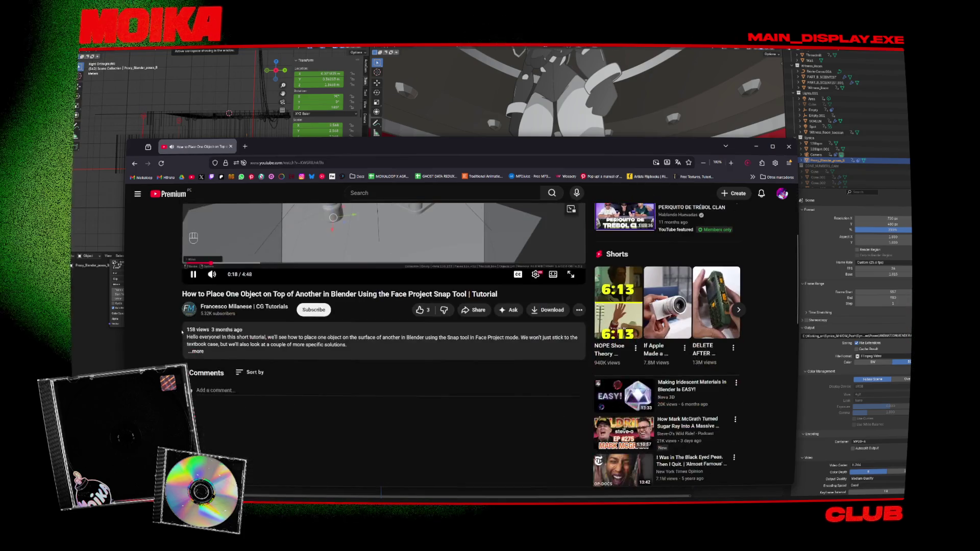
pyautogui.scroll(3, 187, 337)
pyautogui.hotkey('alt', 'Left')
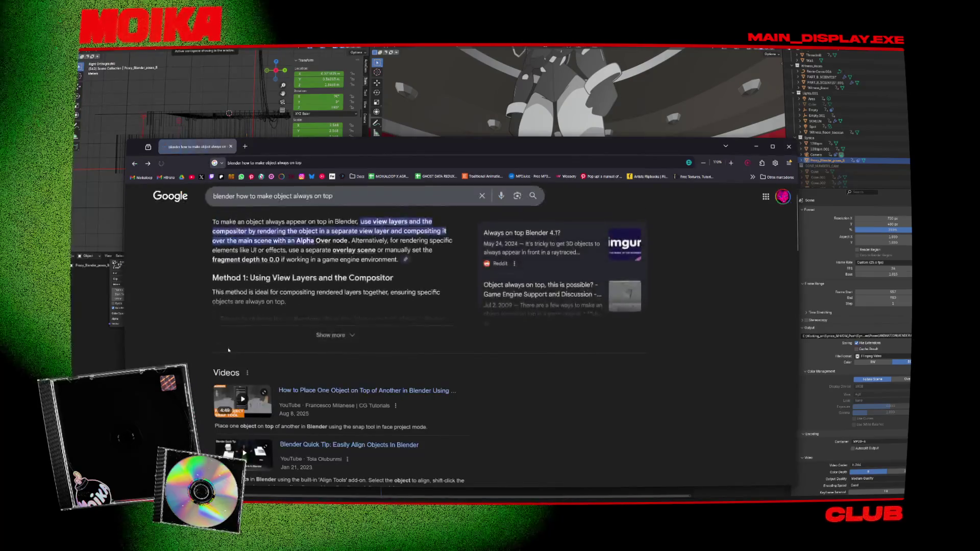
# Scroll the results and open the Reddit thread 'Always on top Blender 4.1?'
pyautogui.scroll(-2, 339, 432)
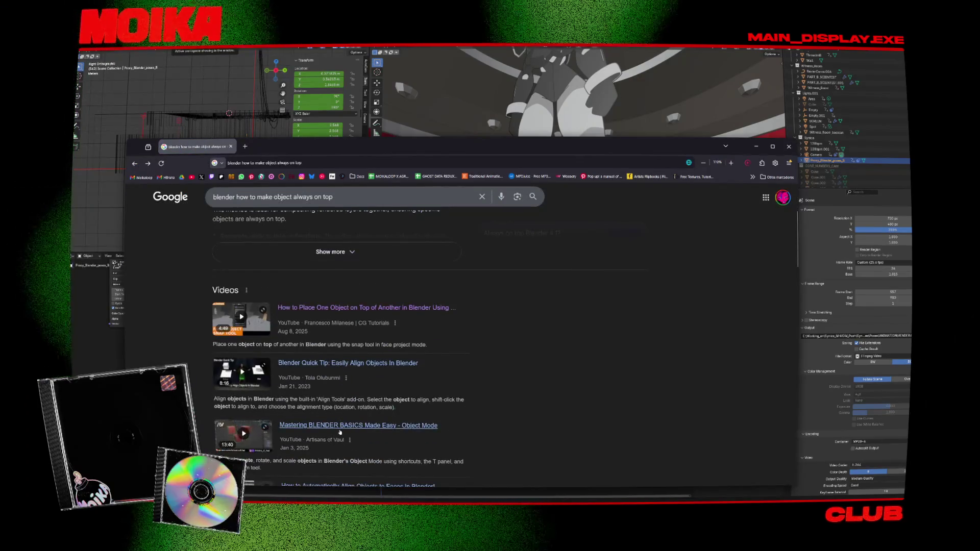
pyautogui.scroll(-4, 340, 433)
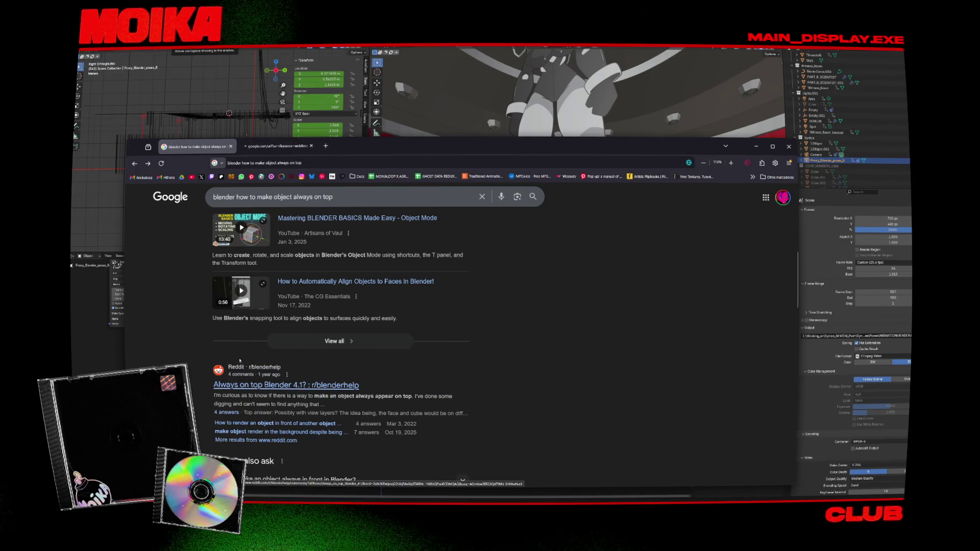
pyautogui.scroll(-3, 240, 361)
pyautogui.click(255, 214)
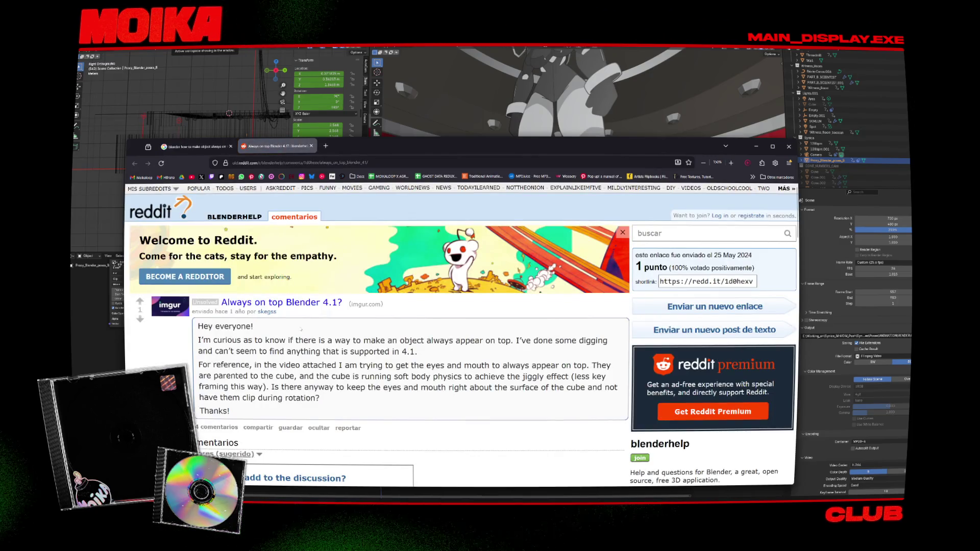
# Read and highlight the view layers suggestion in the thread's first comment
pyautogui.scroll(-2, 509, 234)
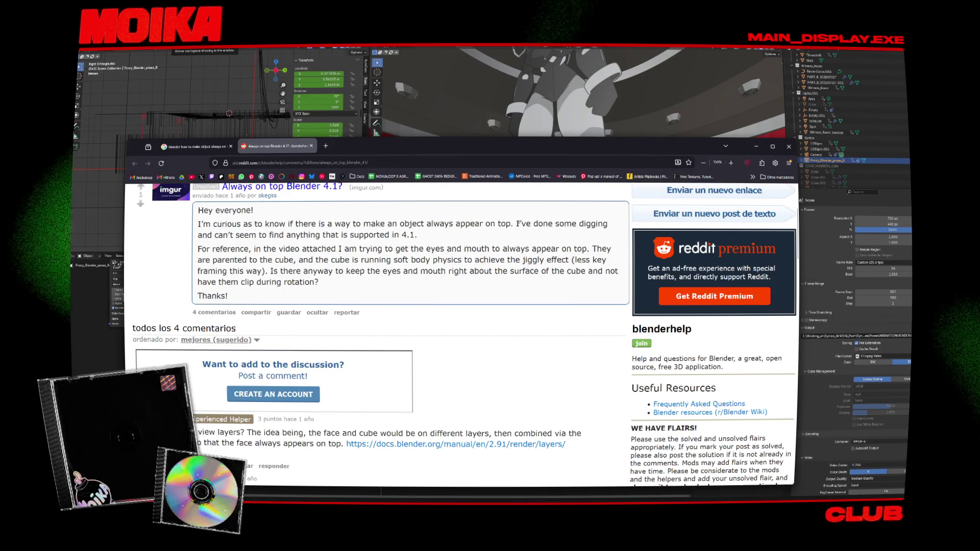
pyautogui.moveTo(573, 224); pyautogui.dragTo(534, 235)
pyautogui.click(533, 235)
pyautogui.scroll(-2, 460, 306)
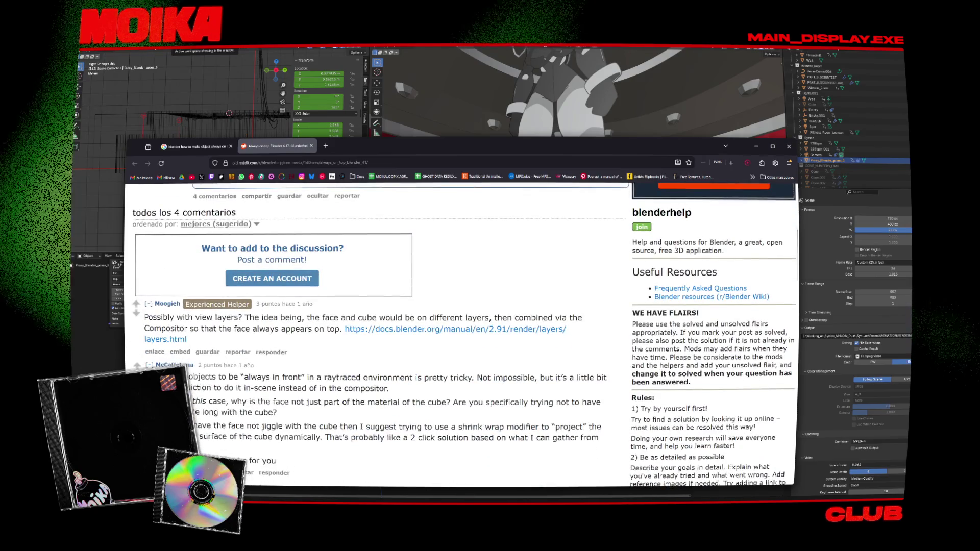
pyautogui.moveTo(194, 318); pyautogui.dragTo(263, 317)
pyautogui.click(308, 317)
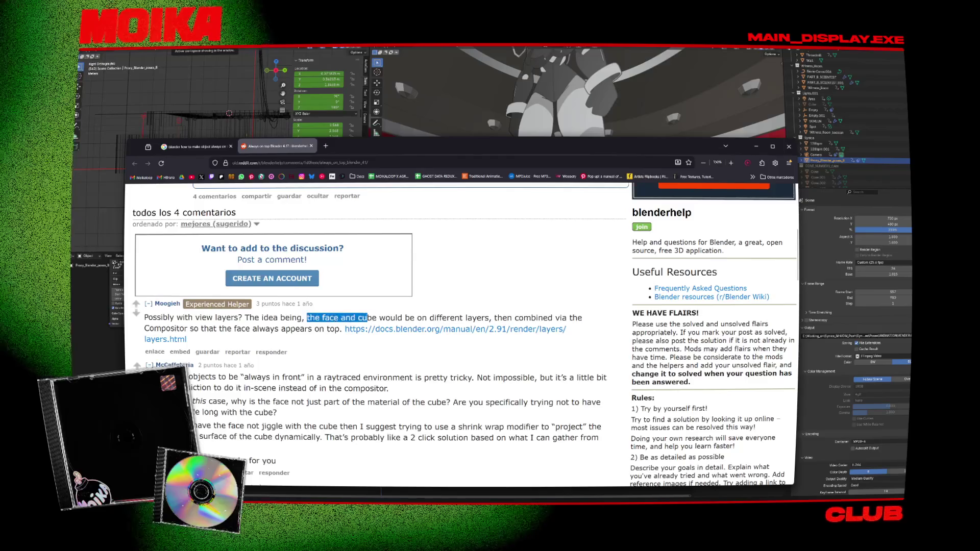
pyautogui.click(399, 331)
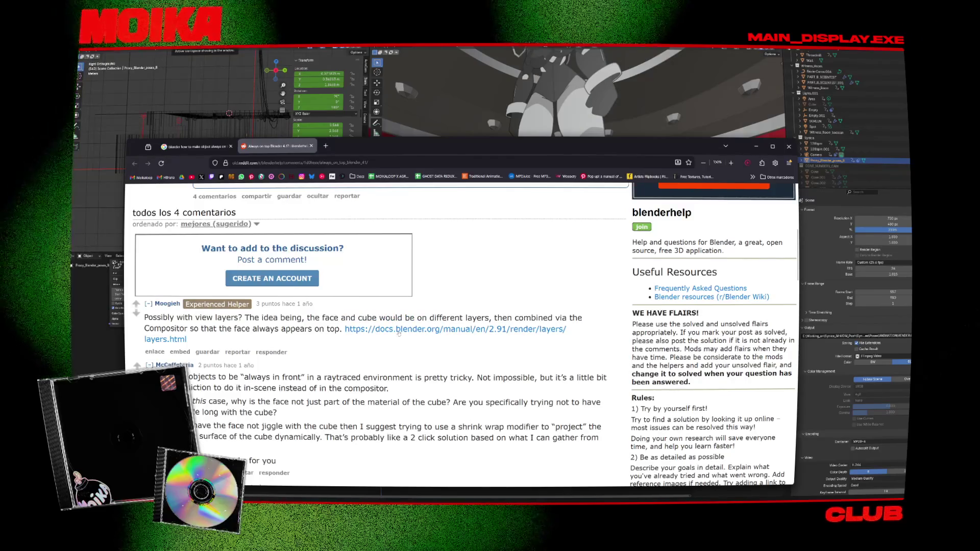
# Highlight the raytraced environment remark in the second comment
pyautogui.scroll(-1, 308, 337)
pyautogui.moveTo(375, 320); pyautogui.dragTo(240, 330)
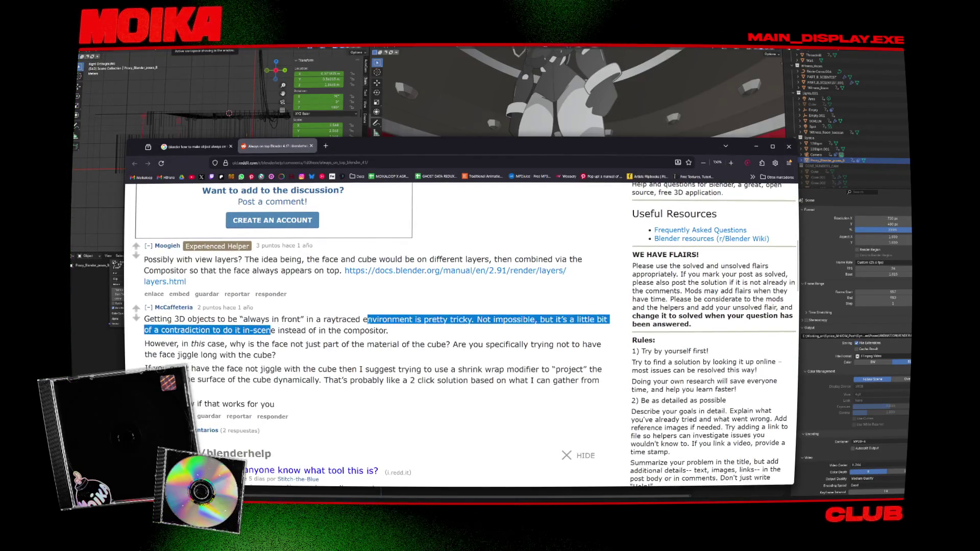
pyautogui.click(375, 320)
pyautogui.moveTo(456, 320)
pyautogui.mouseDown()
pyautogui.moveTo(388, 330)
pyautogui.moveTo(382, 320)
pyautogui.mouseUp()
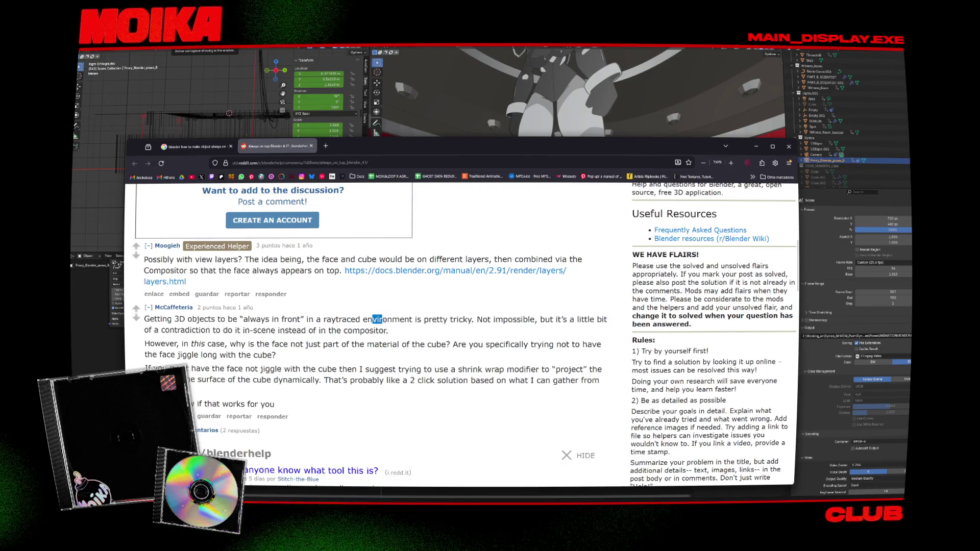
pyautogui.moveTo(248, 320)
pyautogui.mouseDown()
pyautogui.moveTo(604, 352)
pyautogui.moveTo(372, 320)
pyautogui.mouseUp()
pyautogui.scroll(-2, 372, 320)
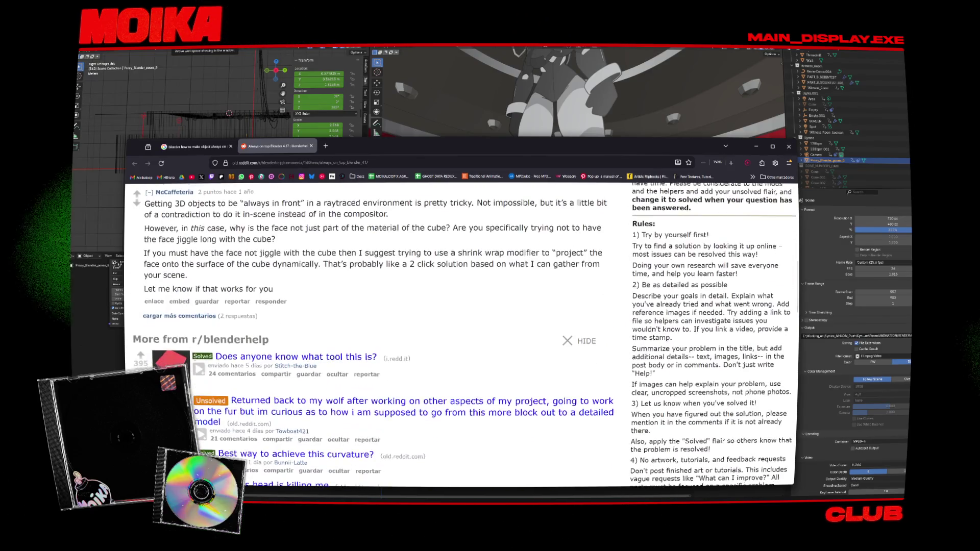
# Open the Blender Artists thread 'Object always on top, this is possible?' from Google, then return to Blender
pyautogui.hotkey('ctrl', 'shift', 'Tab')
pyautogui.scroll(-3, 266, 305)
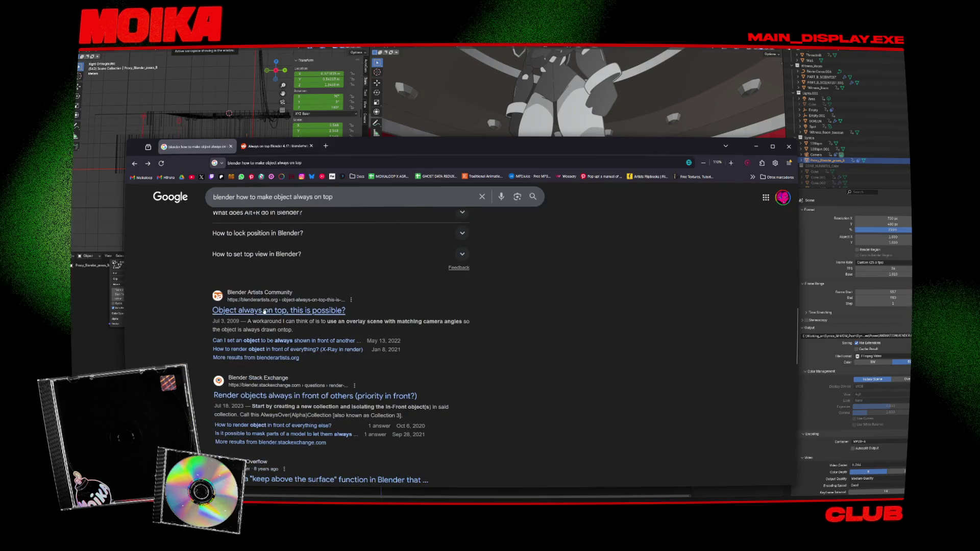
pyautogui.click(265, 311)
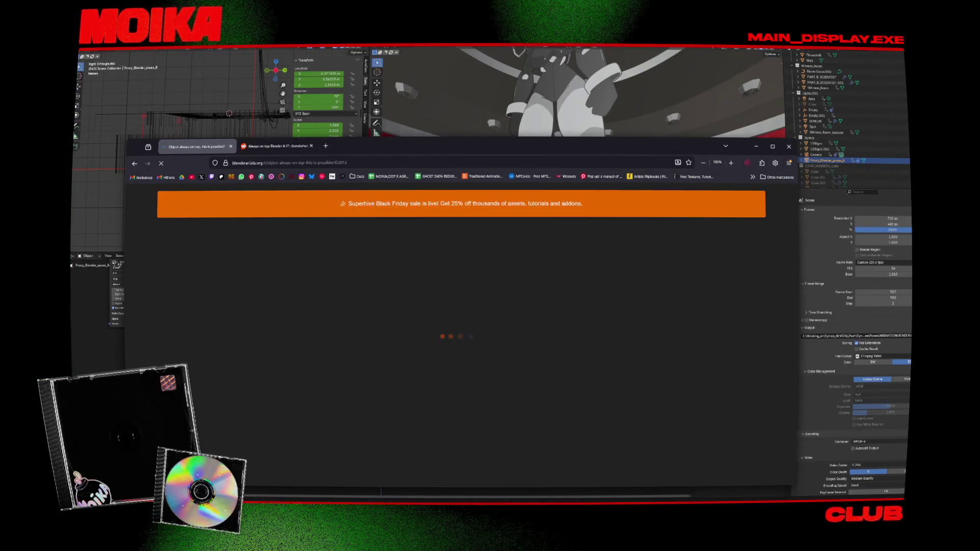
pyautogui.click(481, 99)
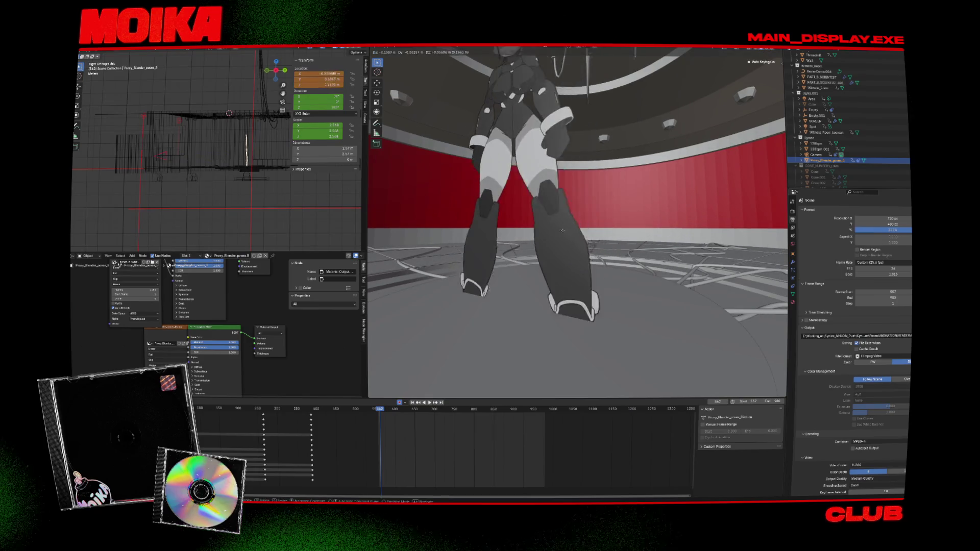
# Select Roof_whole.001, then the character proxy, then Roof_whole.001 again to inspect its material
pyautogui.click(597, 245)
pyautogui.click(603, 252)
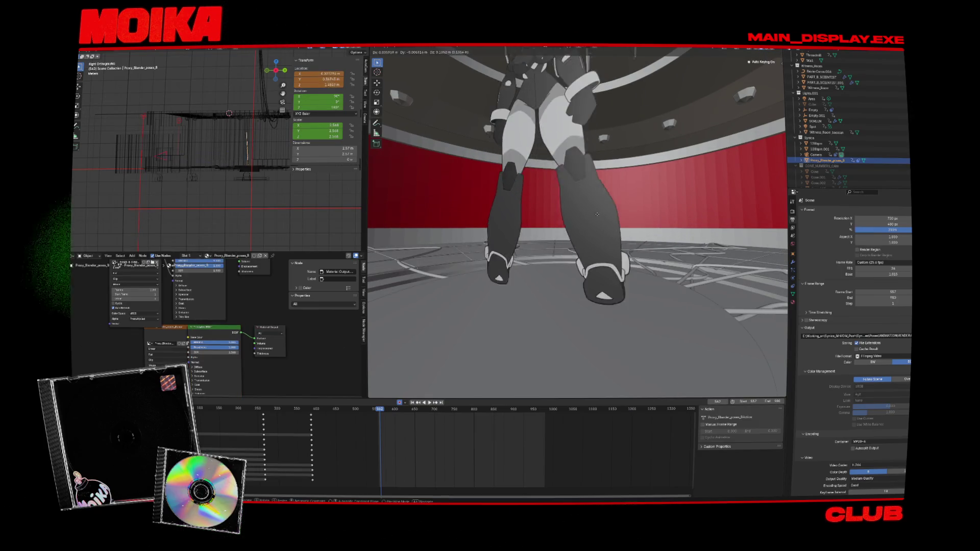
pyautogui.click(642, 322)
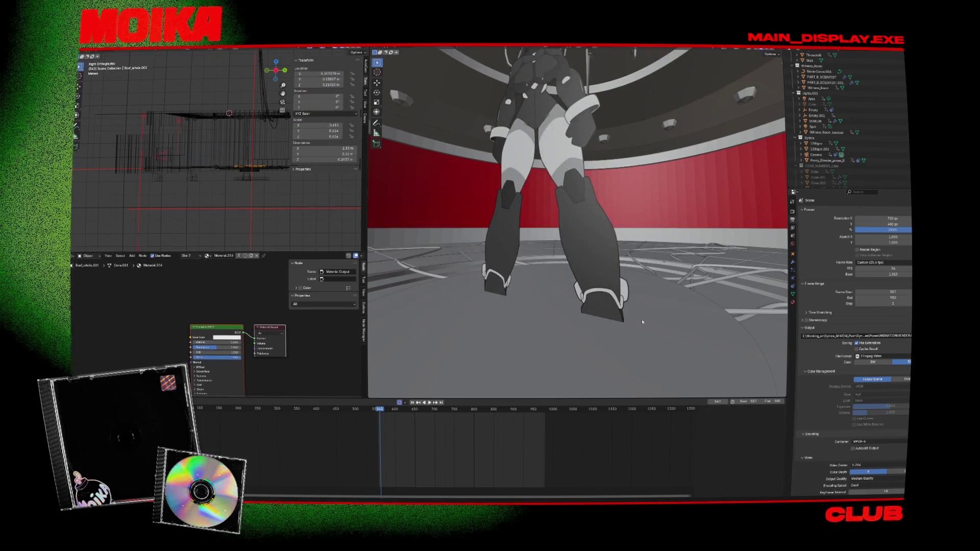
# Play the animation to preview the shot, stop it back at frame 562, and return to the browser
pyautogui.press('space')
pyautogui.press('Escape')
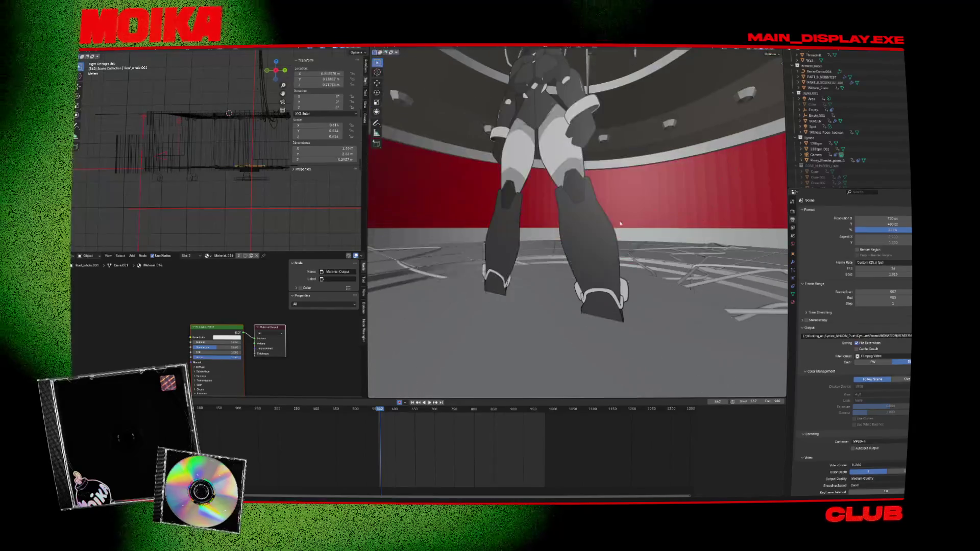
pyautogui.hotkey('alt', 'Tab')
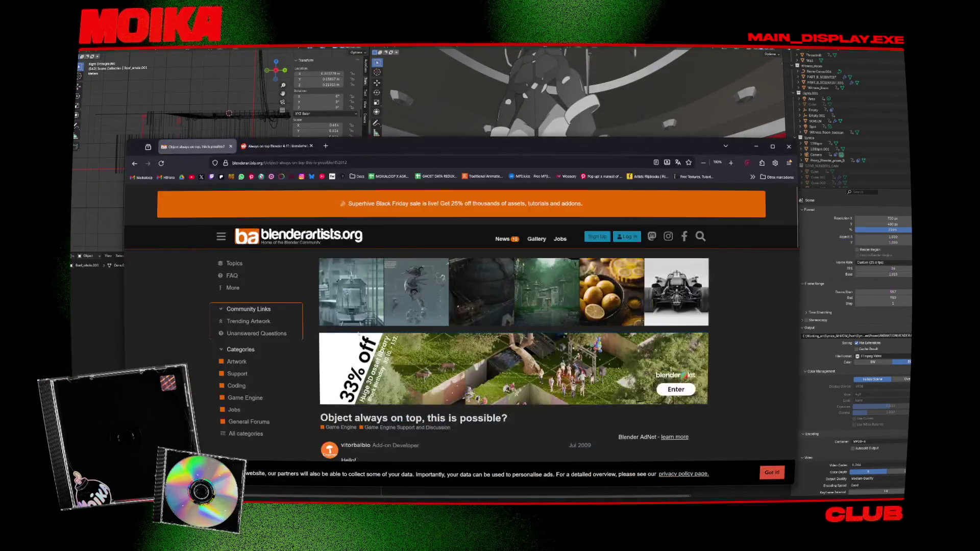
# Highlight the X-ray question in the thread's first post
pyautogui.scroll(-7, 495, 300)
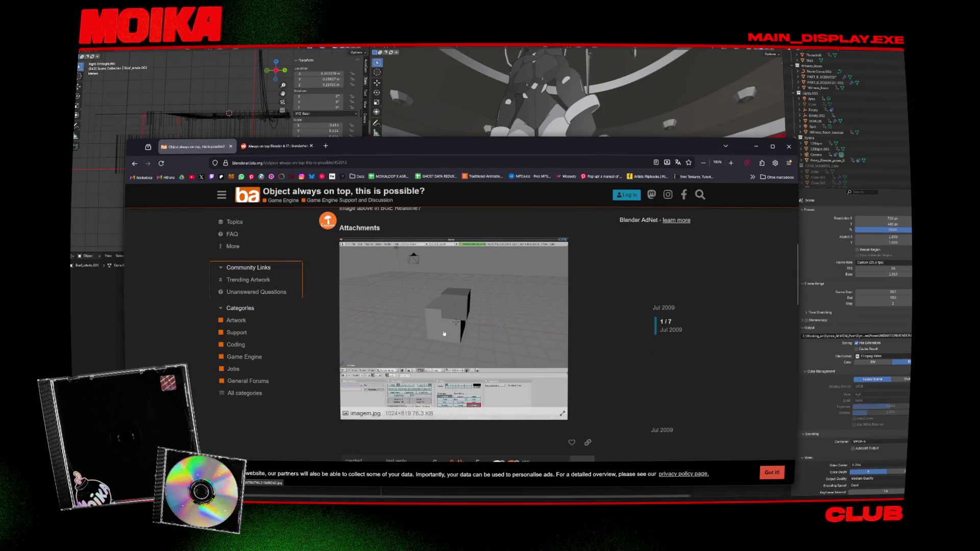
pyautogui.scroll(3, 450, 303)
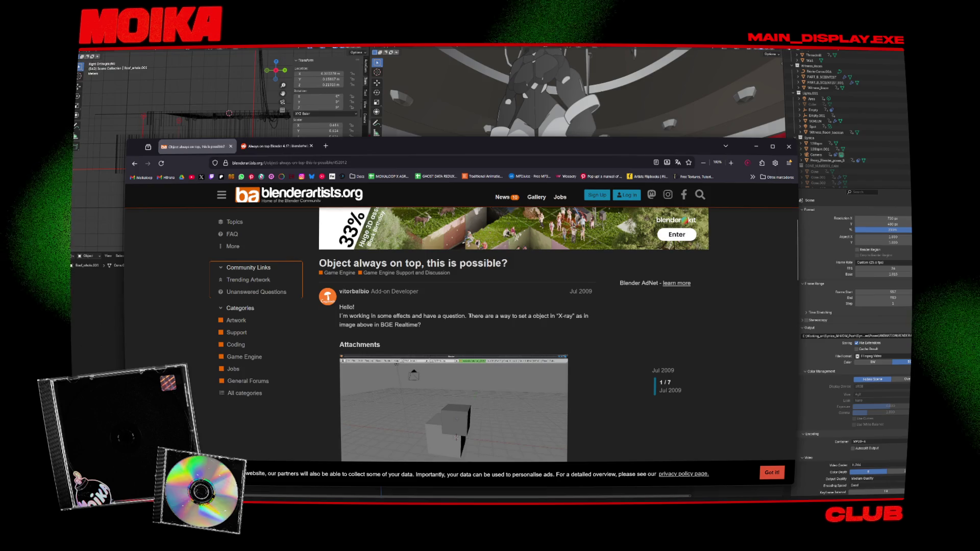
pyautogui.moveTo(468, 316); pyautogui.dragTo(531, 325)
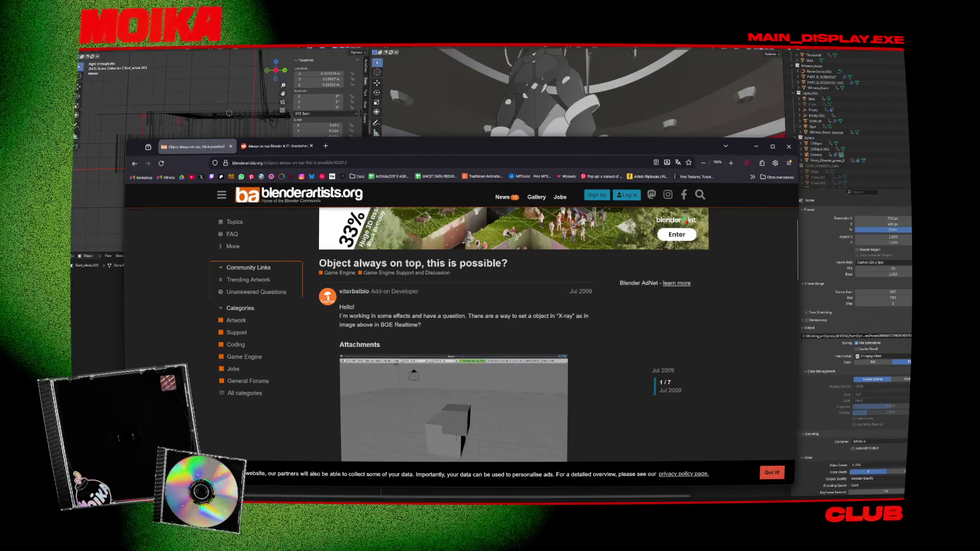
# Highlight the overlay-scene workaround and the remark that zoffset only works in render, then open a blank tab
pyautogui.scroll(-5, 390, 287)
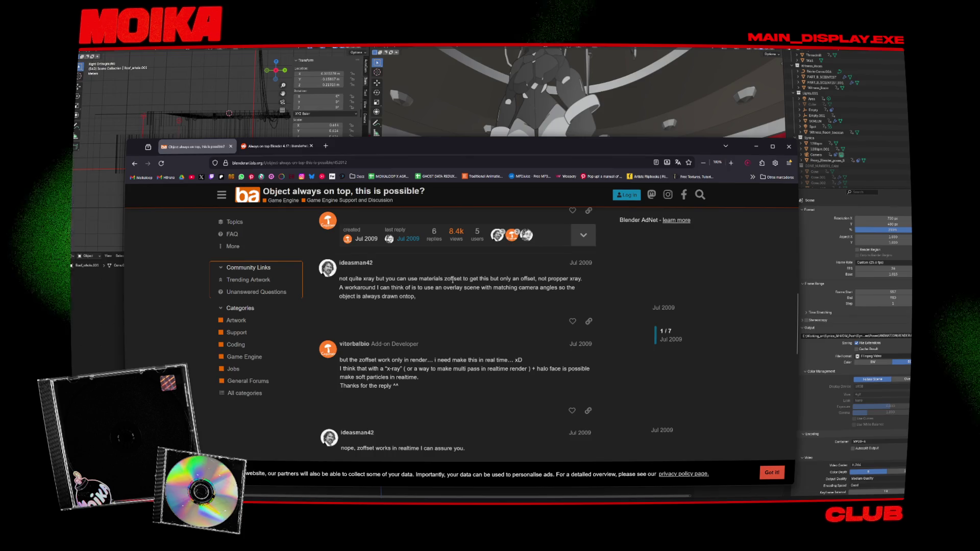
pyautogui.moveTo(456, 279); pyautogui.dragTo(440, 293)
pyautogui.moveTo(345, 287)
pyautogui.mouseDown()
pyautogui.moveTo(574, 289)
pyautogui.moveTo(415, 297)
pyautogui.moveTo(388, 279)
pyautogui.moveTo(416, 297)
pyautogui.mouseUp()
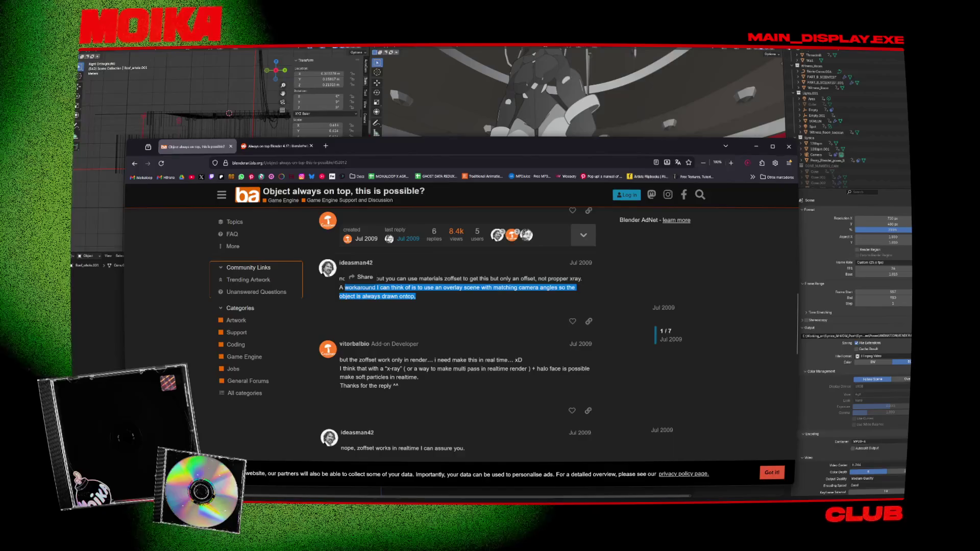
pyautogui.moveTo(340, 360); pyautogui.dragTo(469, 361)
pyautogui.scroll(-2, 361, 351)
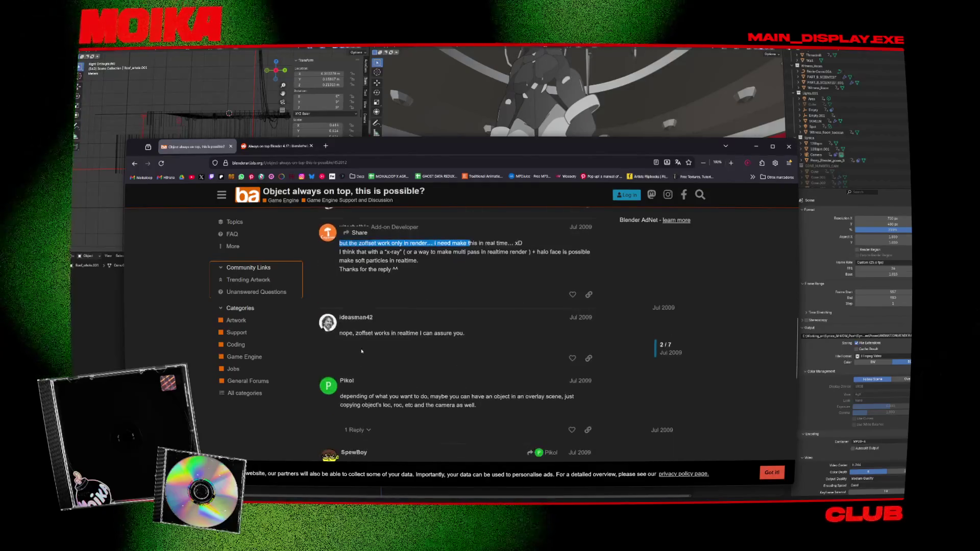
pyautogui.click(357, 338)
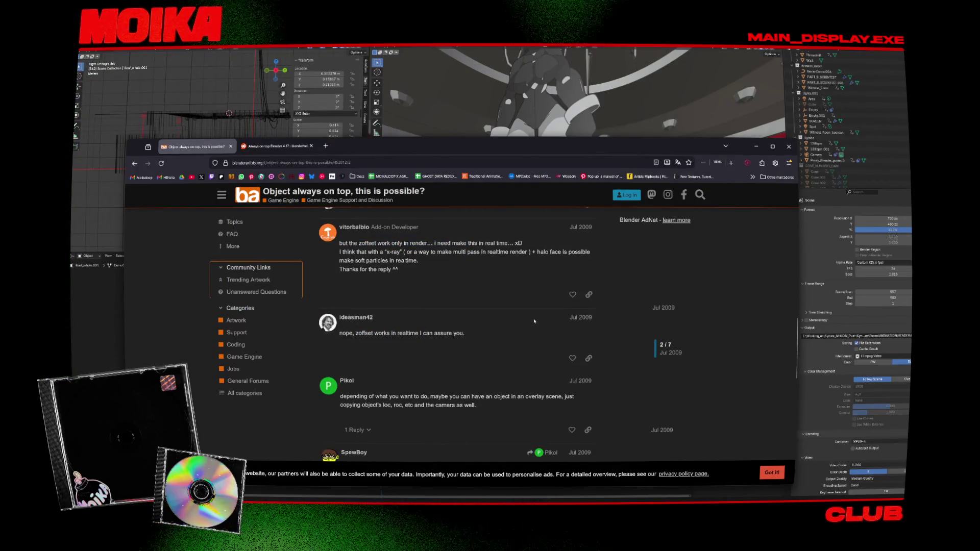
pyautogui.hotkey('ctrl', 't')
# Search Google for 'blender zoffset' and close the Reddit always-on-top thread
pyautogui.write('b')
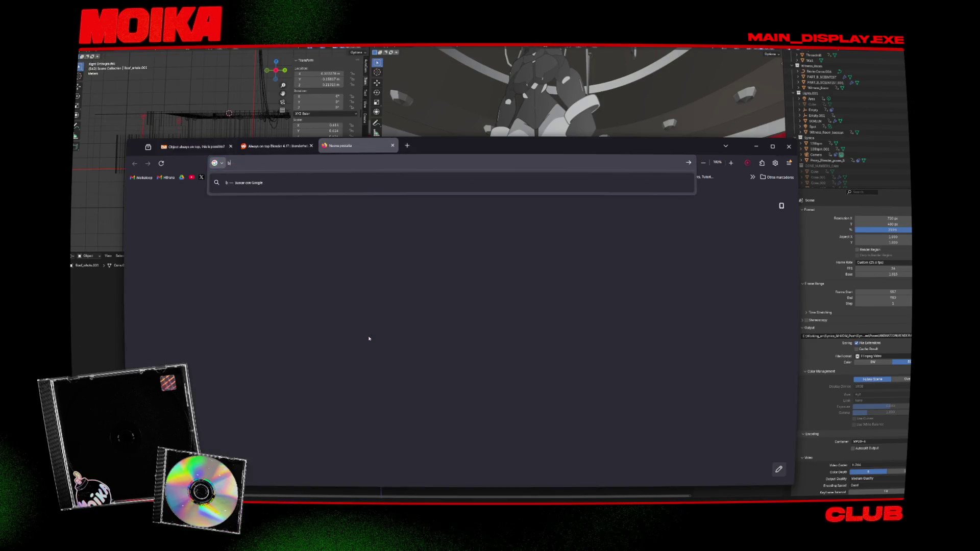
pyautogui.write('lender zoffset')
pyautogui.press('Return')
pyautogui.hotkey('ctrl', 'shift', 'Tab')
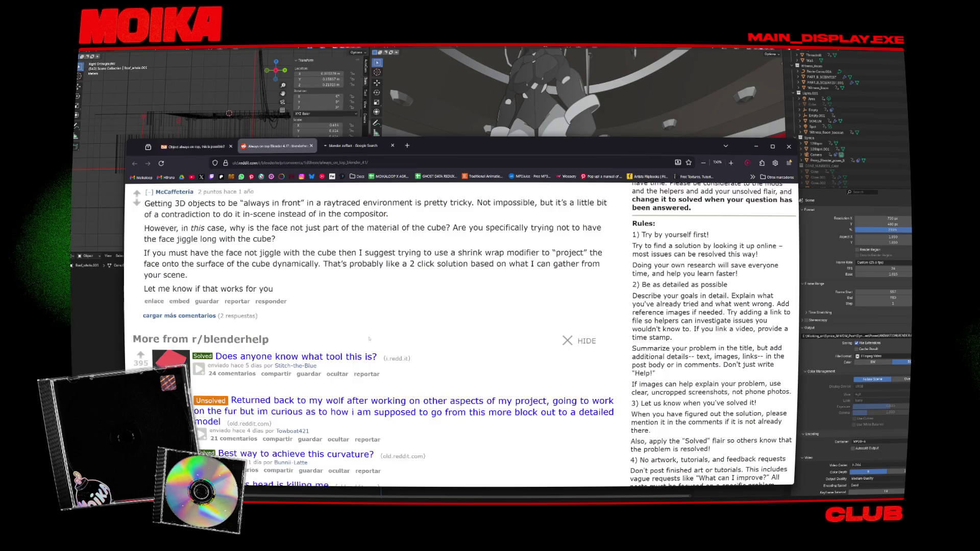
pyautogui.hotkey('ctrl', 'w')
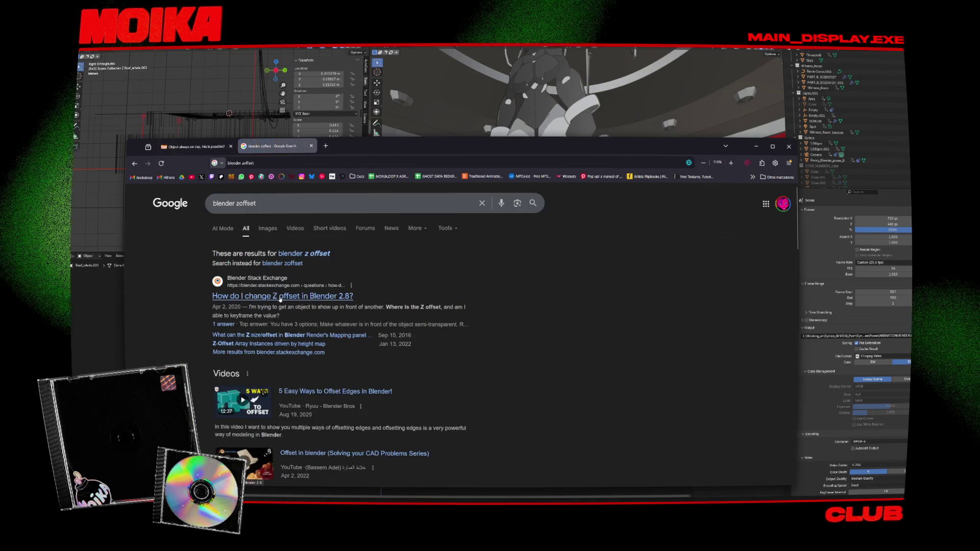
# Revisit the Blender Artists always-on-top thread and expand its nested reply
pyautogui.hotkey('ctrl', 'shift', 'Tab')
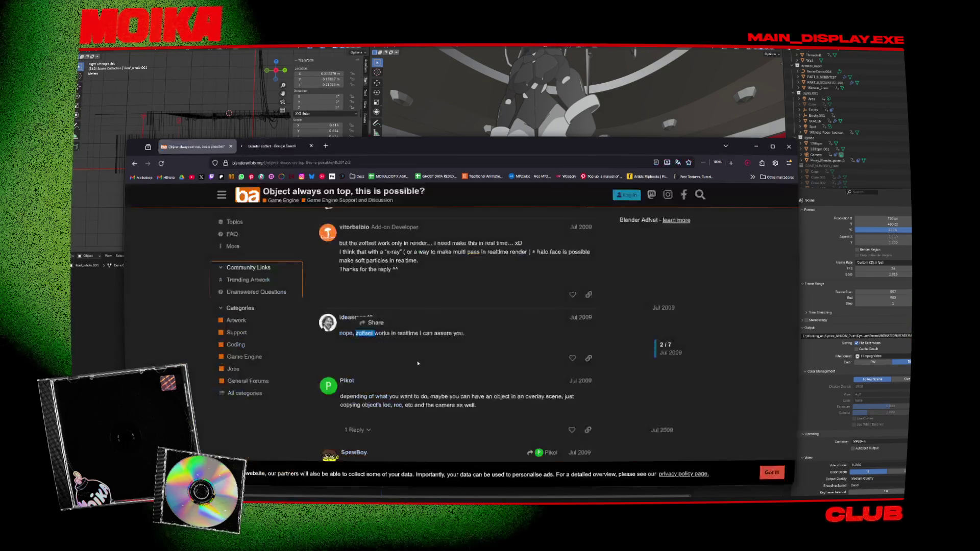
pyautogui.scroll(-3, 418, 363)
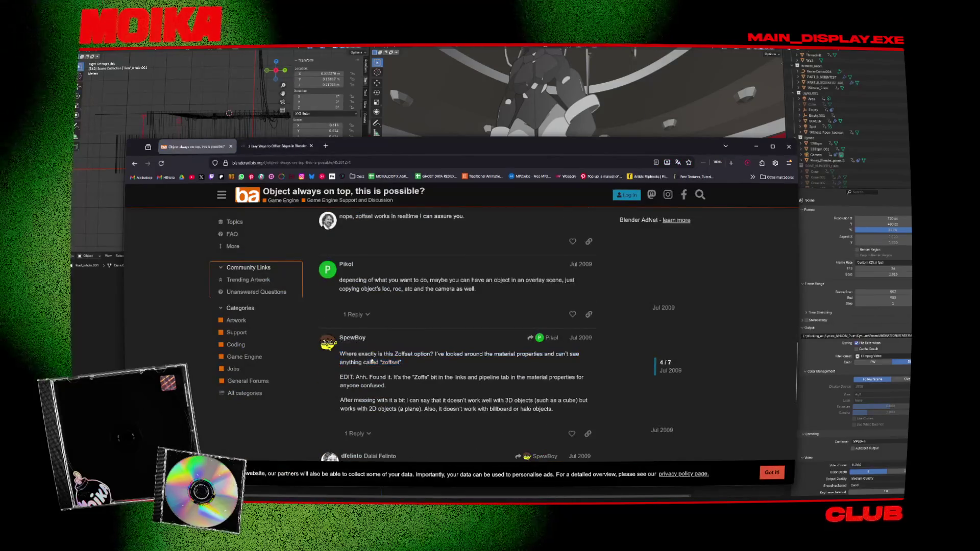
pyautogui.scroll(-3, 367, 327)
pyautogui.click(356, 318)
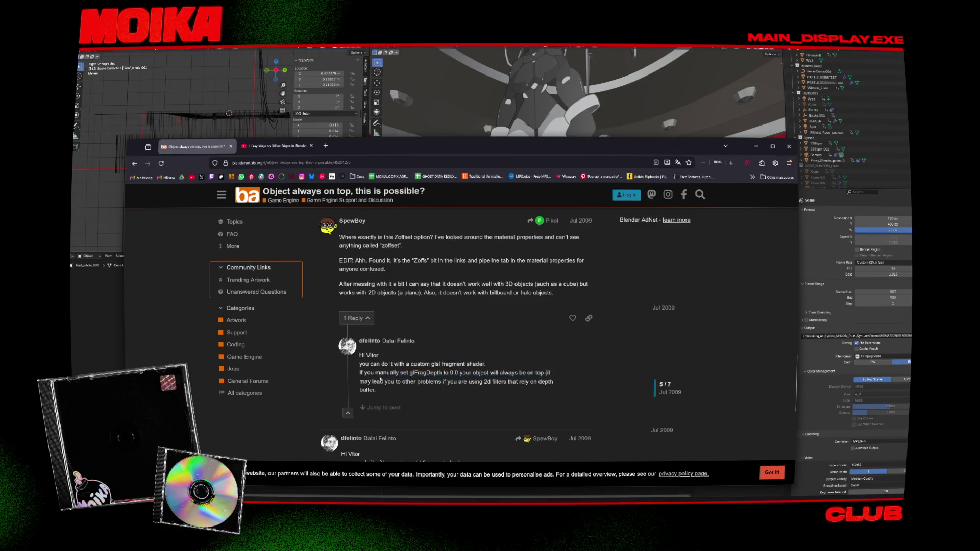
pyautogui.scroll(-10, 351, 407)
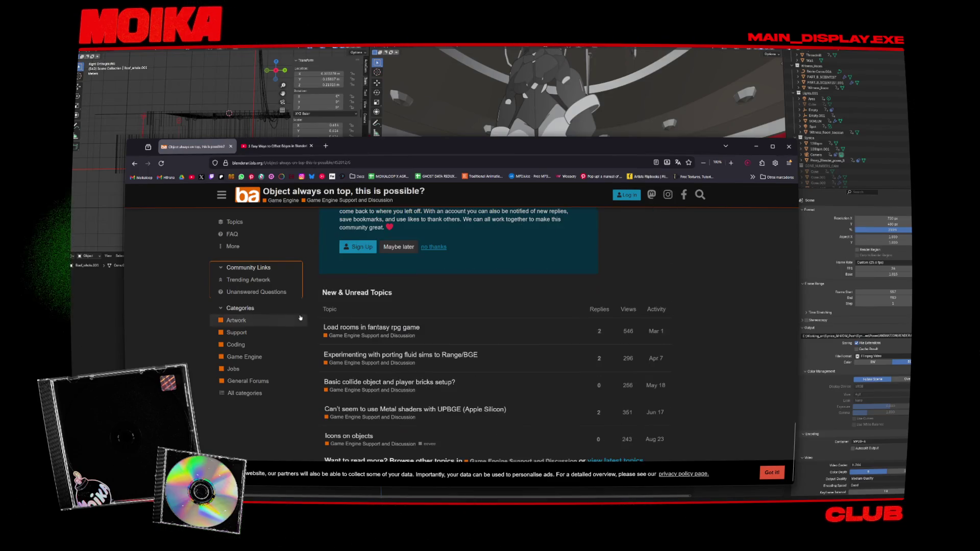
# Open the Stack Overflow keep-above-surface result in a new tab and close the YouTube offset-edges video
pyautogui.click(134, 164)
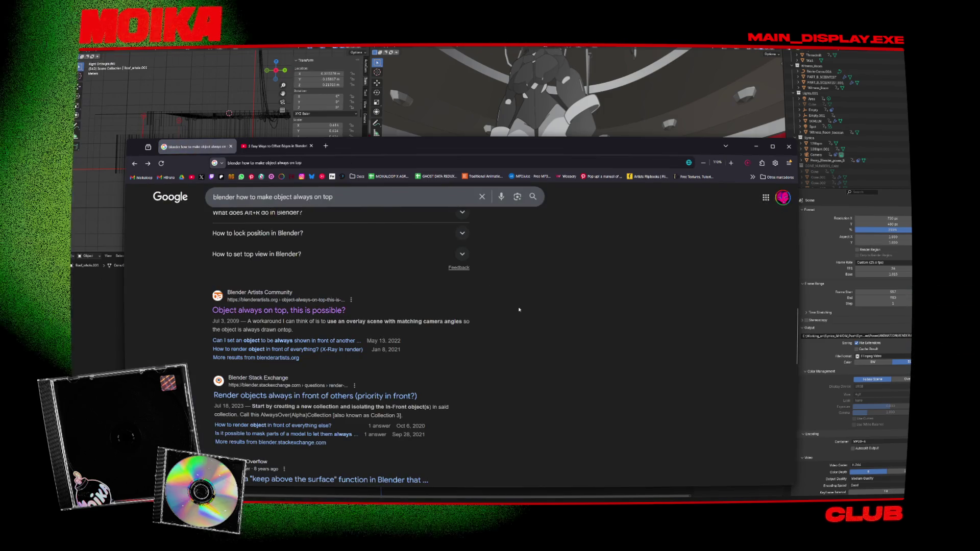
pyautogui.scroll(-2, 410, 318)
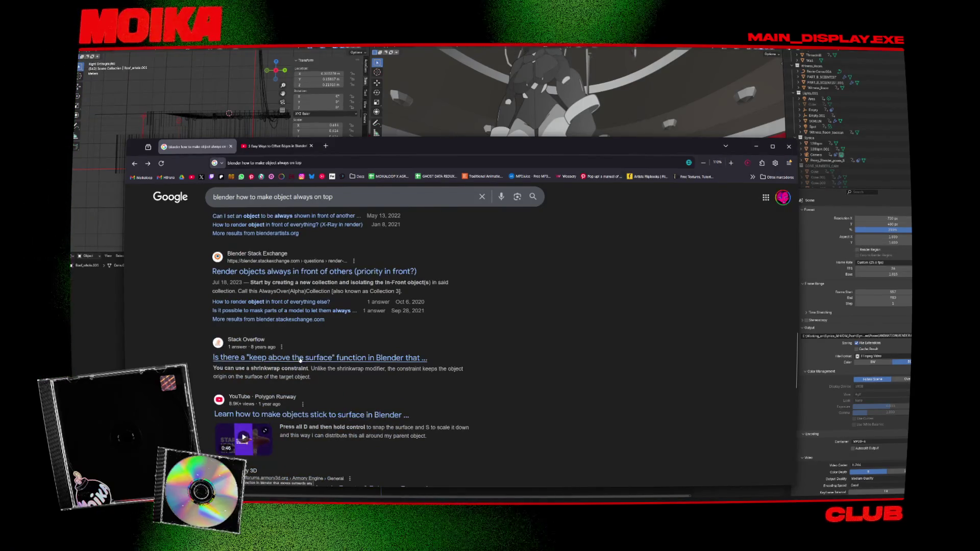
pyautogui.middleClick(302, 359)
pyautogui.hotkey('ctrl', 'Tab')
pyautogui.hotkey('ctrl', 'Tab')
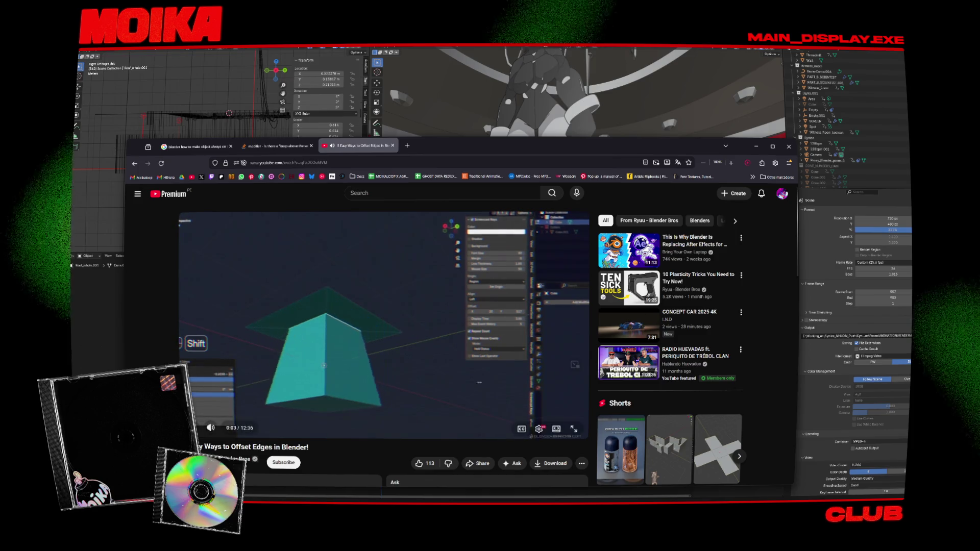
pyautogui.hotkey('ctrl', 'w')
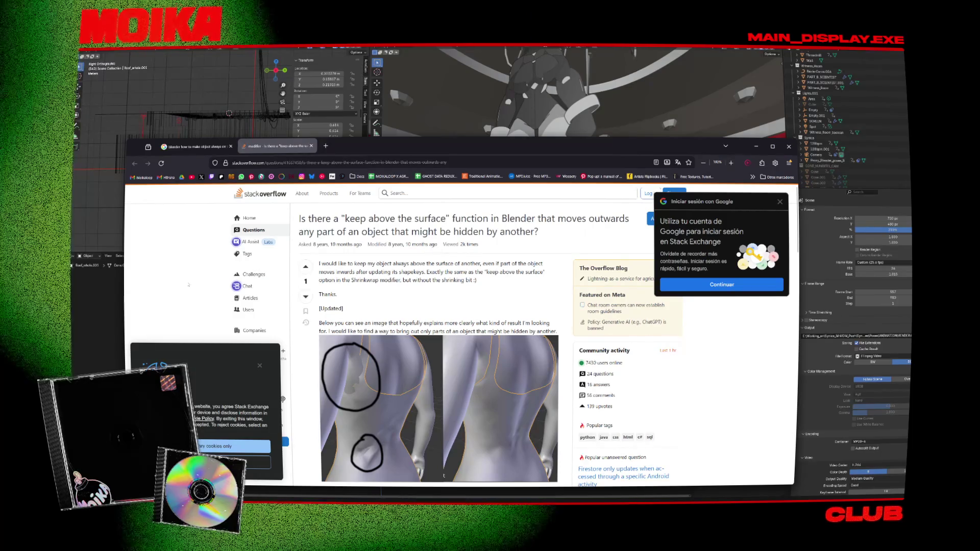
# Read through the Stack Overflow question, then return to the Google results
pyautogui.scroll(-5, 251, 290)
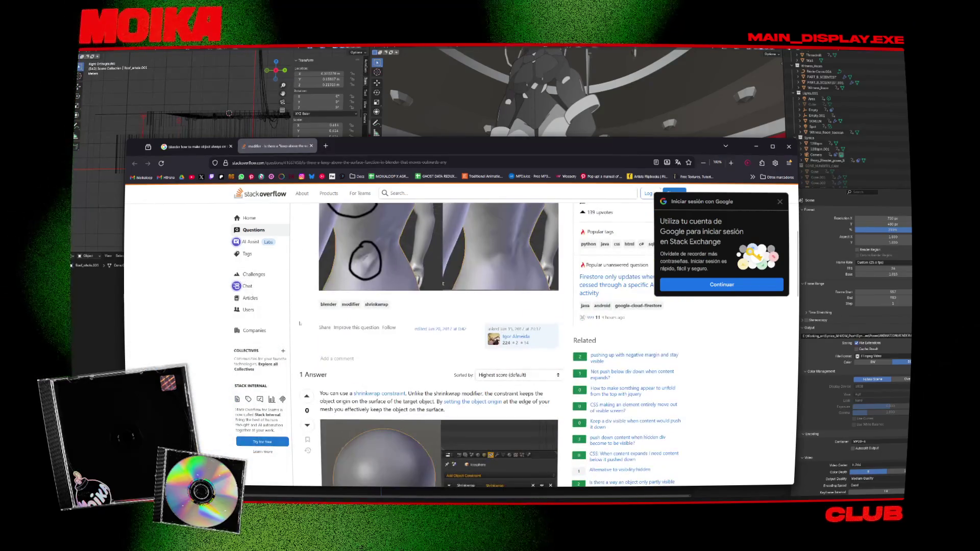
pyautogui.scroll(-3, 300, 323)
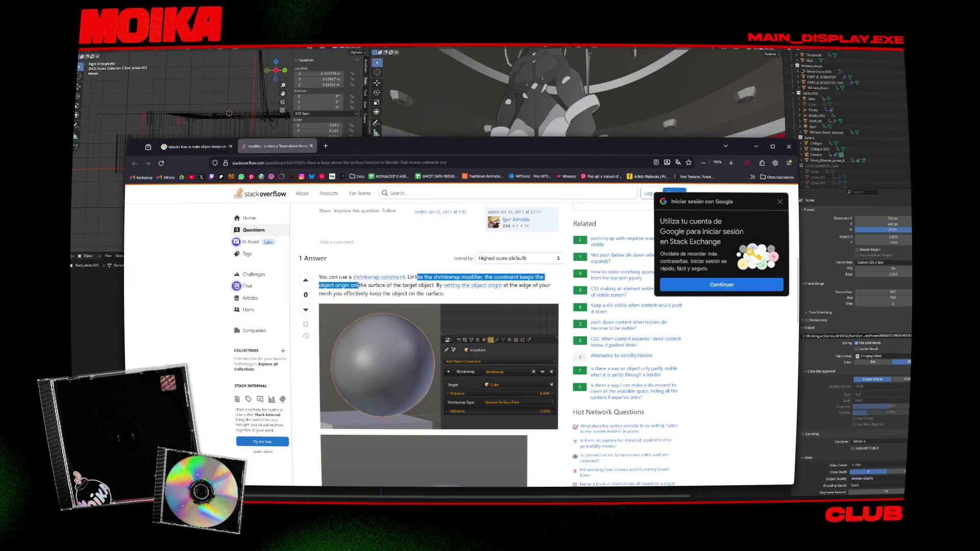
pyautogui.scroll(-5, 418, 289)
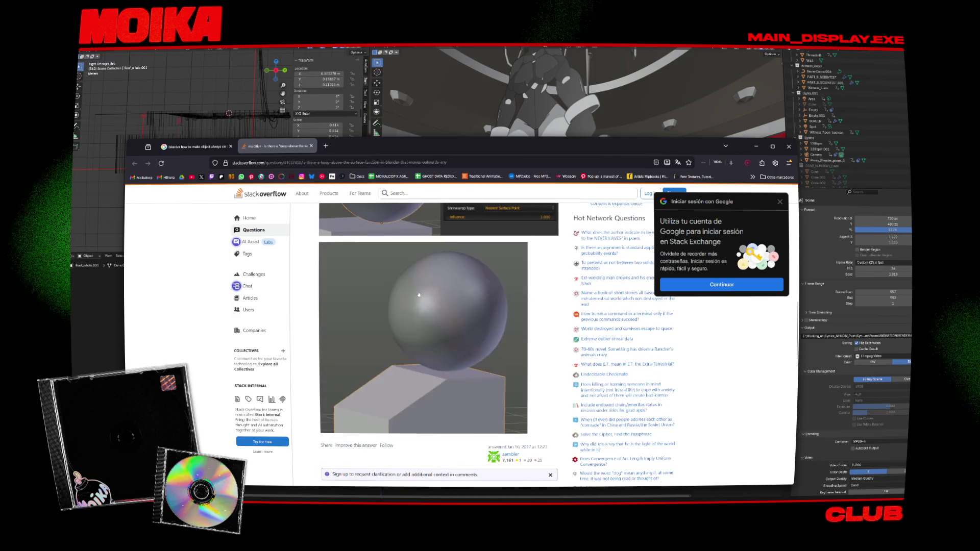
pyautogui.scroll(3, 419, 294)
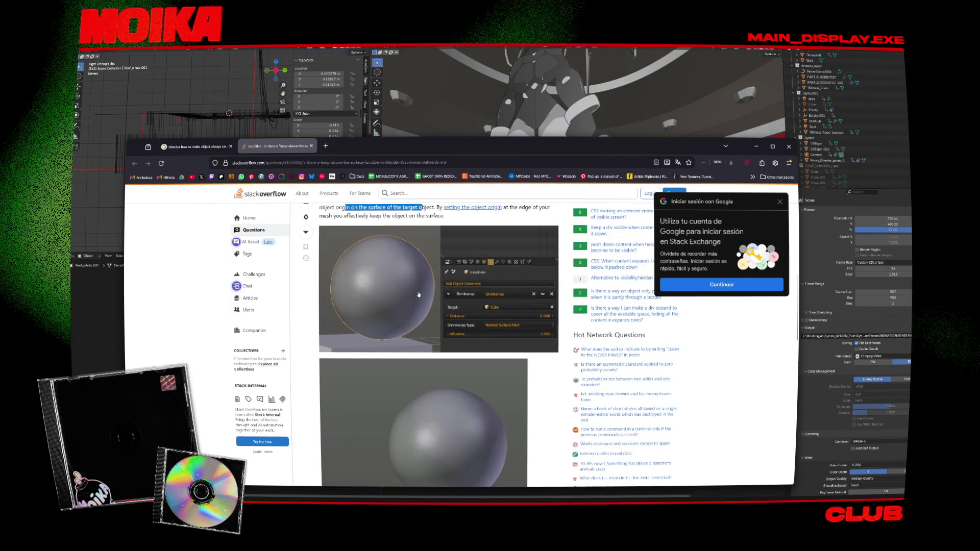
pyautogui.scroll(-8, 419, 295)
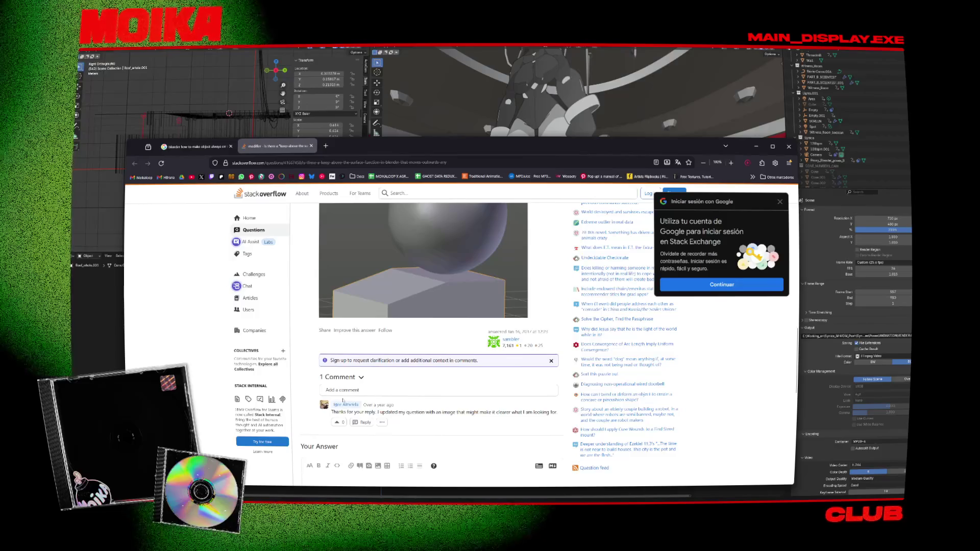
pyautogui.click(209, 151)
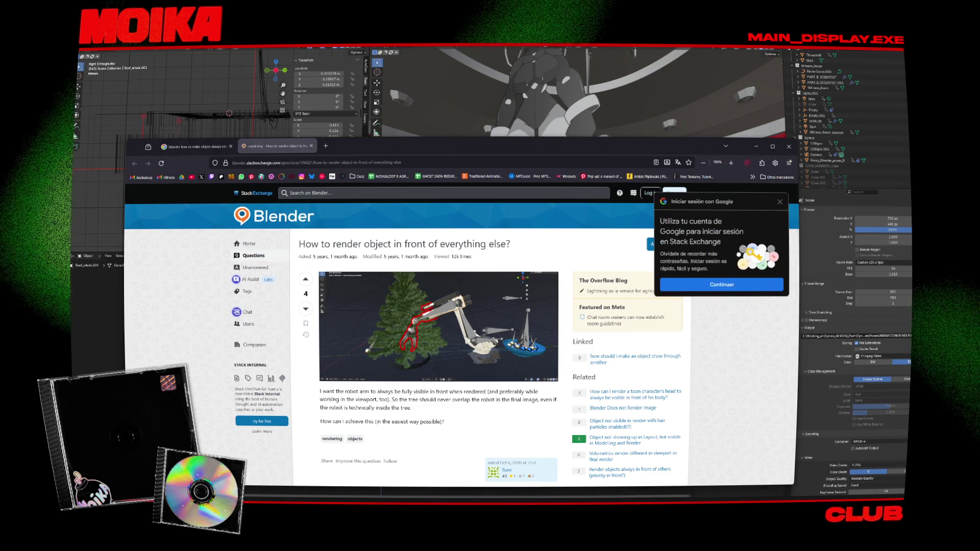
# Dismiss the Google sign-in prompt and read the question paragraphs
pyautogui.click(780, 201)
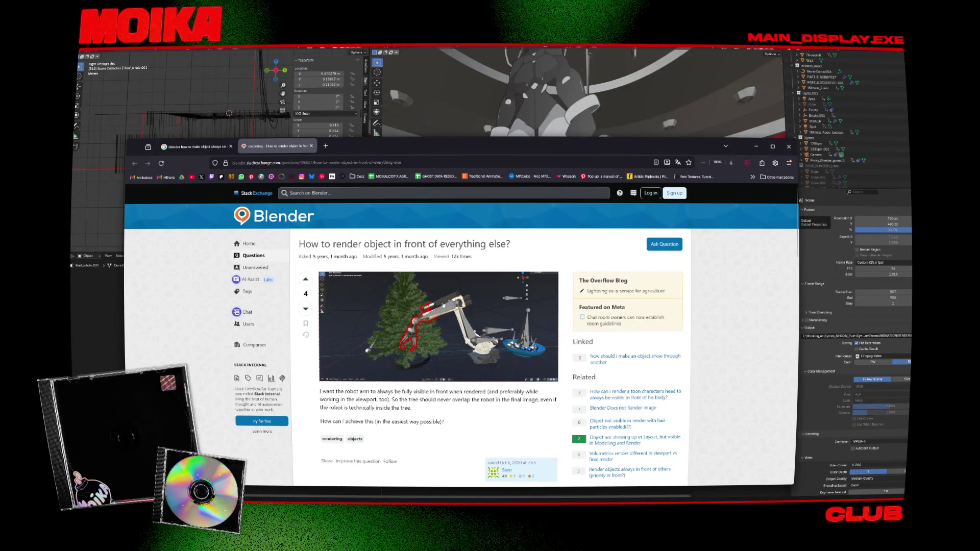
pyautogui.scroll(-3, 415, 298)
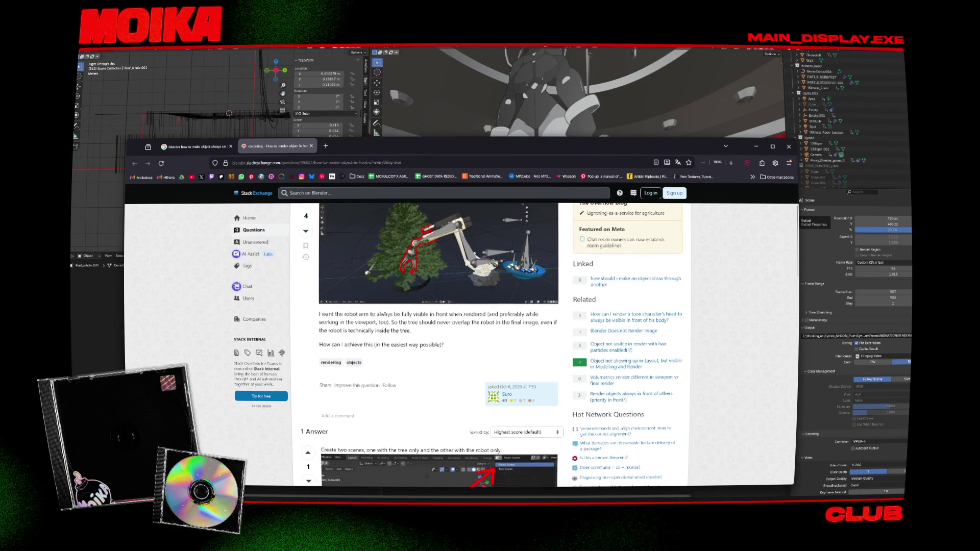
pyautogui.tripleClick(343, 315)
pyautogui.click(343, 315)
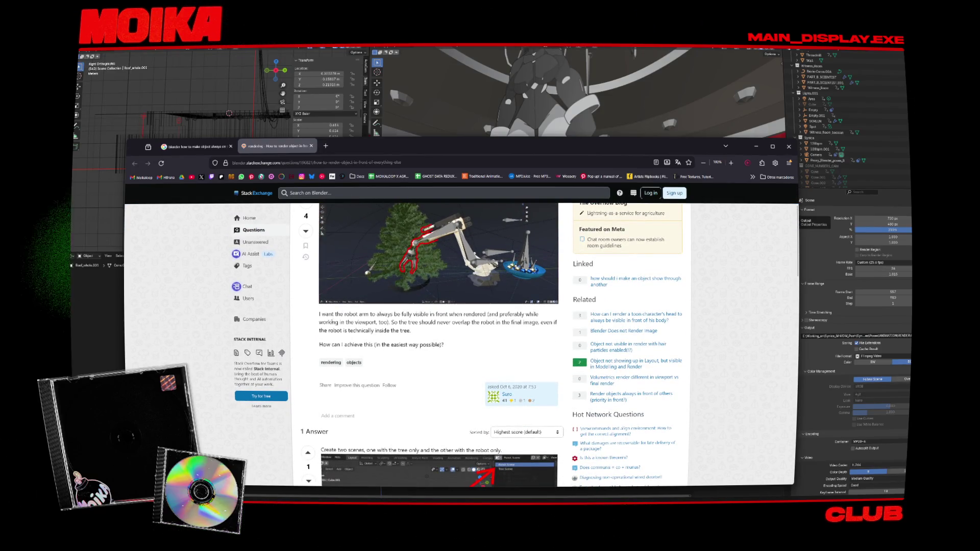
pyautogui.tripleClick(332, 322)
pyautogui.click(331, 322)
# Highlight the answer's instruction to create two separate scenes
pyautogui.scroll(-4, 393, 322)
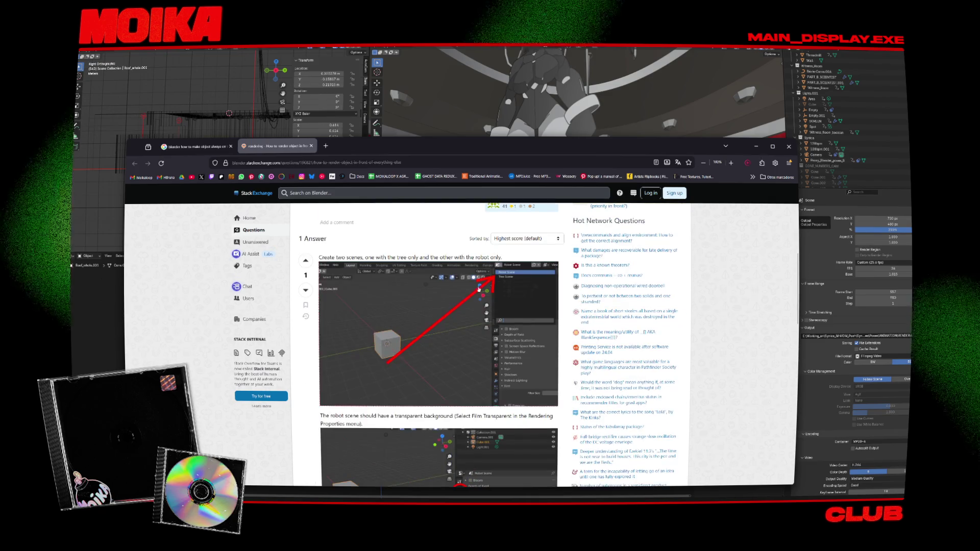
pyautogui.tripleClick(373, 257)
pyautogui.click(373, 257)
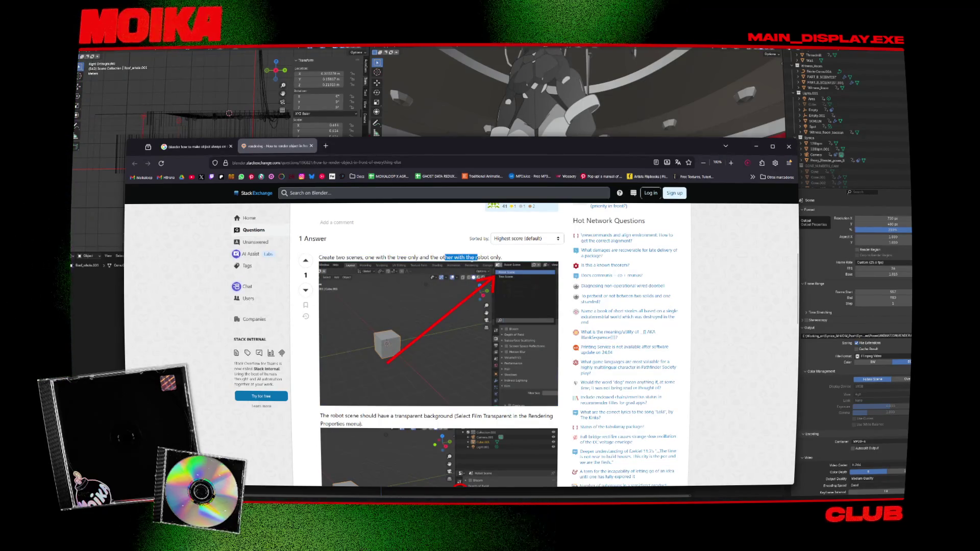
pyautogui.scroll(-1, 439, 347)
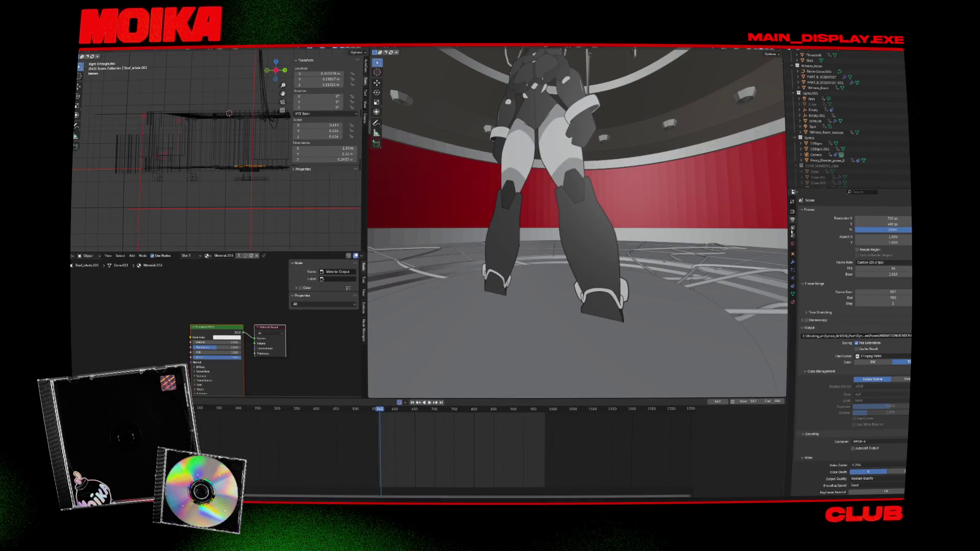
# Compare Blender's Scene and View Layer properties against the Stack Exchange answer
pyautogui.click(792, 236)
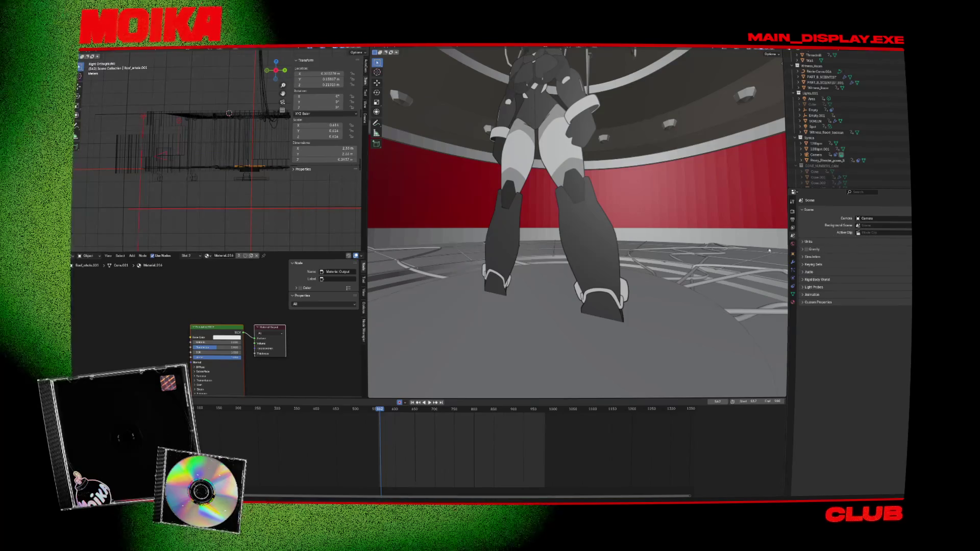
pyautogui.hotkey('alt', 'Tab')
pyautogui.moveTo(449, 255)
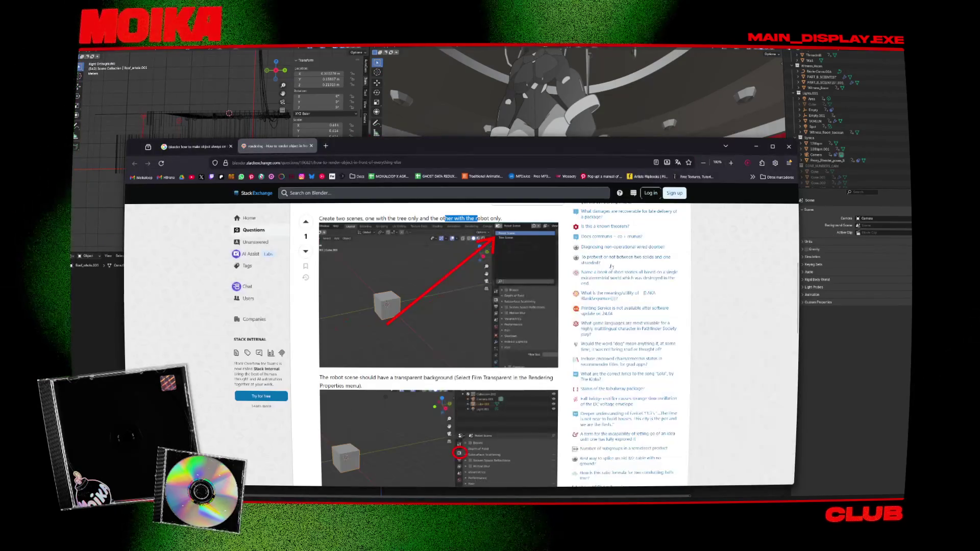
pyautogui.hotkey('alt', 'Tab')
pyautogui.click(793, 228)
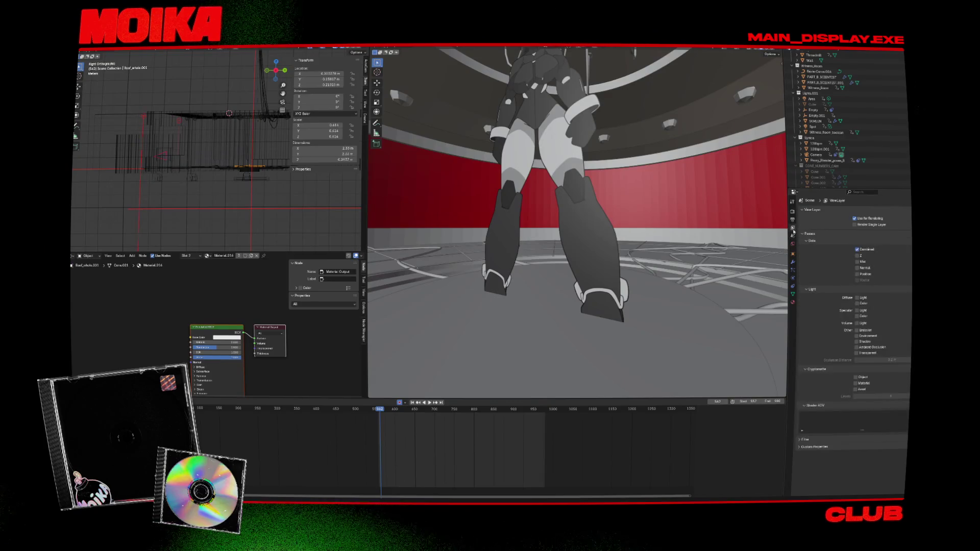
pyautogui.click(793, 236)
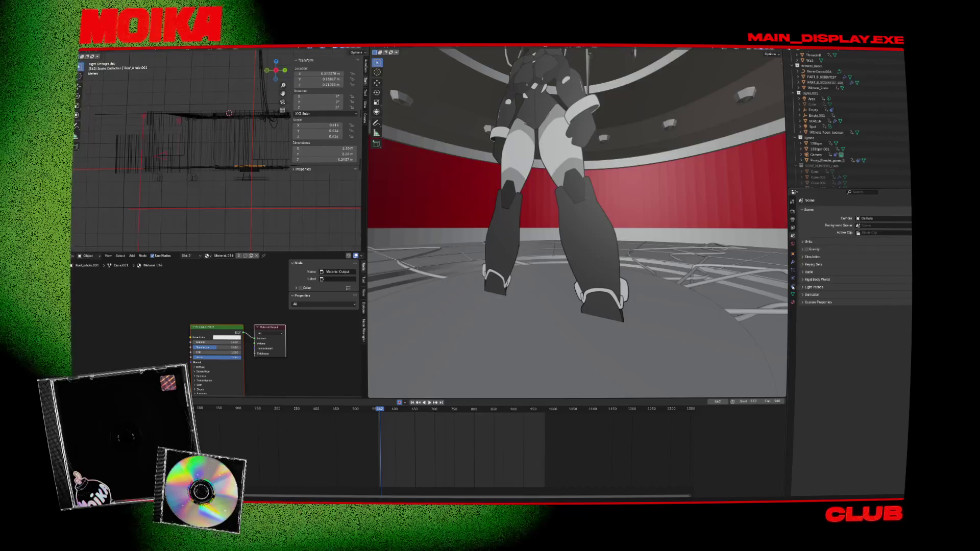
# Read the answer's Film Transparent and alpha-mix steps, highlighting the transparent-background sentence
pyautogui.hotkey('alt', 'Tab')
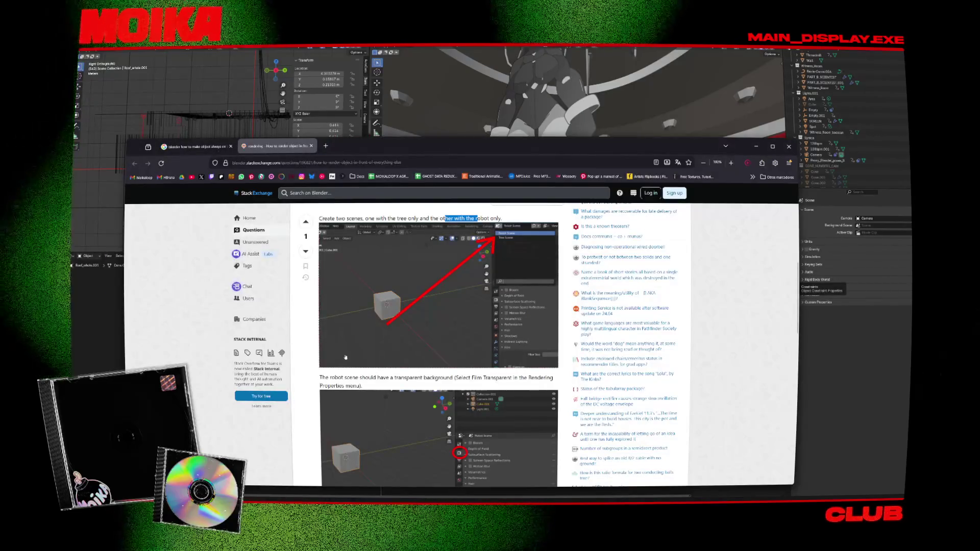
pyautogui.scroll(-3, 345, 358)
pyautogui.moveTo(380, 300); pyautogui.dragTo(495, 313)
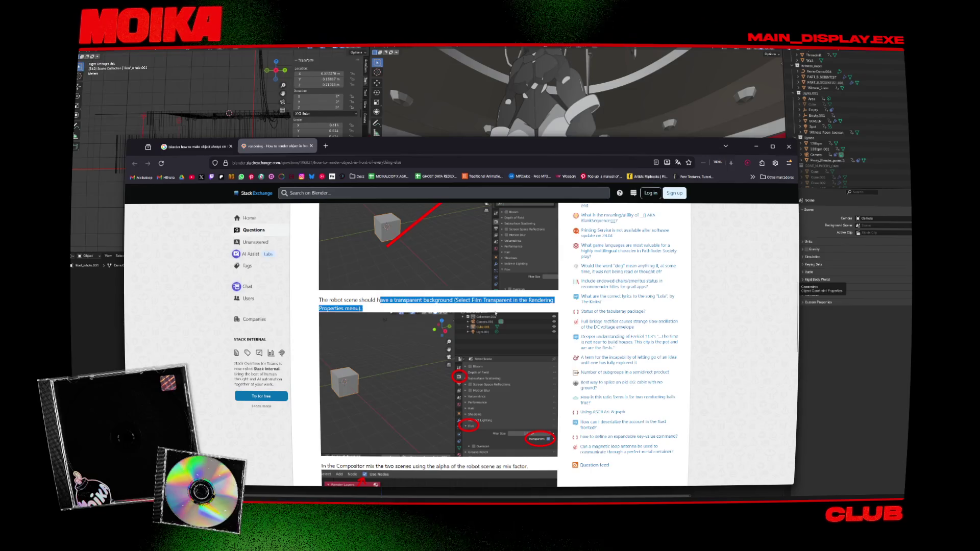
pyautogui.scroll(-5, 353, 342)
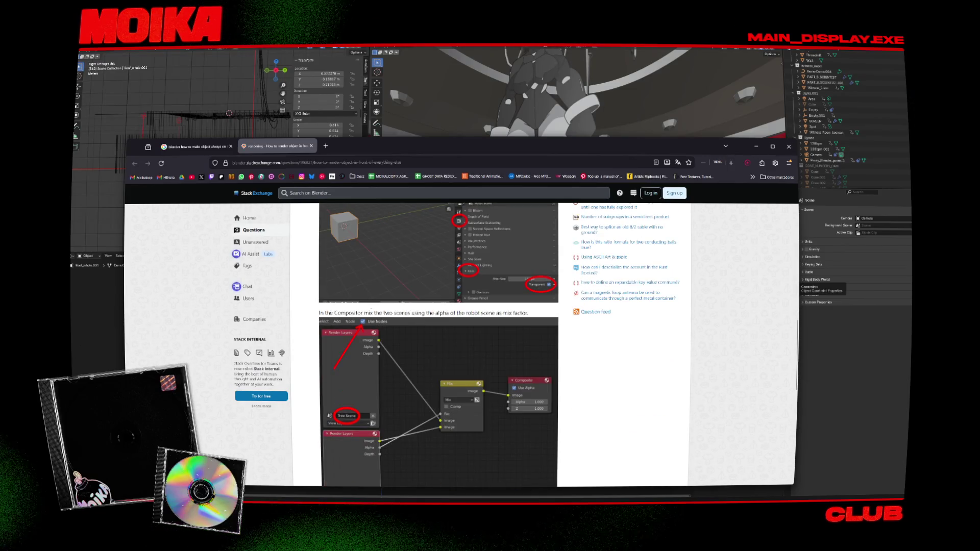
pyautogui.scroll(-5, 394, 369)
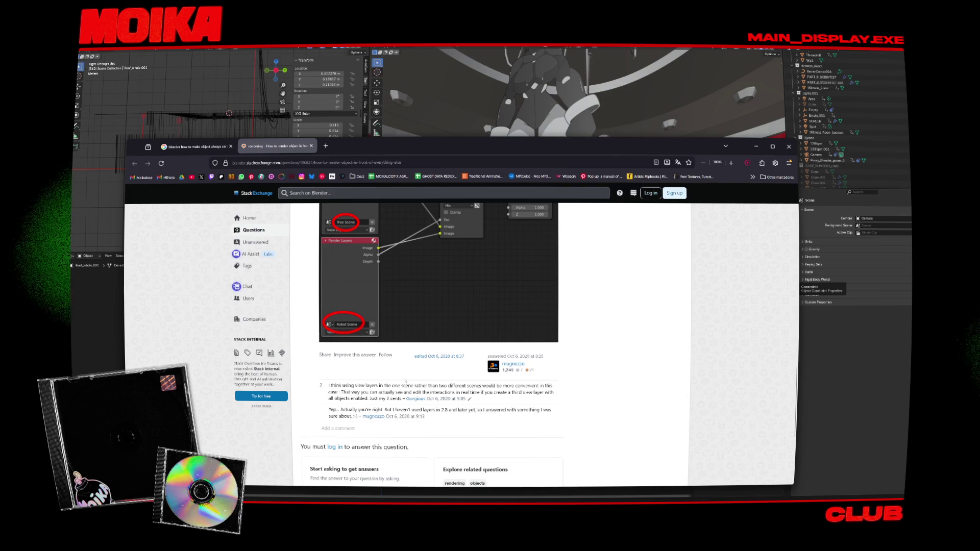
pyautogui.scroll(6, 406, 357)
pyautogui.scroll(-2, 434, 306)
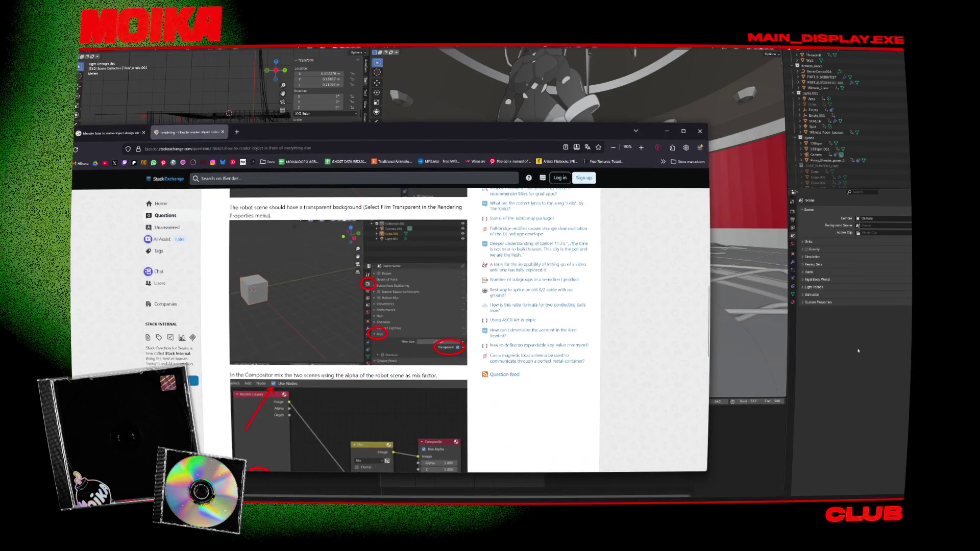
# Check the Tool, Render and World properties, then filter the properties by 'scene'
pyautogui.click(756, 147)
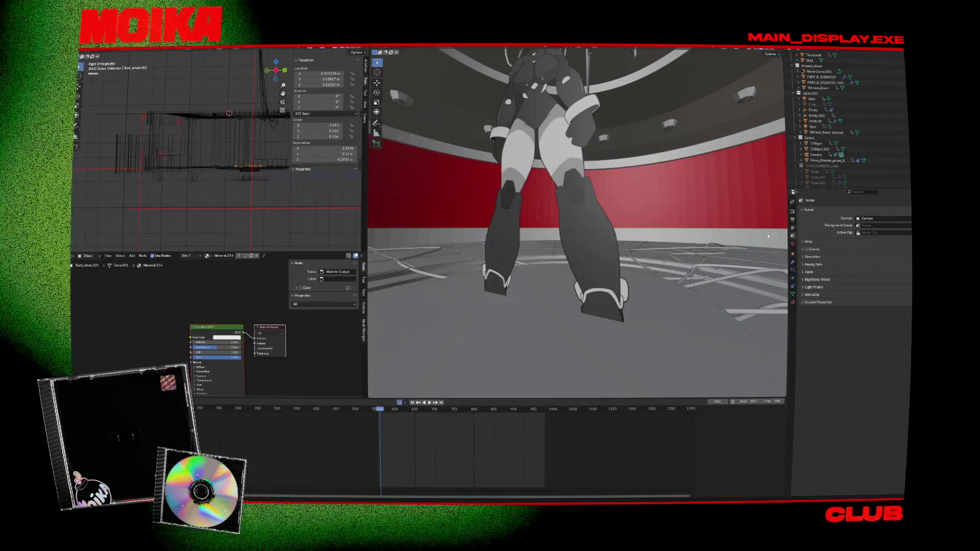
pyautogui.click(792, 201)
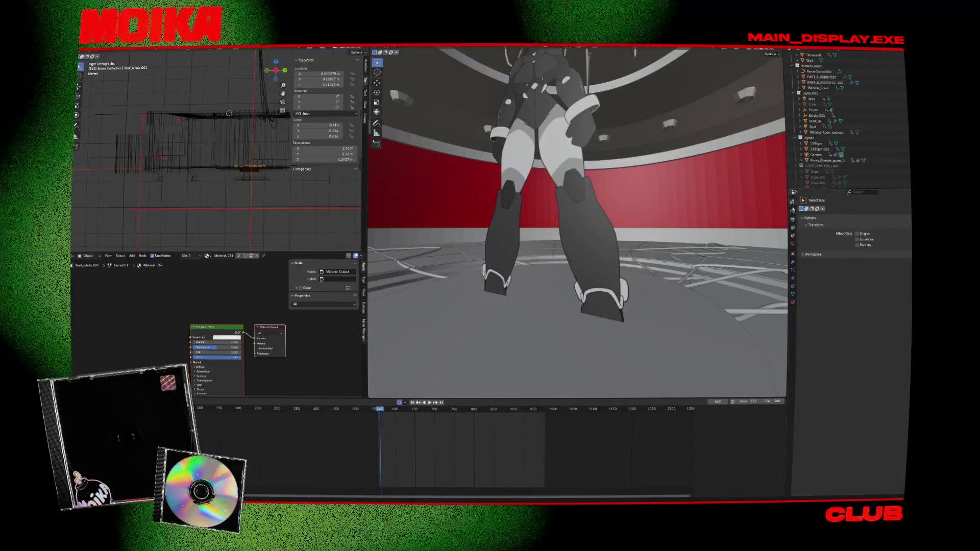
pyautogui.click(802, 255)
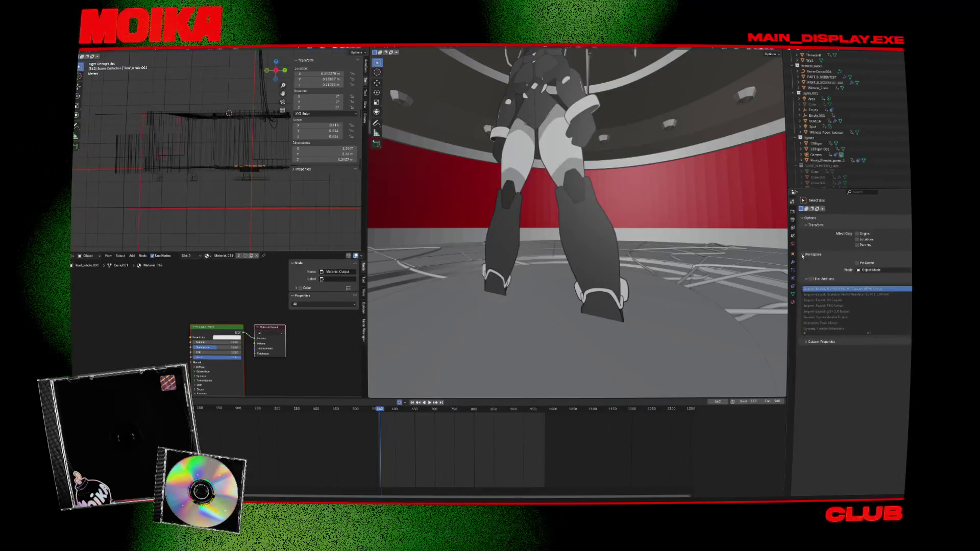
pyautogui.click(793, 211)
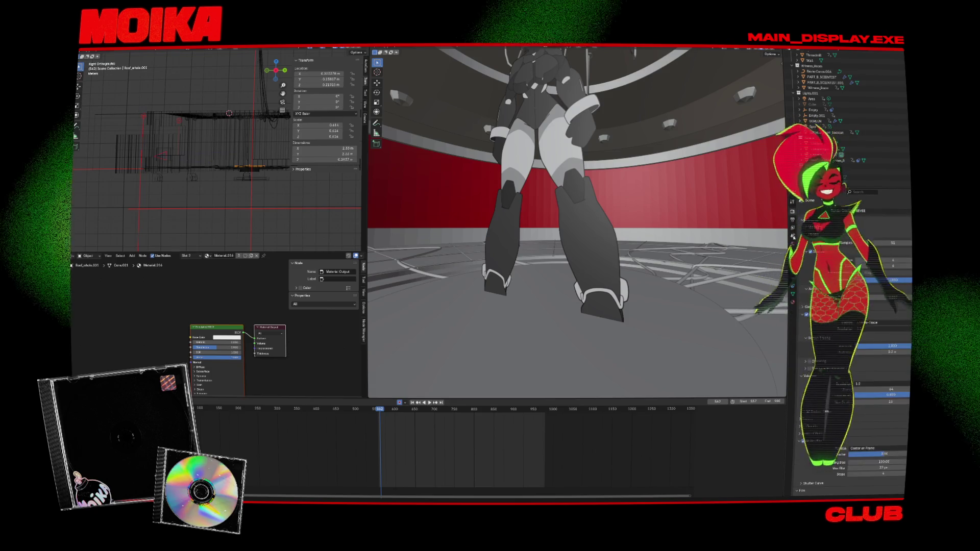
pyautogui.click(793, 244)
pyautogui.hotkey('ctrl', 'f')
pyautogui.write('scene')
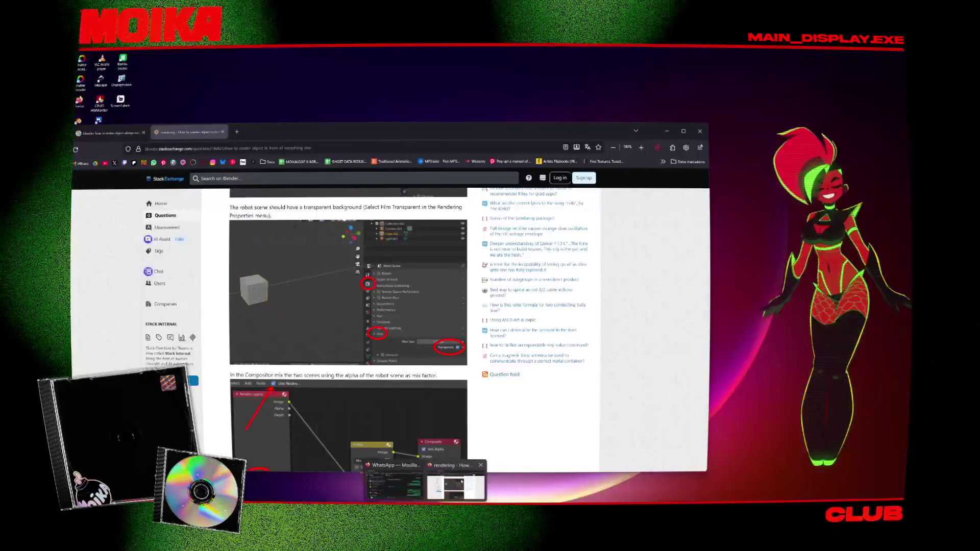
# Search a new tab for 'blender how to make new scene'
pyautogui.hotkey('alt', 'Tab')
pyautogui.hotkey('ctrl', 't')
pyautogui.write('bl')
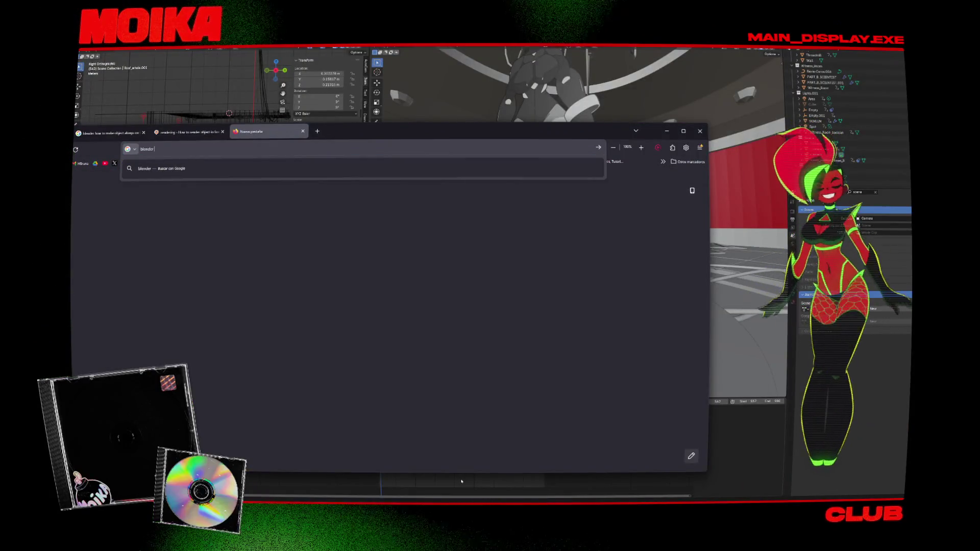
pyautogui.write('ende')
pyautogui.press('Return')
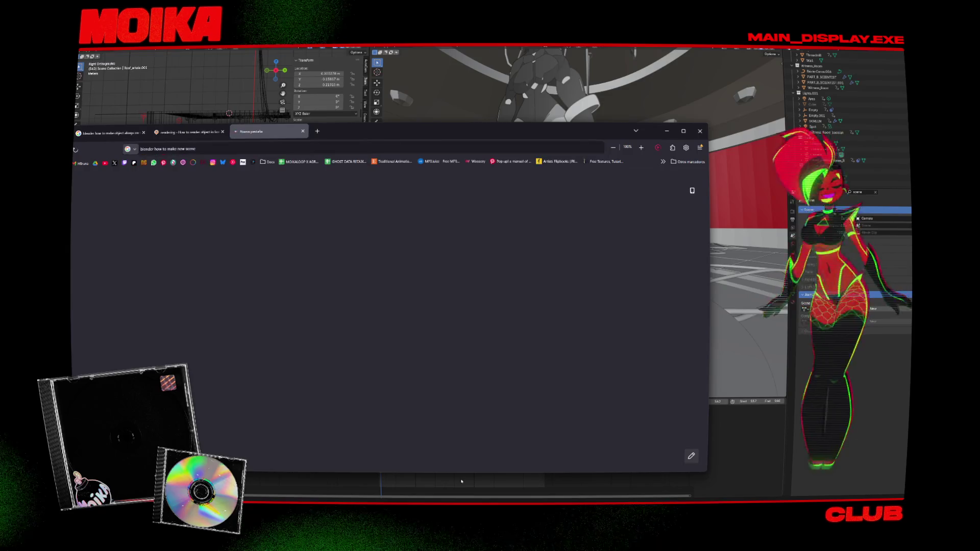
# Open the Multiple Scenes in 1 File Blender Tutorial and pause it
pyautogui.click(198, 341)
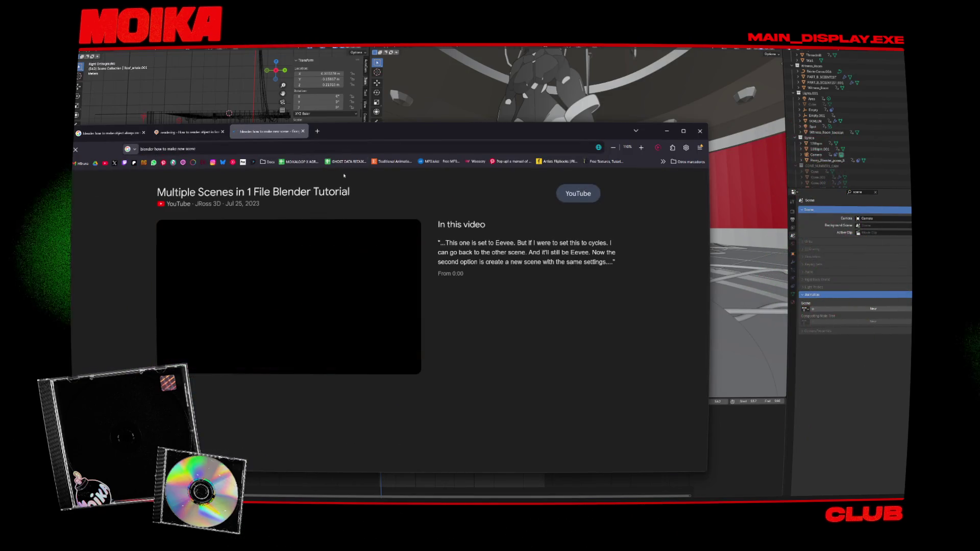
pyautogui.moveTo(387, 135); pyautogui.dragTo(452, 88)
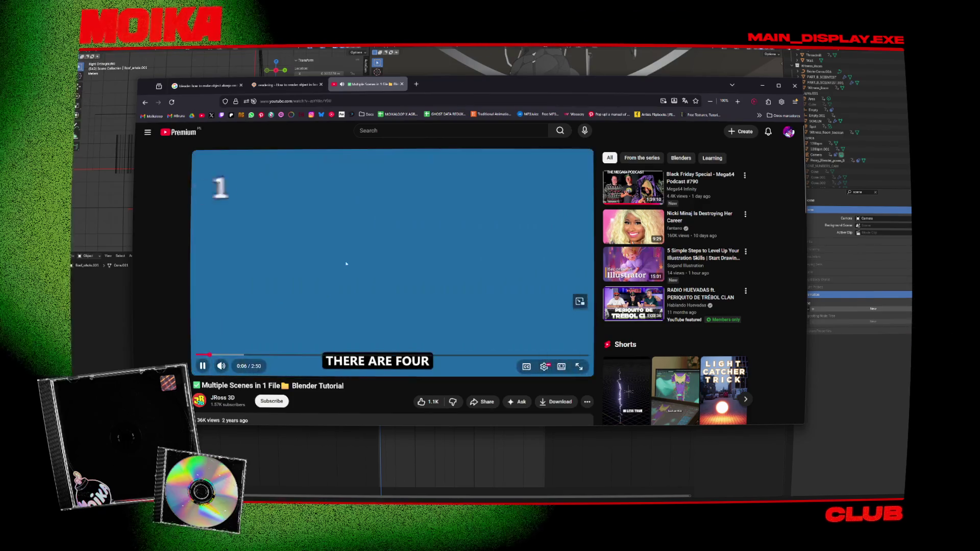
pyautogui.click(346, 264)
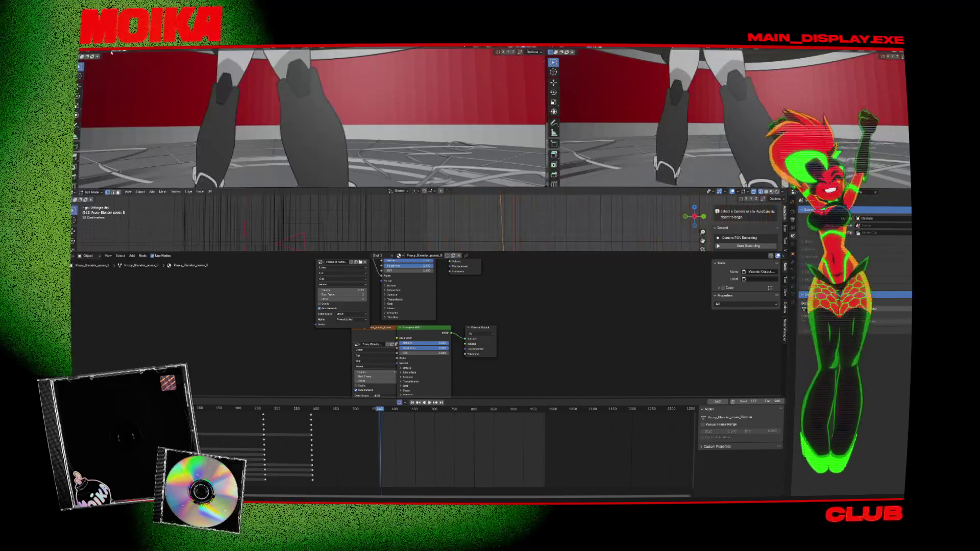
# Return to object mode and open the recent stage project without saving changes
pyautogui.press('Tab')
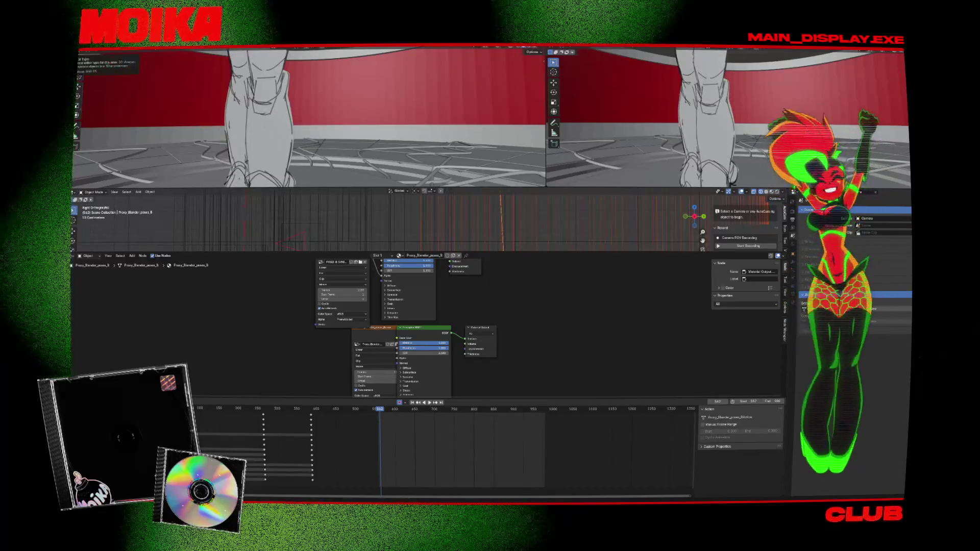
pyautogui.click(409, 153)
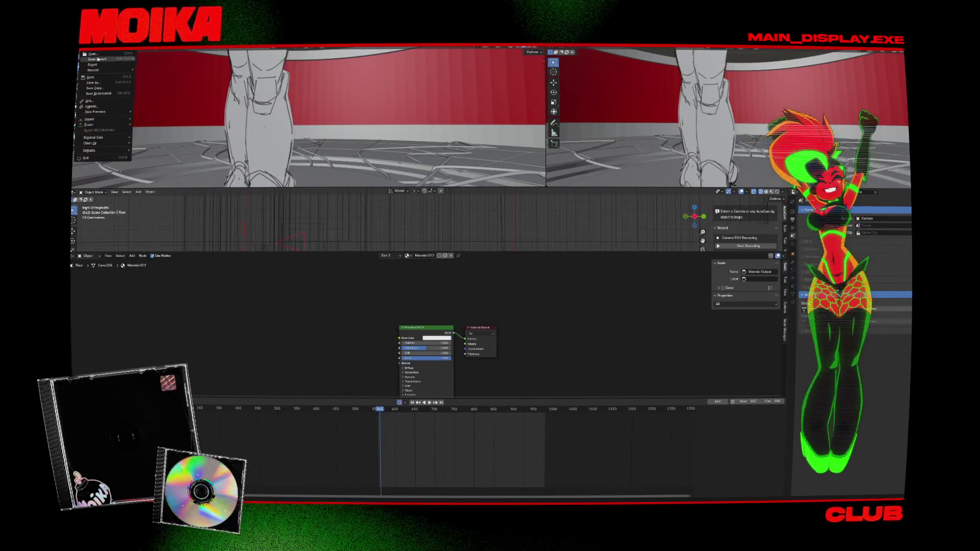
pyautogui.moveTo(97, 59)
pyautogui.click(165, 58)
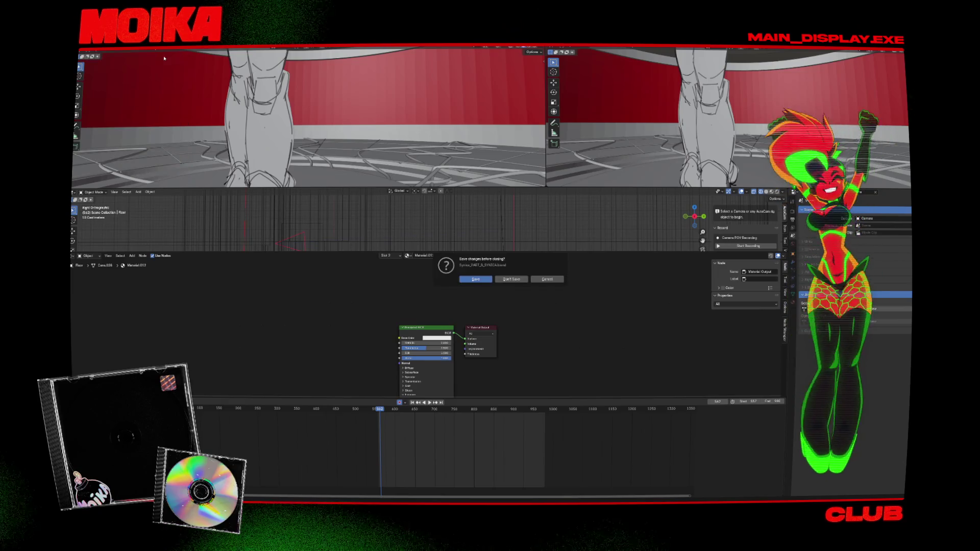
pyautogui.click(511, 280)
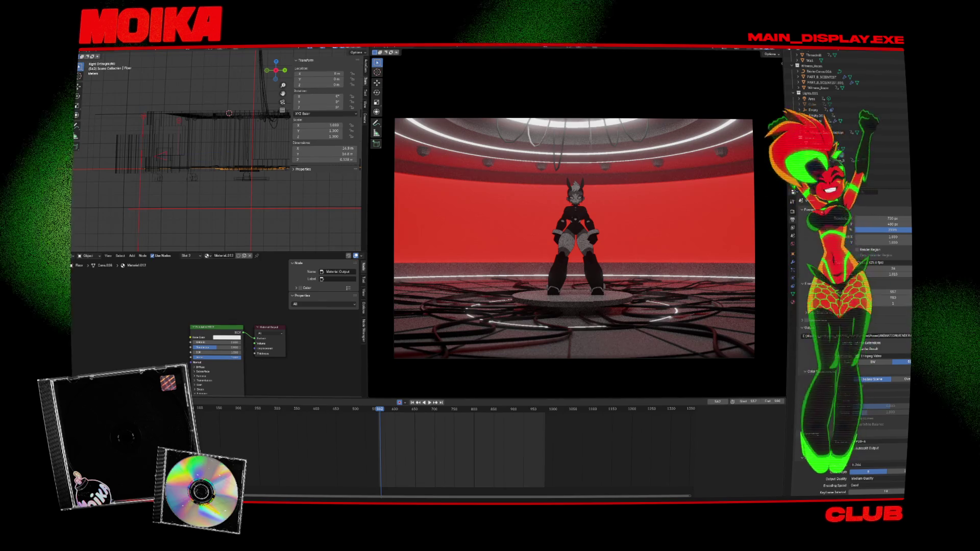
# Replay a few seconds of the tutorial, then bring up Blender's New Scene options
pyautogui.hotkey('alt', 'Tab')
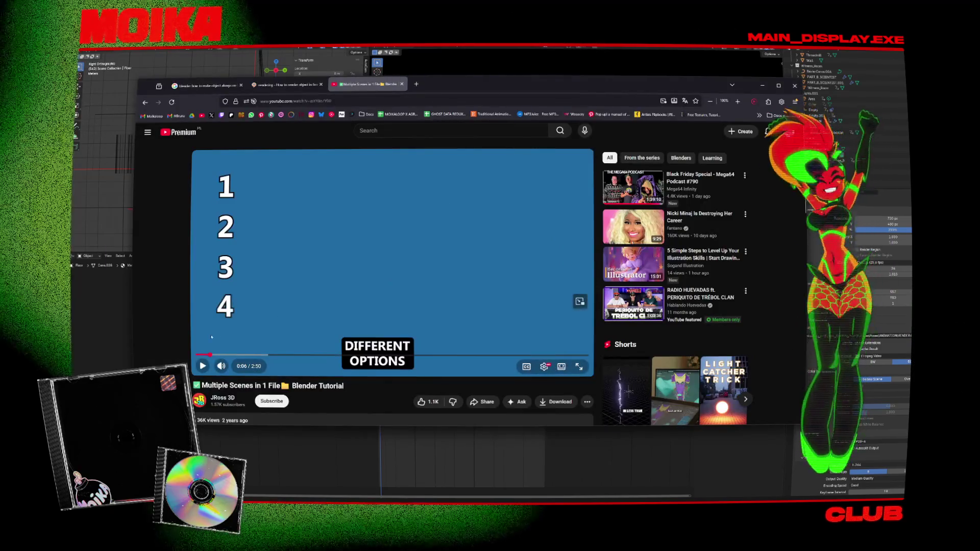
pyautogui.click(205, 355)
pyautogui.click(403, 260)
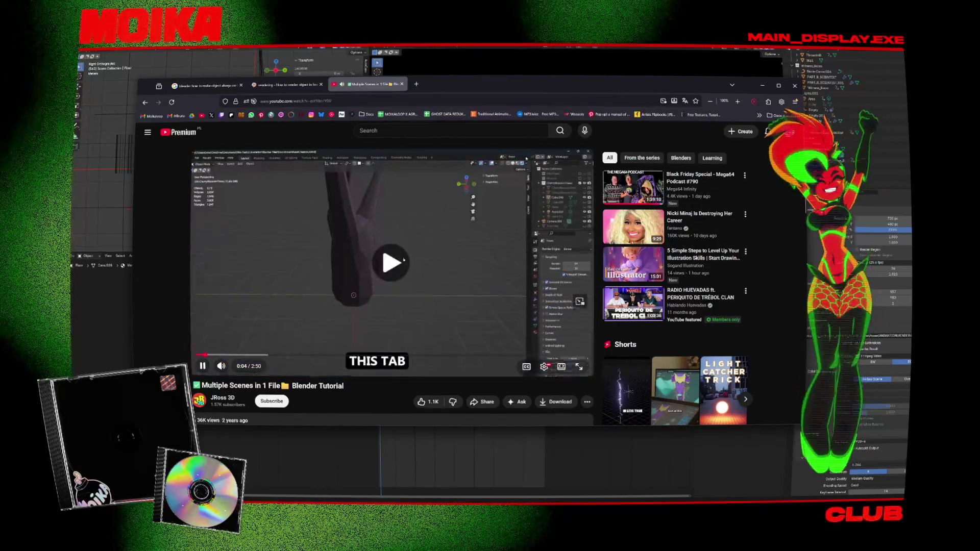
pyautogui.click(403, 260)
pyautogui.hotkey('alt', 'Tab')
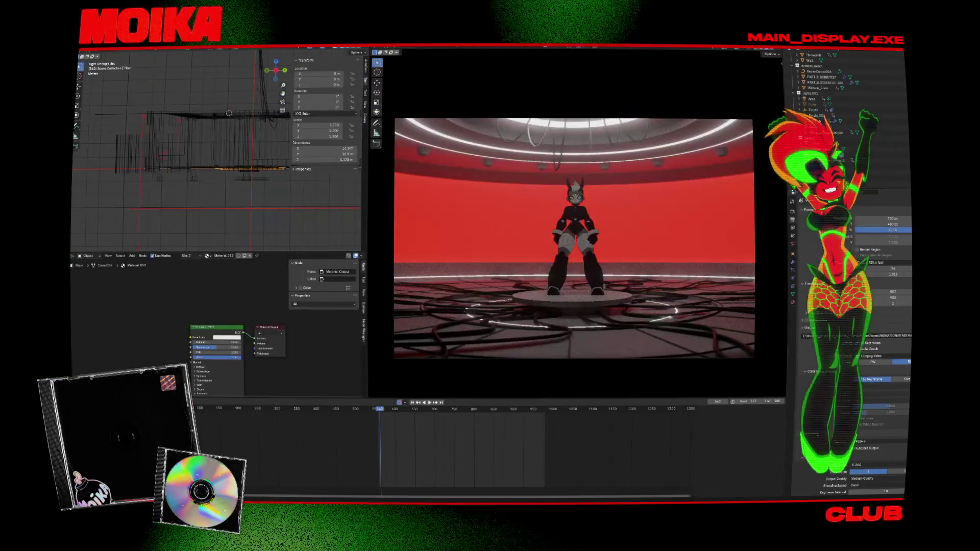
pyautogui.press('F3')
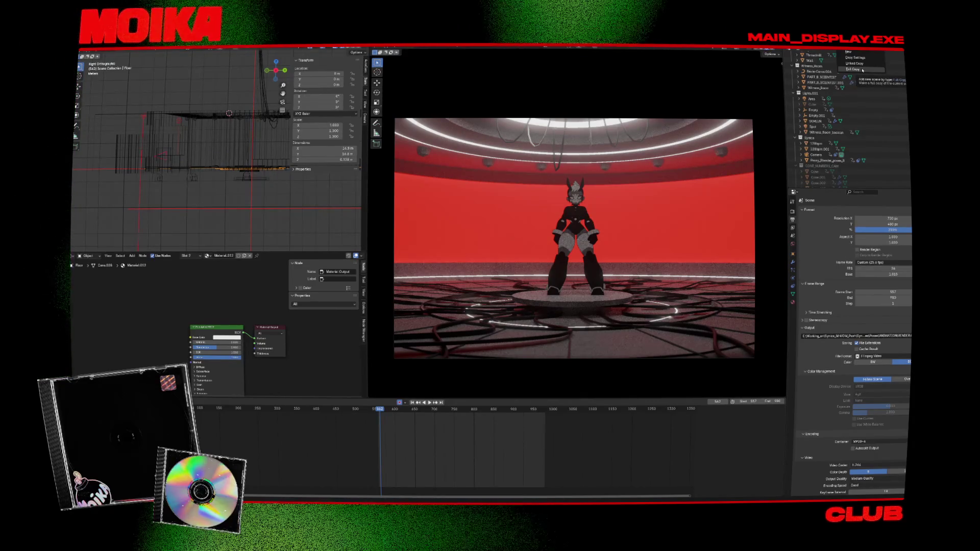
# Create a Full Copy of the stage scene
pyautogui.click(863, 70)
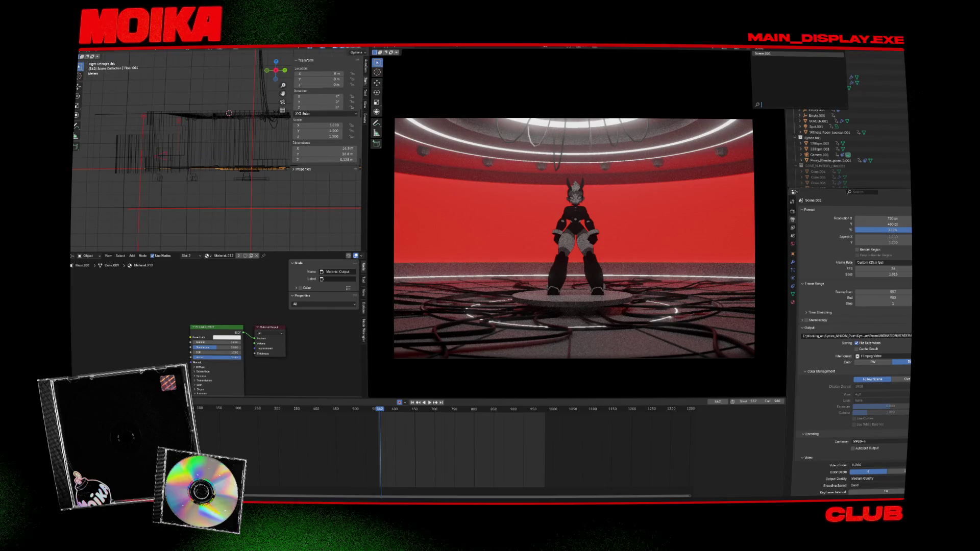
pyautogui.scroll(5, 827, 117)
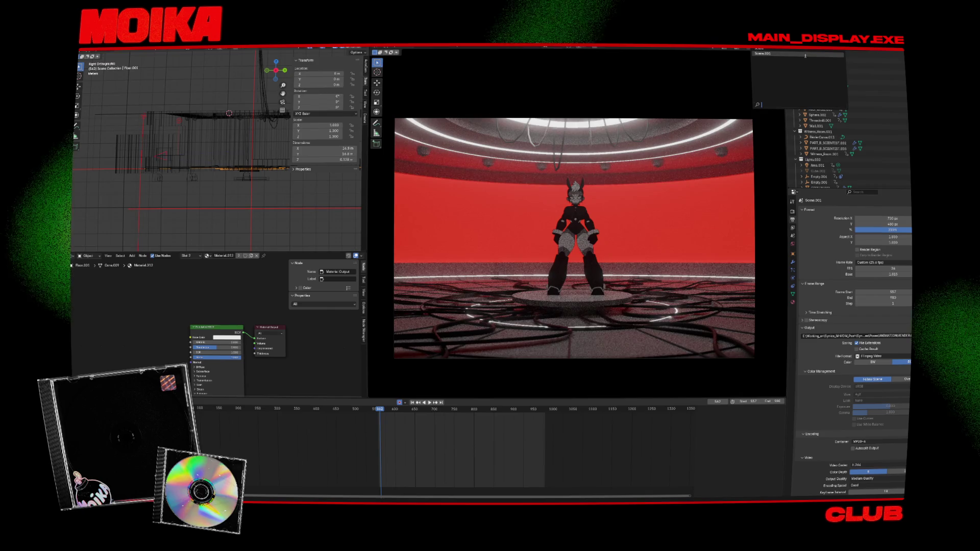
pyautogui.hotkey('ctrl', 'z')
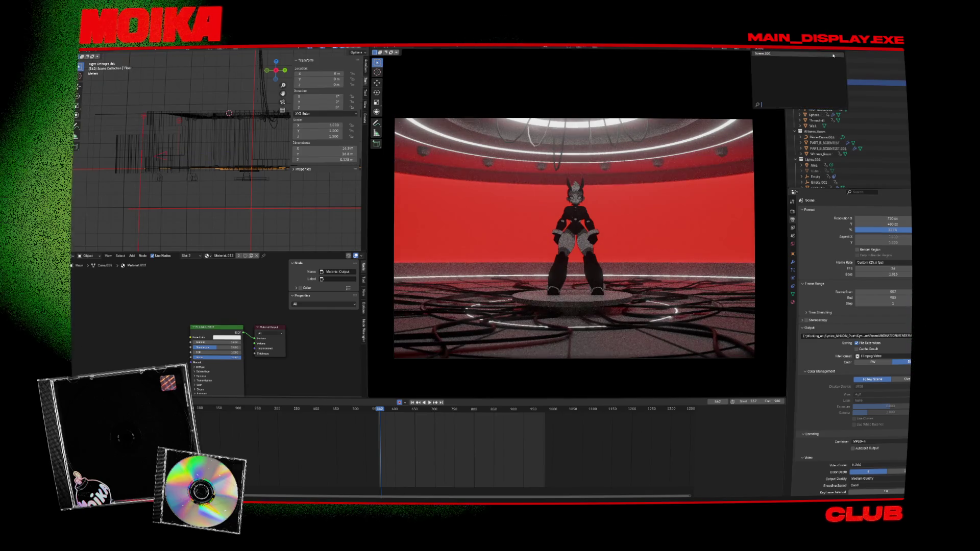
pyautogui.hotkey('ctrl', 'shift', 'z')
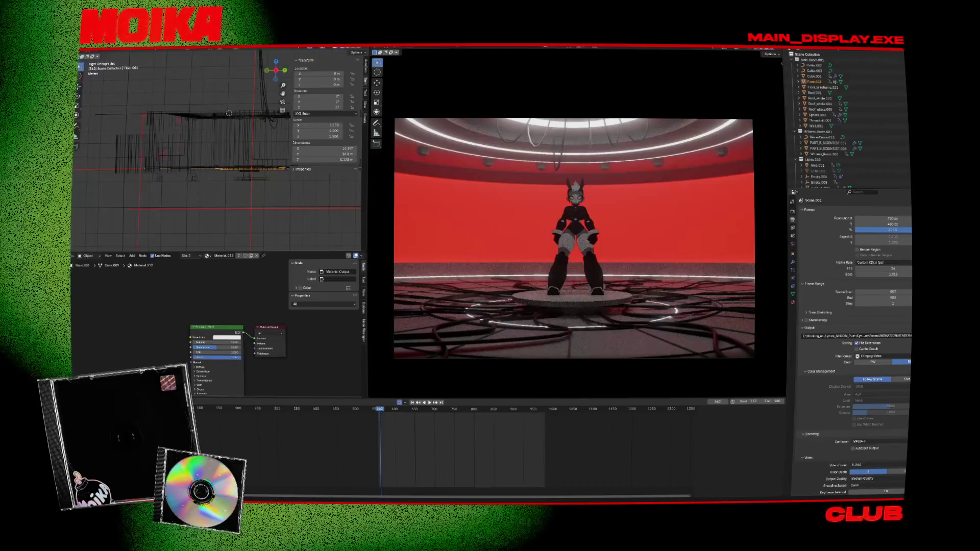
# Rename the copied scene and delete its cable, cube and floor objects
pyautogui.press('capslock')
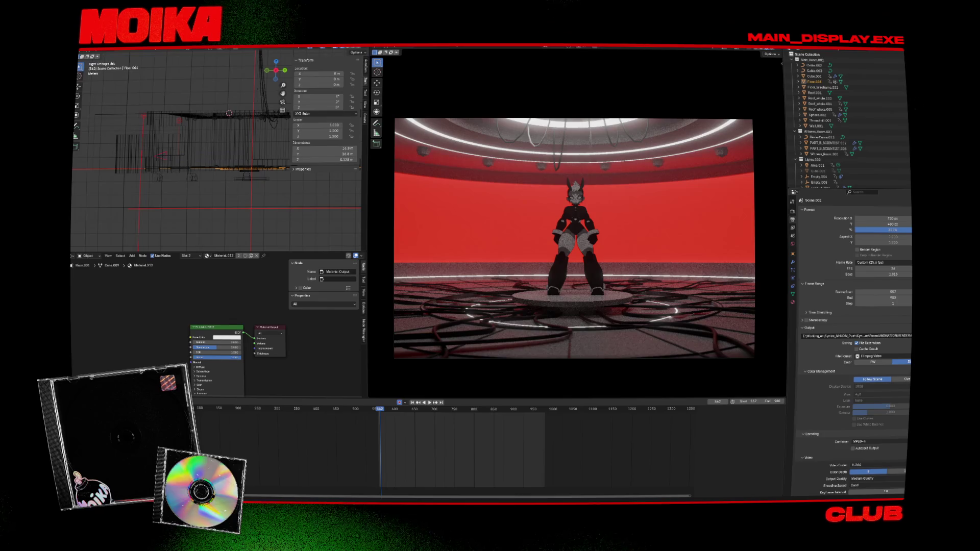
pyautogui.hotkey('ctrl', 'shift', 'z')
pyautogui.click(818, 66)
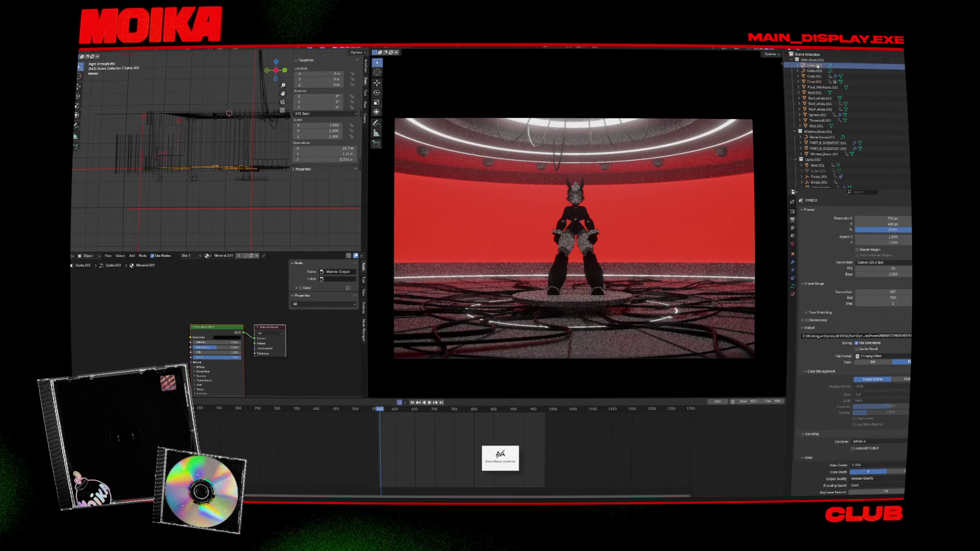
pyautogui.press('Delete')
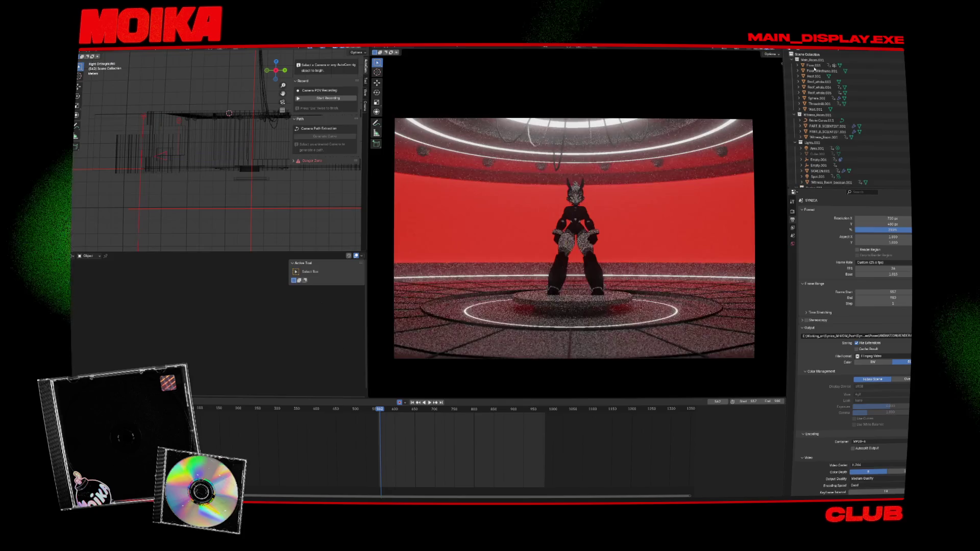
# Delete Floor_Wireframe.001, the roof objects, the ceiling lamps and Threadmill.001 from the copy
pyautogui.click(815, 65)
pyautogui.press('Delete')
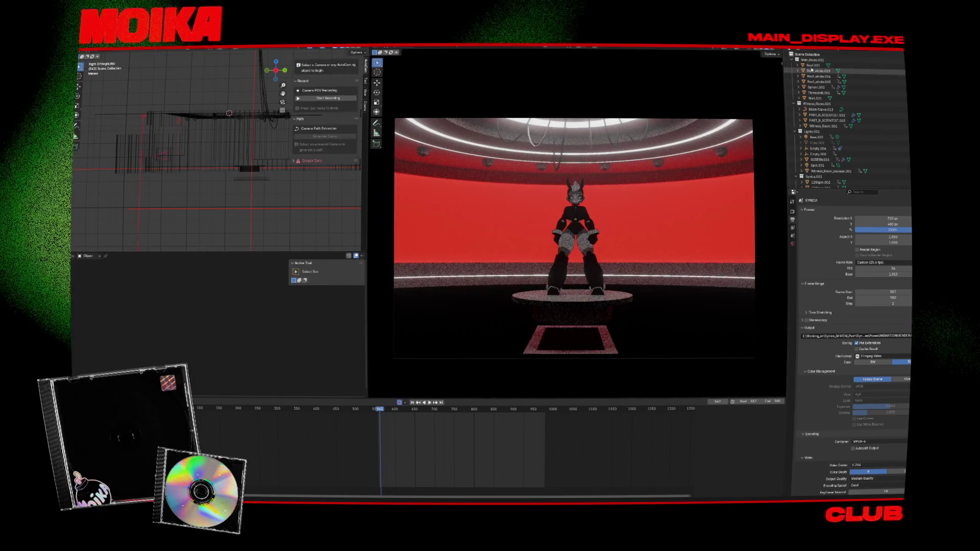
pyautogui.click(814, 67)
pyautogui.press('Delete')
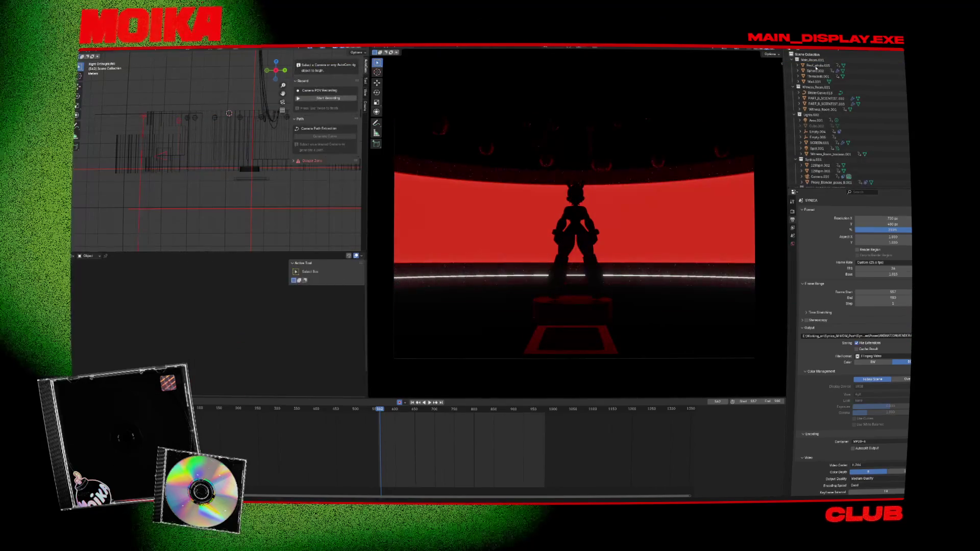
pyautogui.press('Delete')
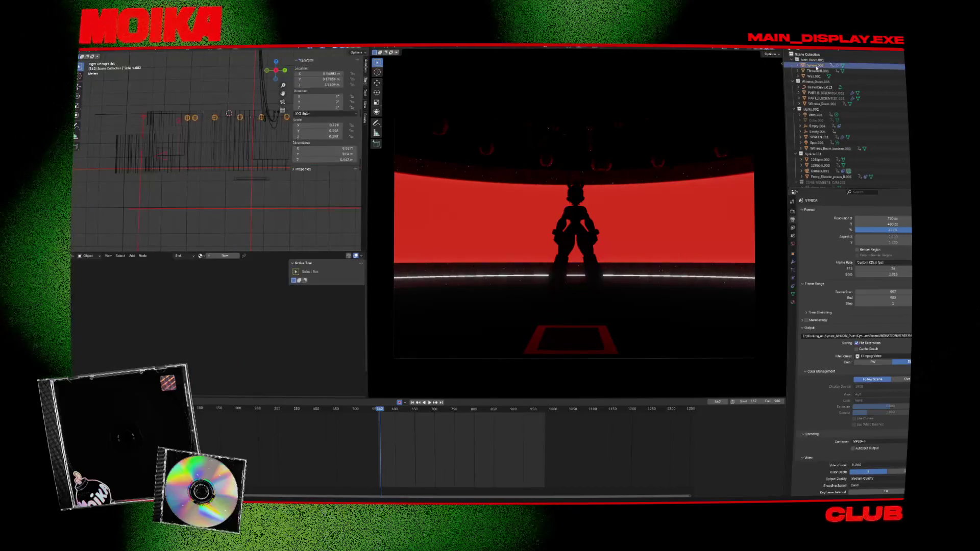
pyautogui.click(815, 66)
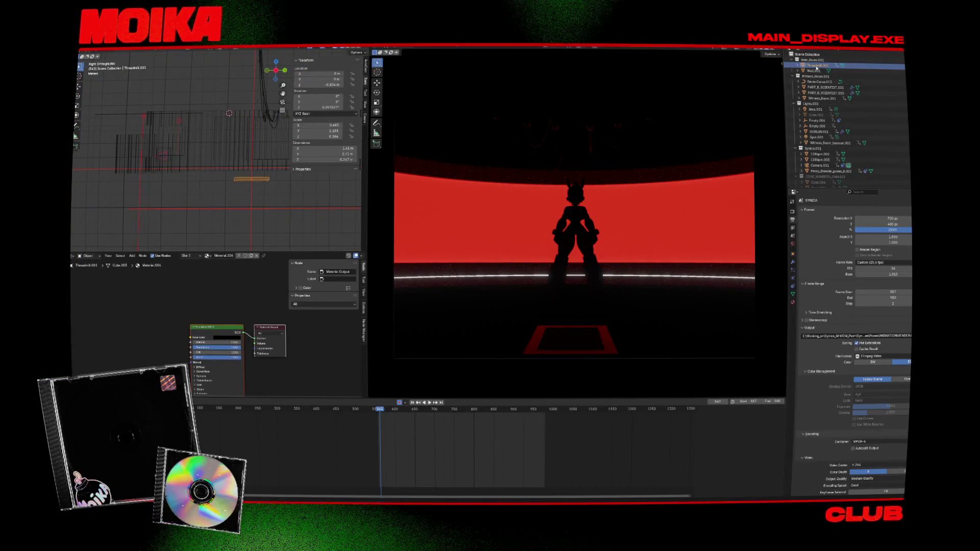
pyautogui.press('Delete')
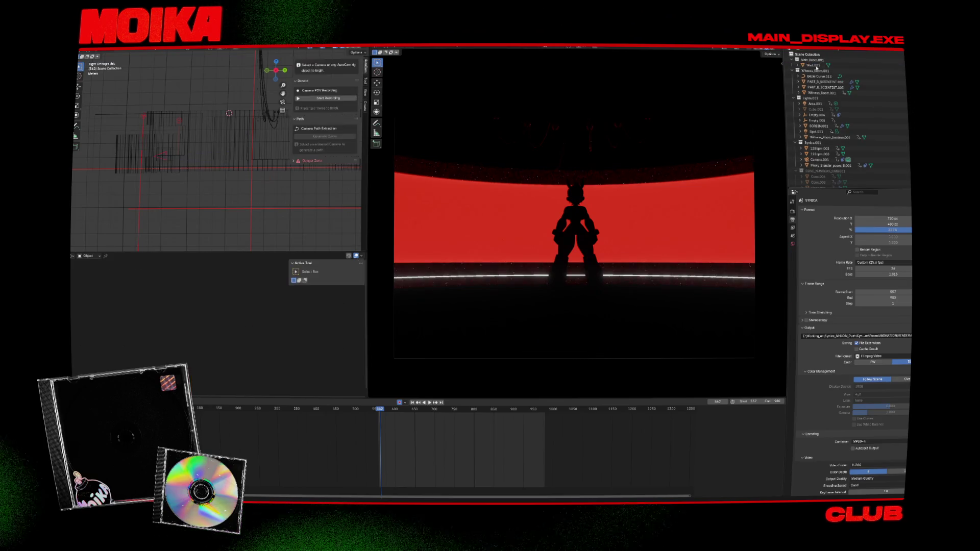
# Delete Wall.001, the curves and scientist parts, Witness_Room.001 and the Area.001 light
pyautogui.click(815, 66)
pyautogui.press('Delete')
pyautogui.click(817, 71)
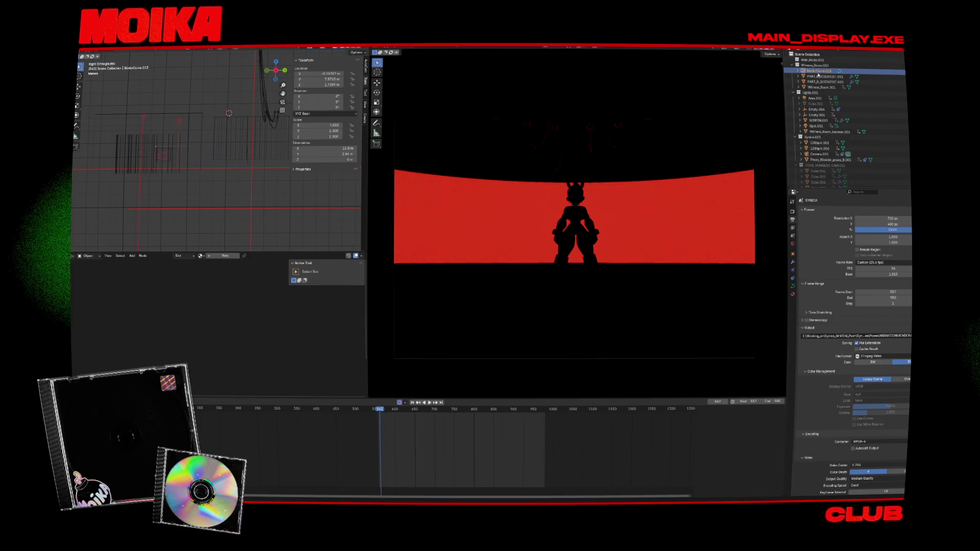
pyautogui.press('Delete')
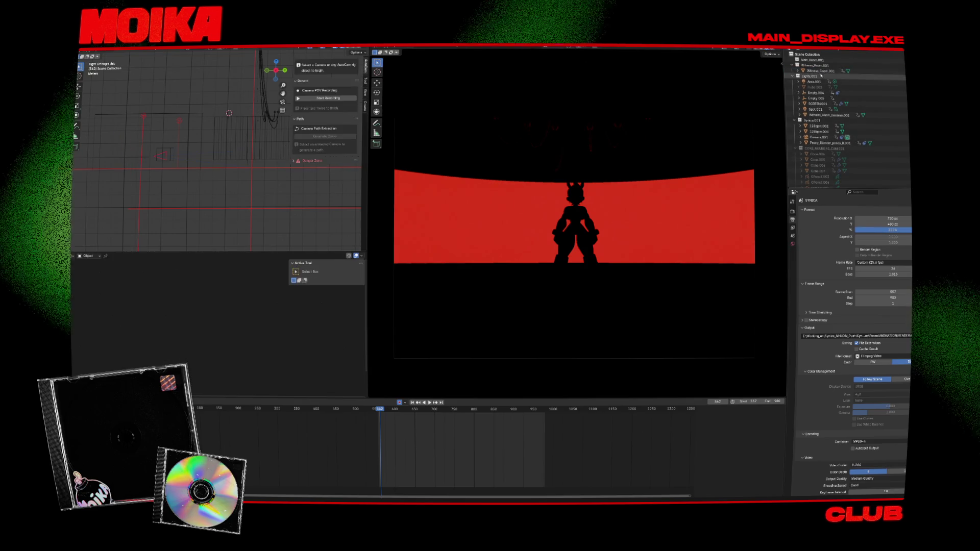
pyautogui.click(816, 71)
pyautogui.press('Delete')
pyautogui.click(817, 76)
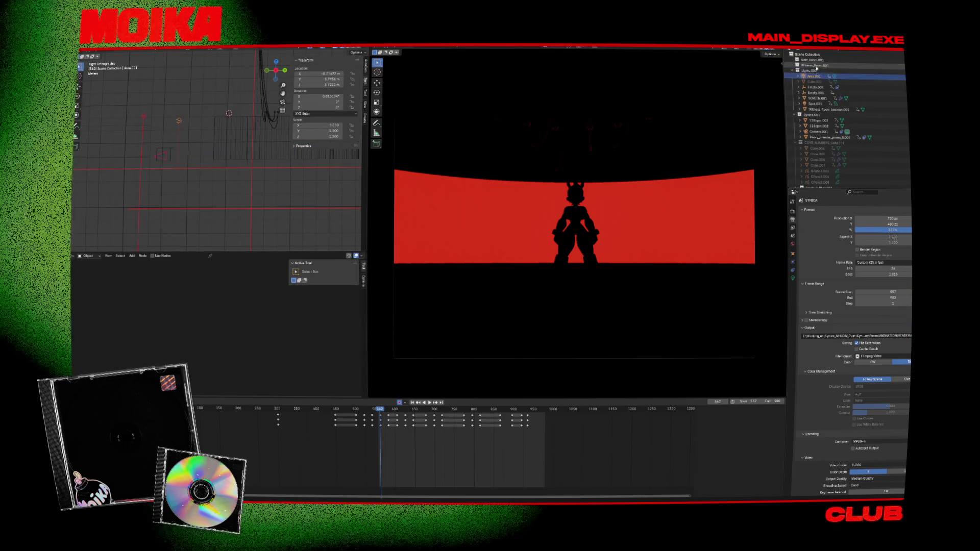
pyautogui.press('Delete')
pyautogui.click(831, 49)
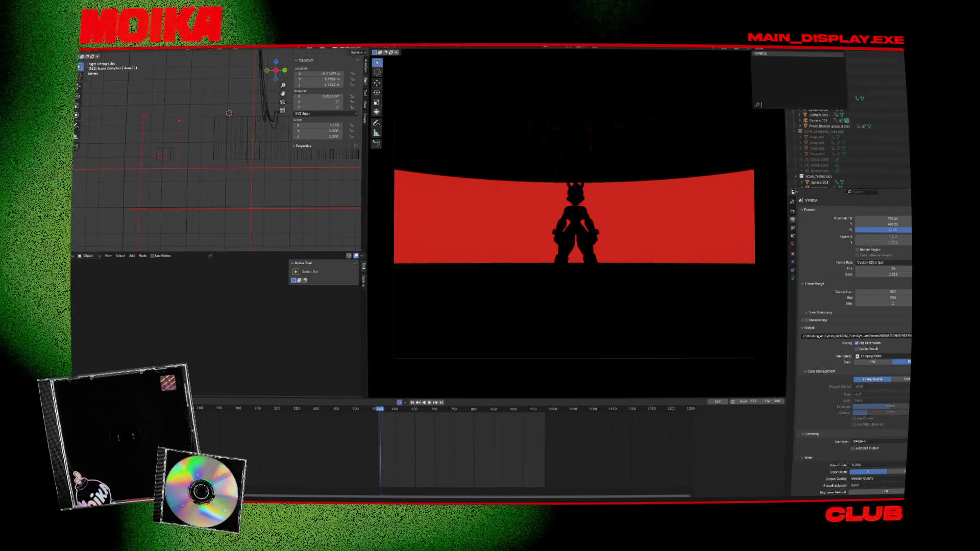
# Compare with the original scene, then delete Cube.002 from the copied scene
pyautogui.click(831, 48)
pyautogui.click(763, 48)
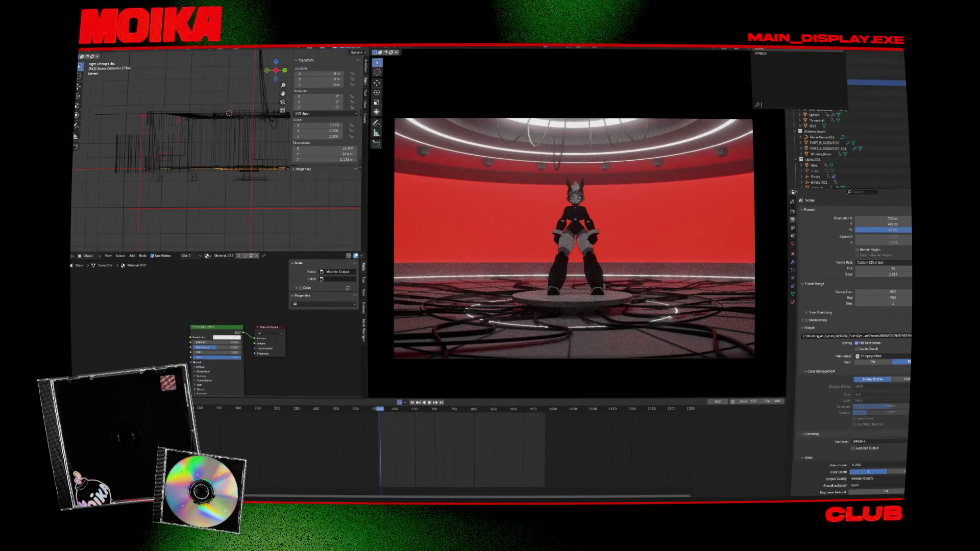
pyautogui.click(814, 54)
pyautogui.click(815, 71)
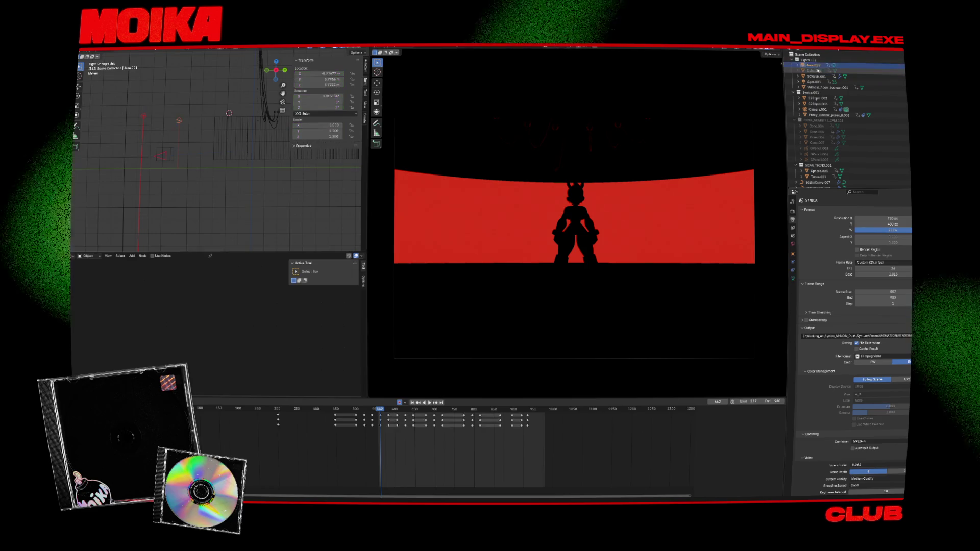
pyautogui.press('Delete')
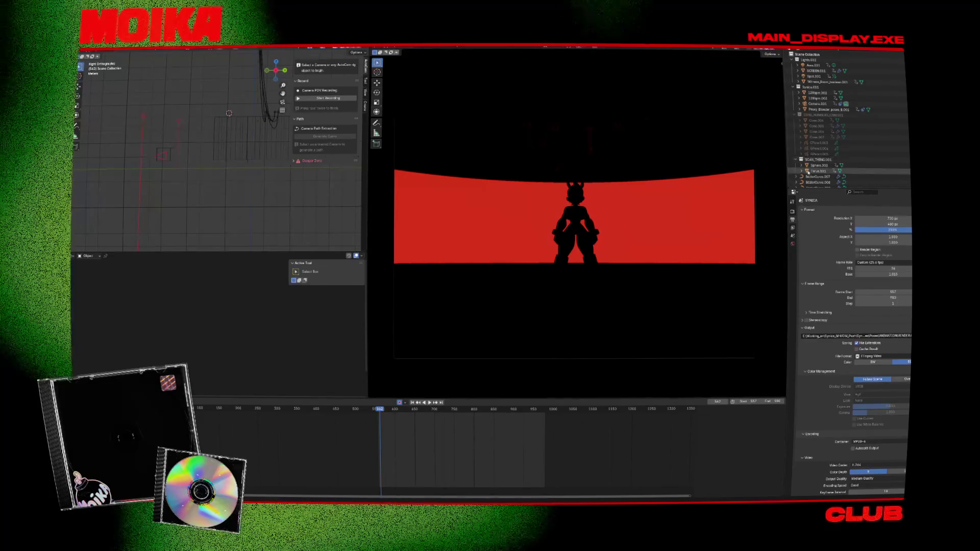
# Delete the grease pencil objects, CONE collection and Sphere.003, restoring Torus.001
pyautogui.click(816, 137)
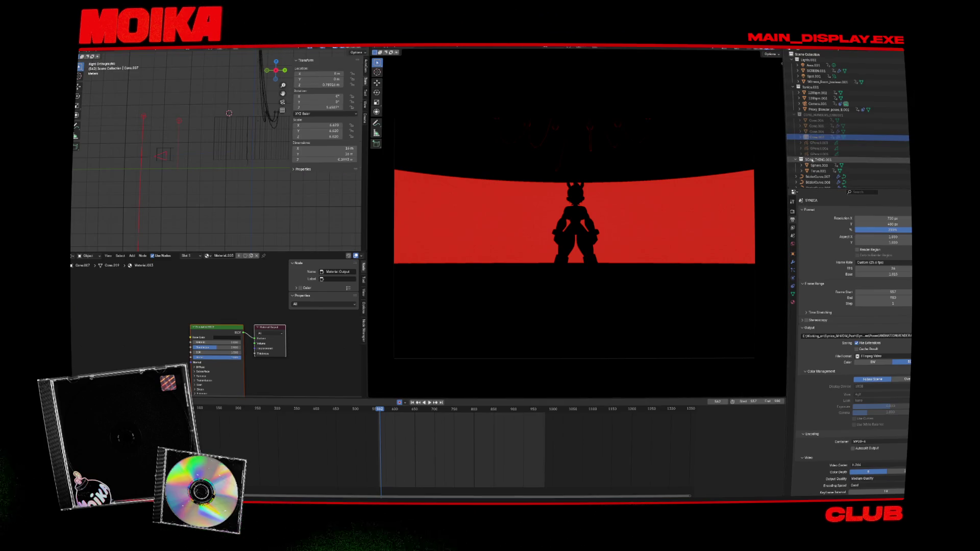
pyautogui.press('Delete')
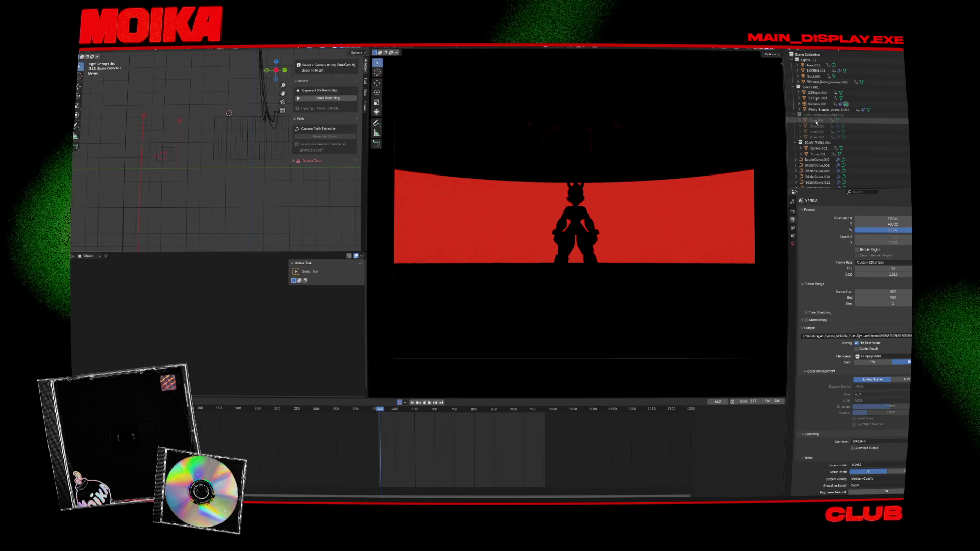
pyautogui.press('Delete')
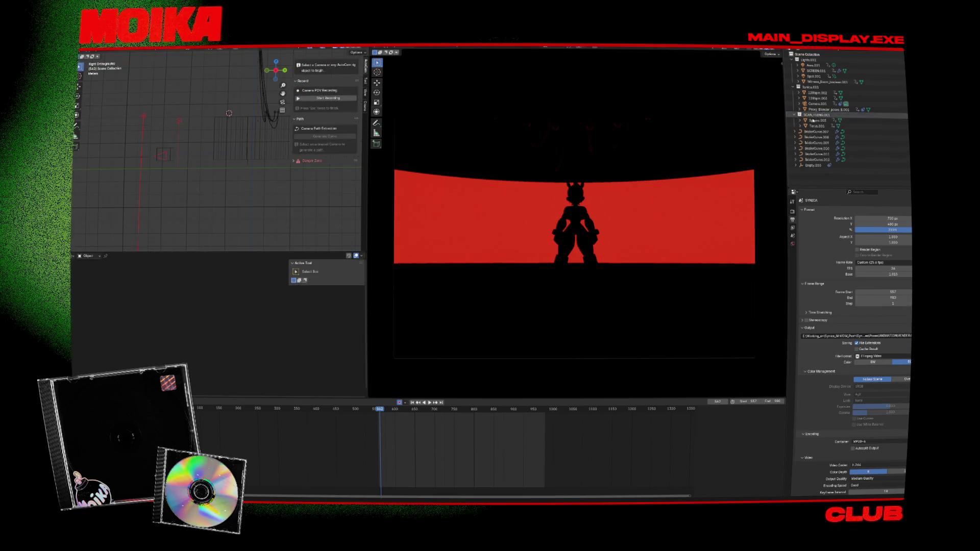
pyautogui.press('Delete')
pyautogui.press('Delete')
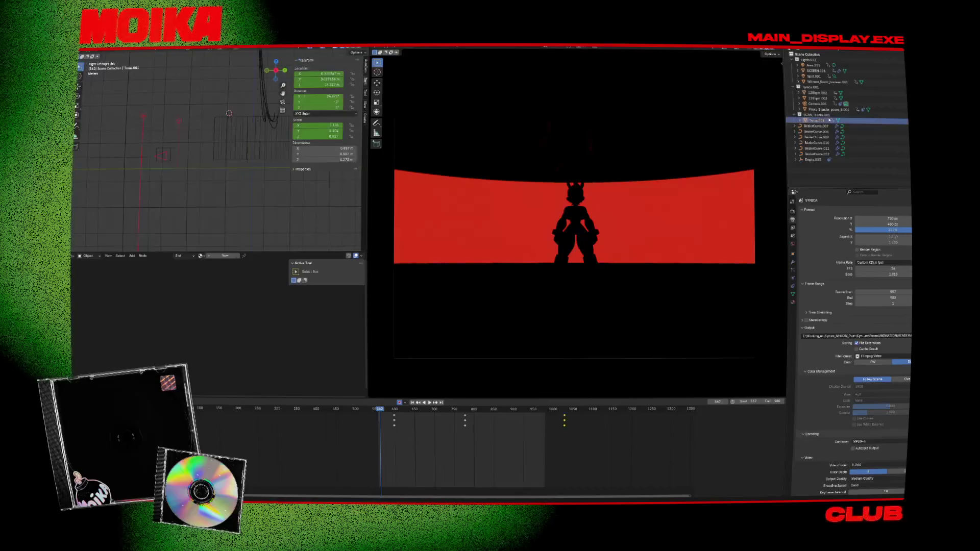
pyautogui.hotkey('ctrl', 'z')
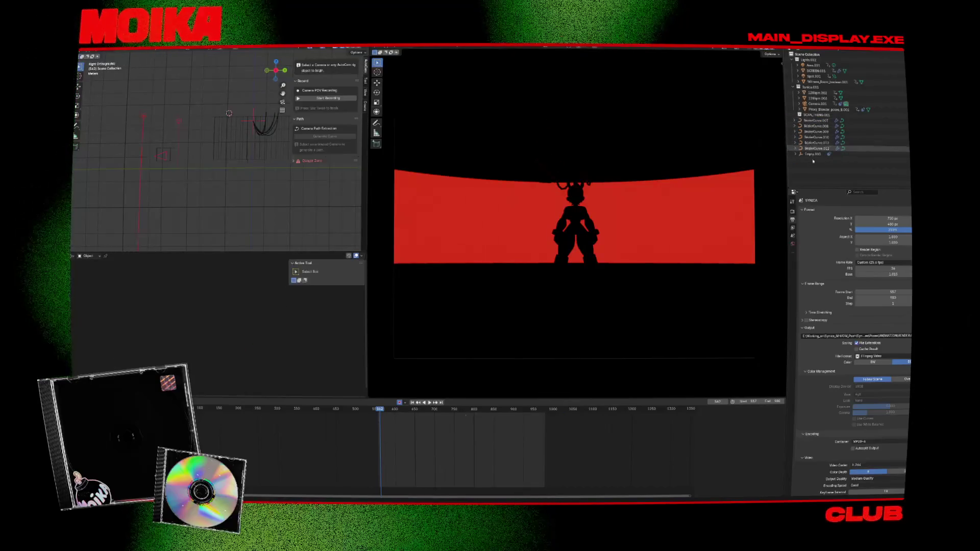
# Around frame 892, delete the 128bpm.002/.003 light bars and SCREEN.001
pyautogui.click(427, 402)
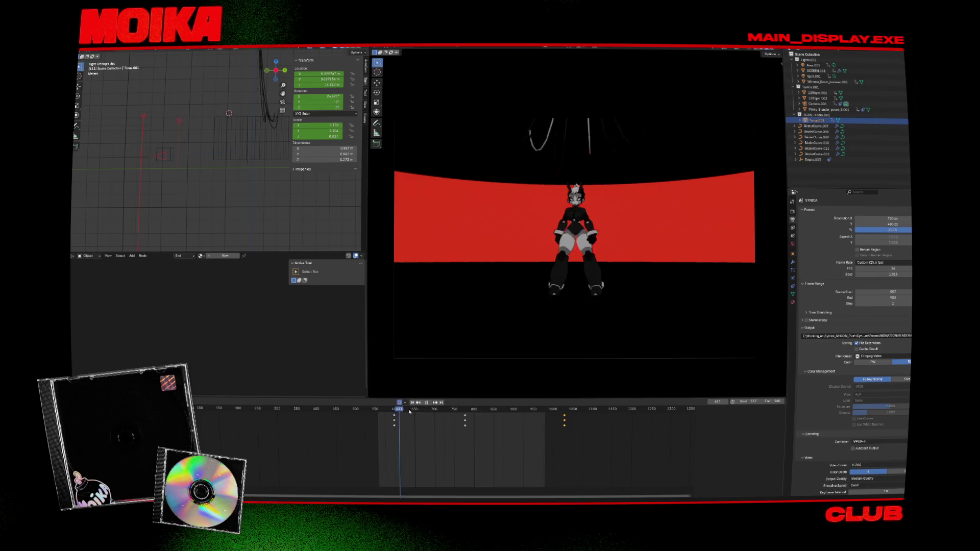
pyautogui.moveTo(401, 409)
pyautogui.mouseDown()
pyautogui.moveTo(514, 415)
pyautogui.moveTo(504, 415)
pyautogui.mouseUp()
pyautogui.click(817, 109)
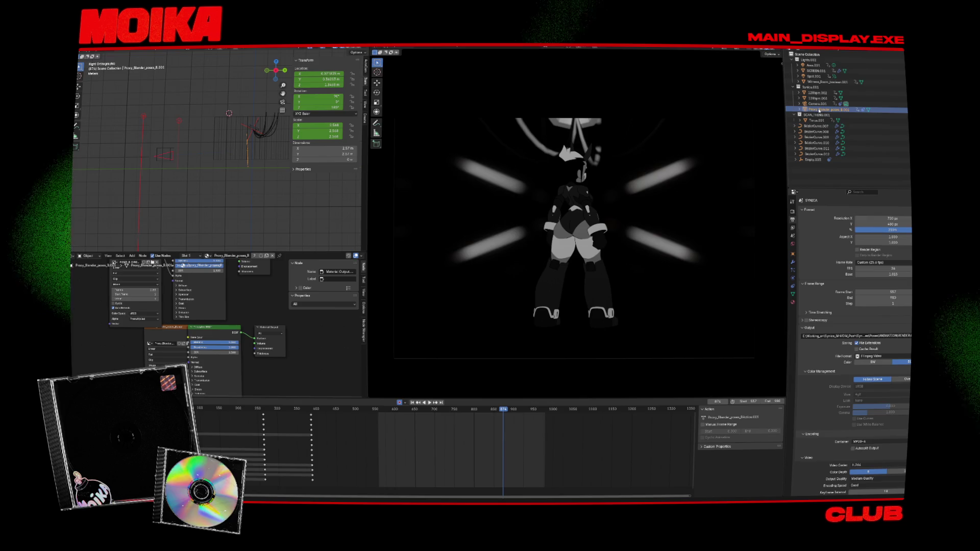
pyautogui.click(819, 92)
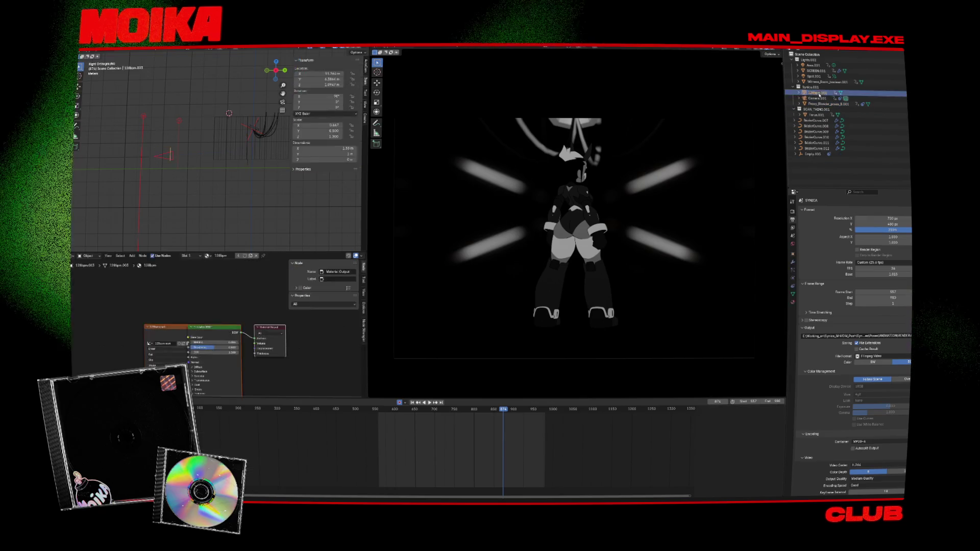
pyautogui.press('Delete')
pyautogui.click(817, 71)
pyautogui.press('Delete')
# Play the animation in free perspective while inspecting Area.001, BezierCurve.008 and Torus.001
pyautogui.click(815, 66)
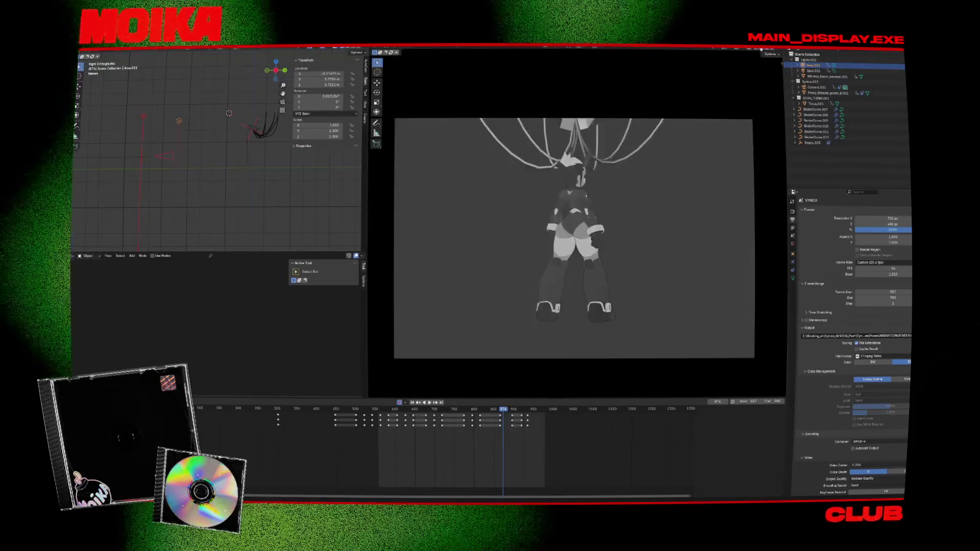
pyautogui.scroll(-5, 671, 178)
pyautogui.press('KP_0')
pyautogui.scroll(2, 662, 185)
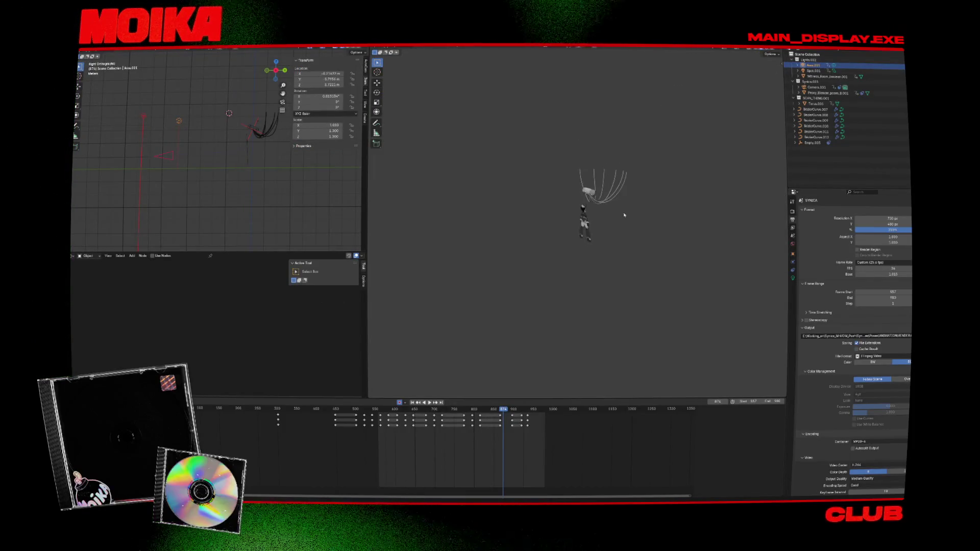
pyautogui.scroll(3, 602, 210)
pyautogui.scroll(-5, 567, 232)
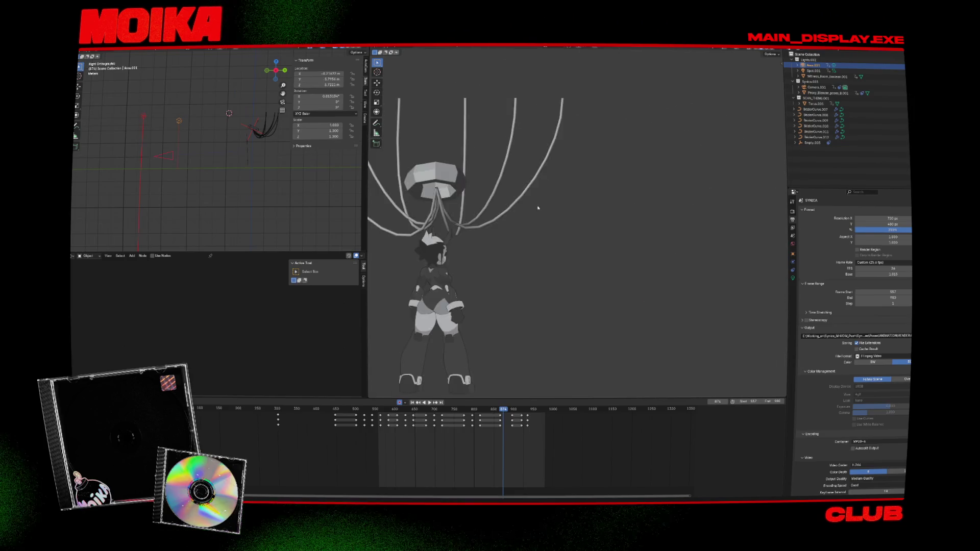
pyautogui.press('space')
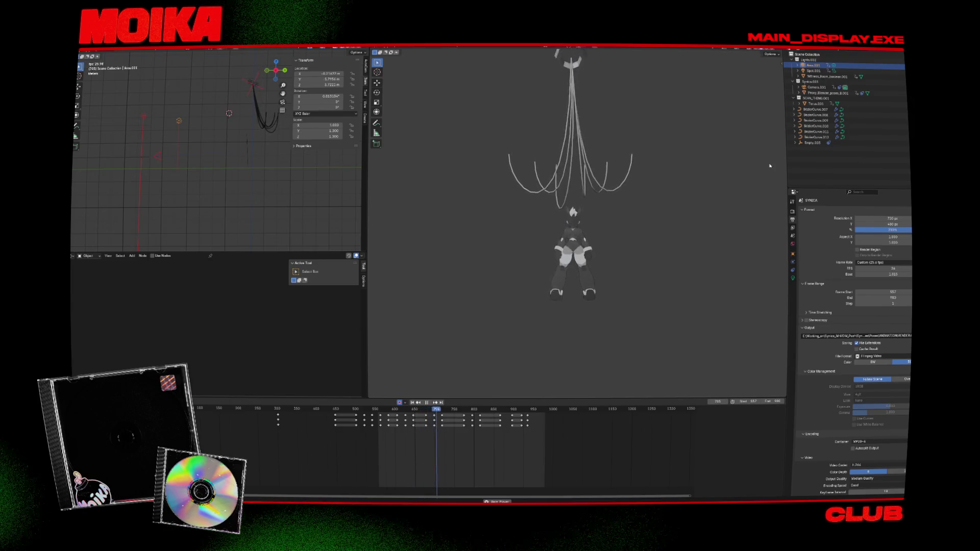
pyautogui.click(824, 110)
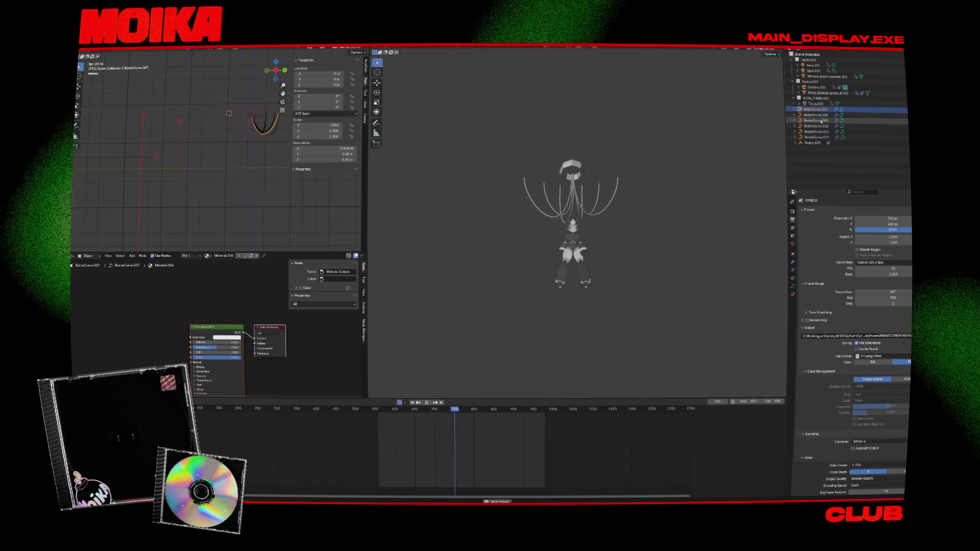
pyautogui.click(819, 104)
# Stop playback, delete the Witness_Room_boolean.001 object and jump to frame 567
pyautogui.press('Escape')
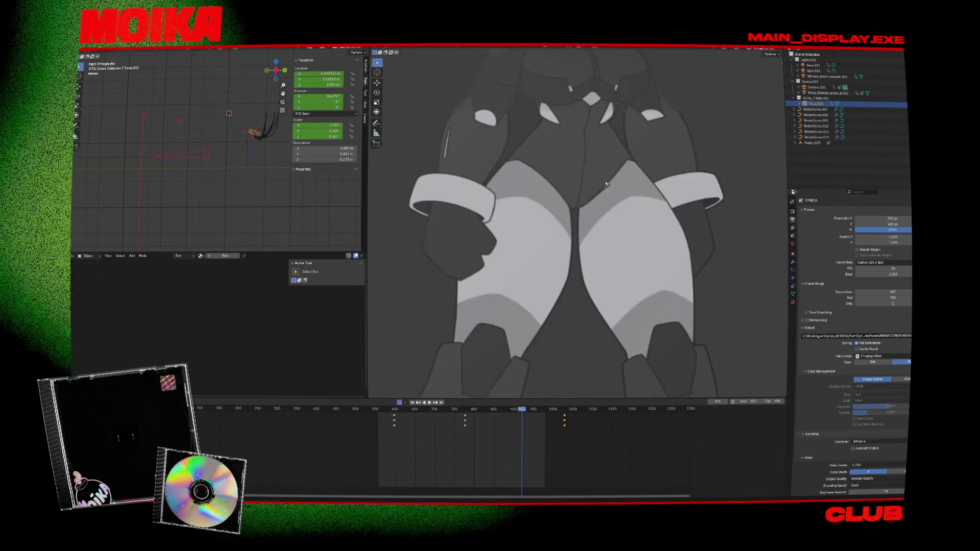
pyautogui.scroll(-4, 687, 160)
pyautogui.click(823, 93)
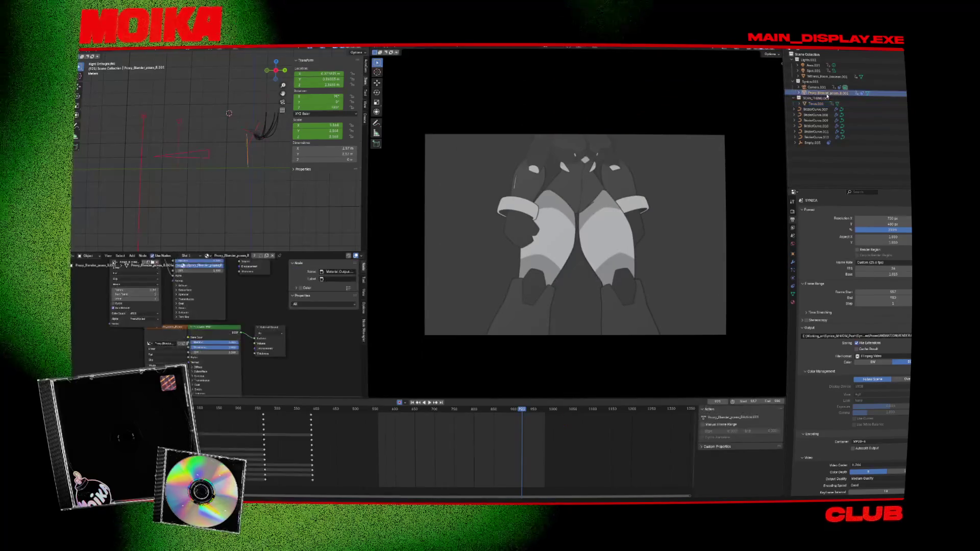
pyautogui.click(818, 77)
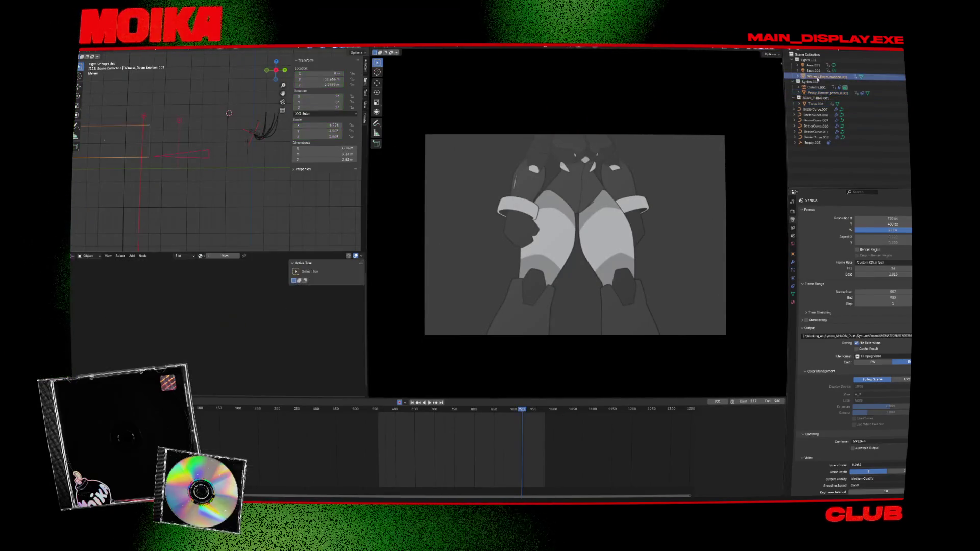
pyautogui.press('Delete')
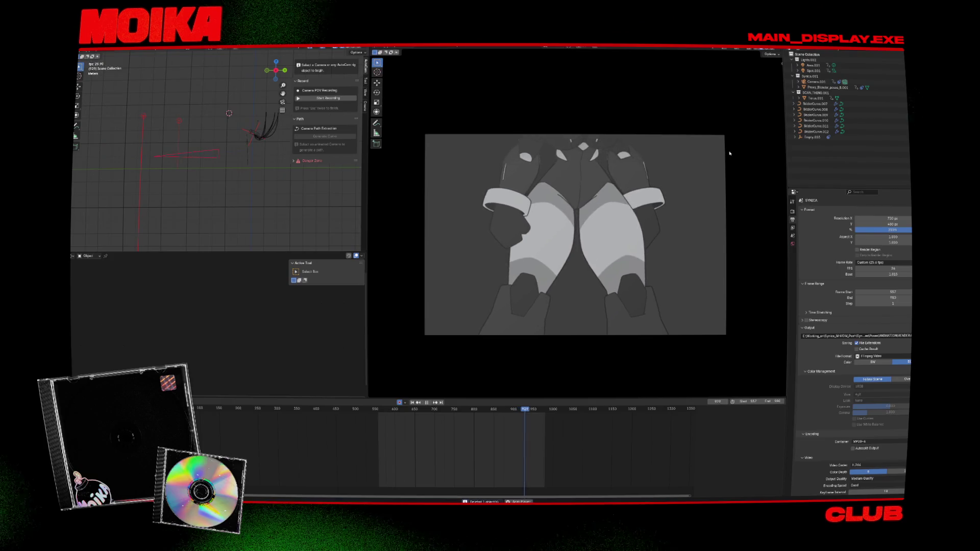
pyautogui.click(381, 408)
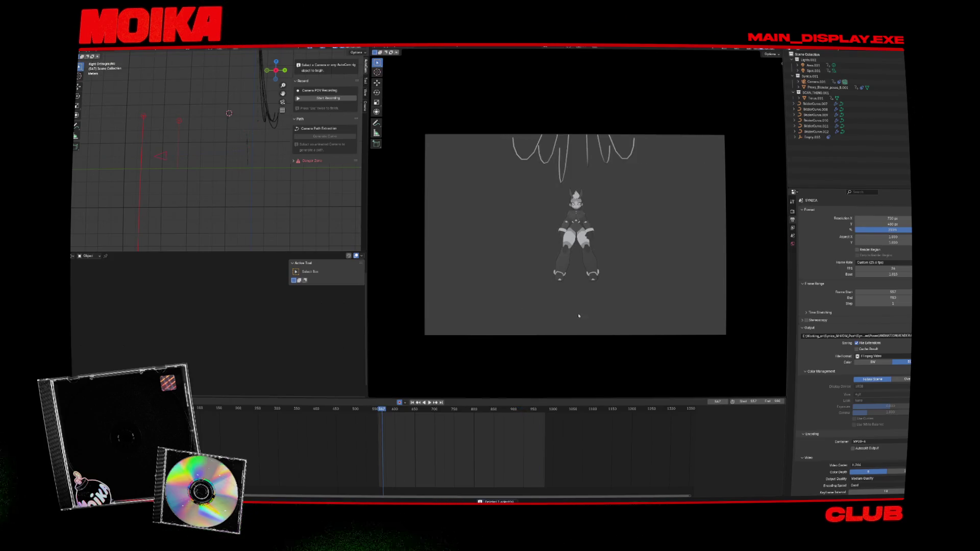
# Play the stage animation from frame 562 and stop it back at the start
pyautogui.scroll(3, 592, 255)
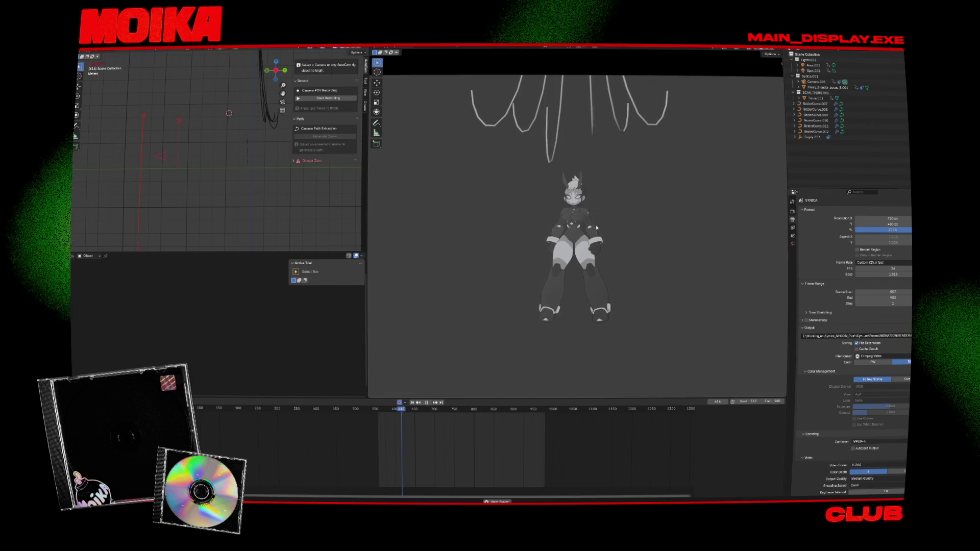
pyautogui.scroll(-1, 596, 228)
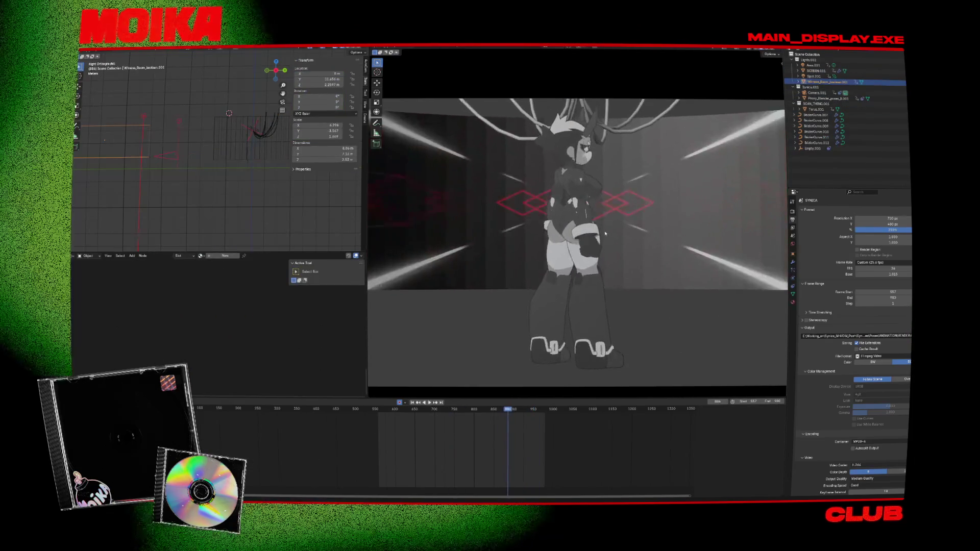
pyautogui.press('space')
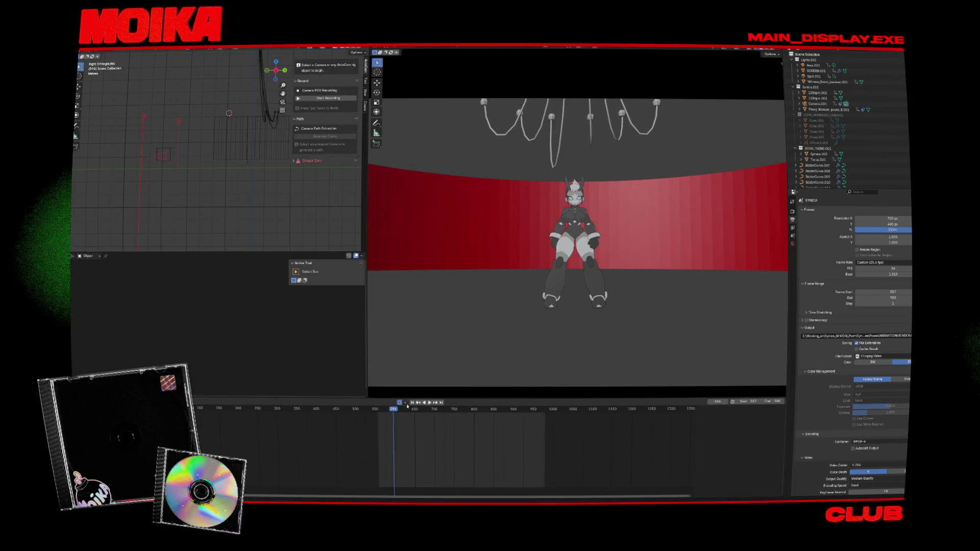
pyautogui.press('Escape')
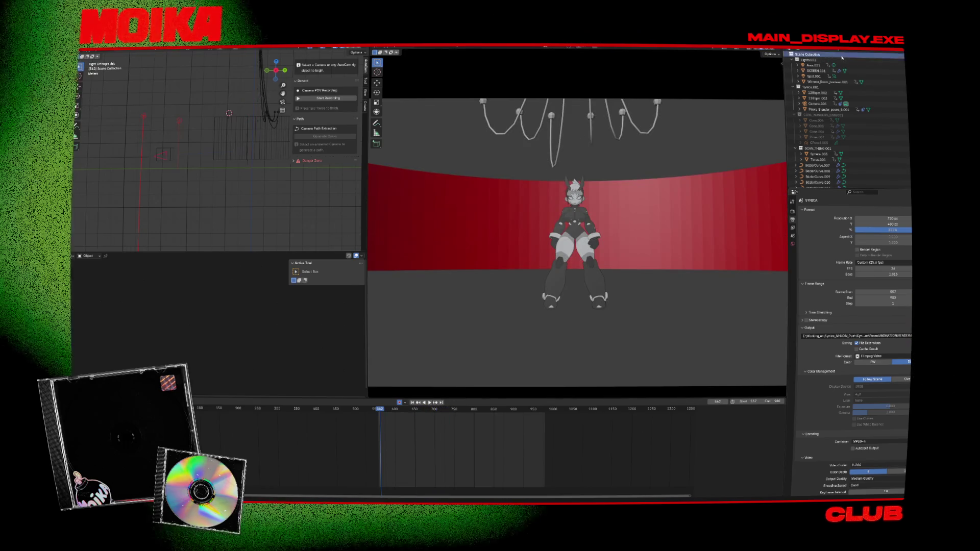
# Make the Lights.002 collection active and delete every object in the scene
pyautogui.scroll(-2, 842, 57)
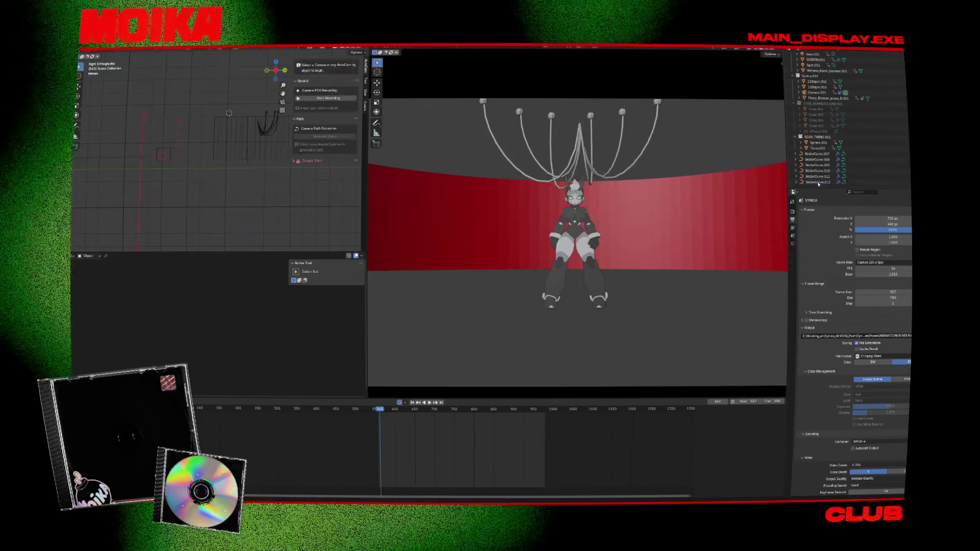
pyautogui.scroll(2, 816, 63)
pyautogui.click(816, 62)
pyautogui.scroll(-2, 818, 149)
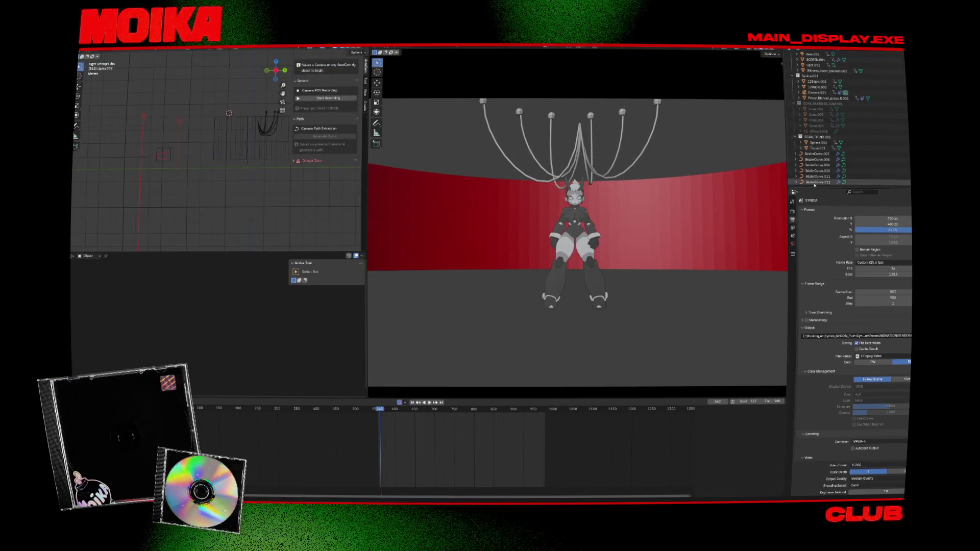
pyautogui.press('Delete')
# Undo to restore the stage, then make a full copy of the scene as Scene.001
pyautogui.click(810, 51)
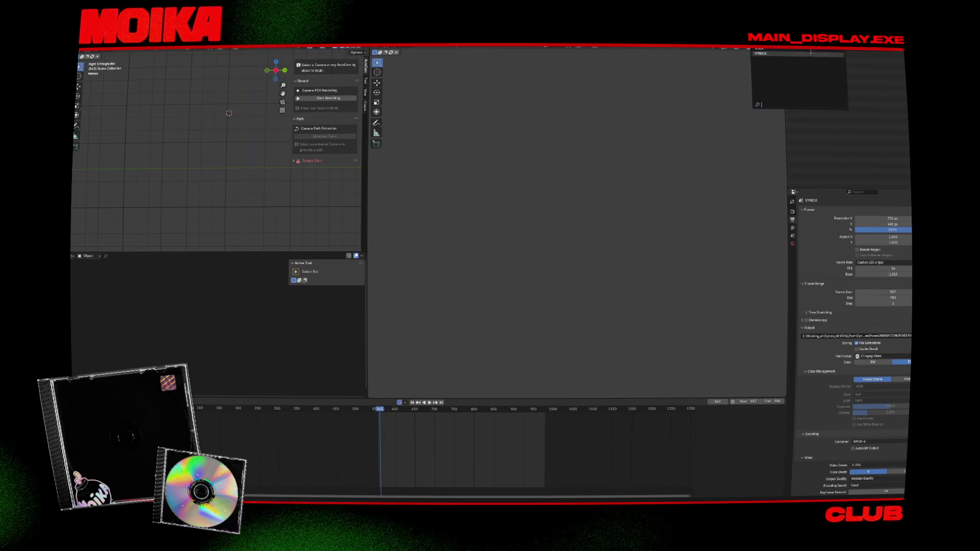
pyautogui.click(810, 52)
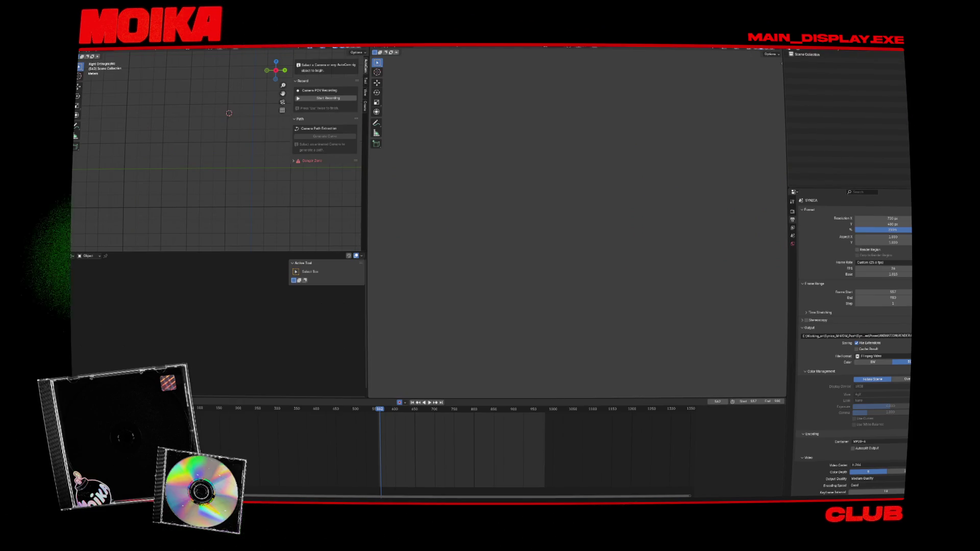
pyautogui.hotkey('ctrl', 'z')
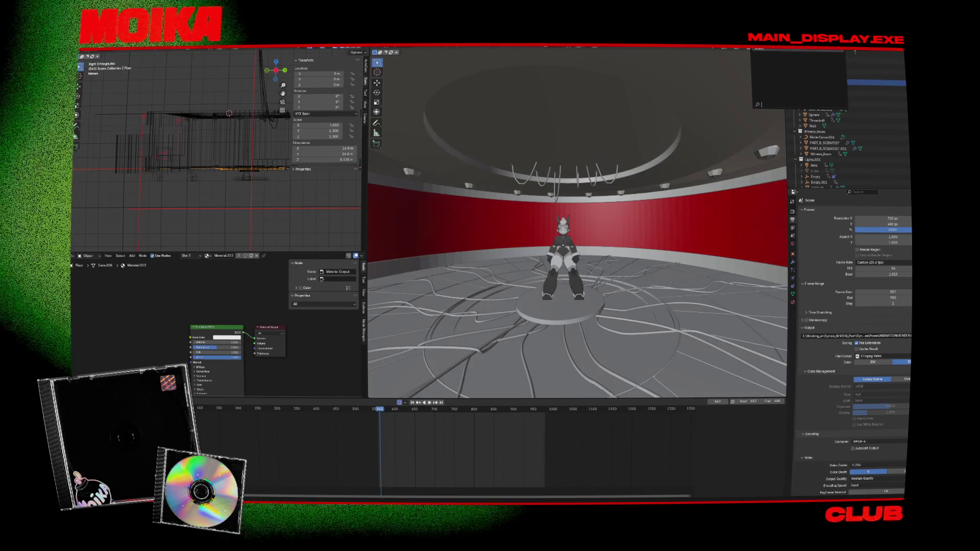
pyautogui.click(861, 70)
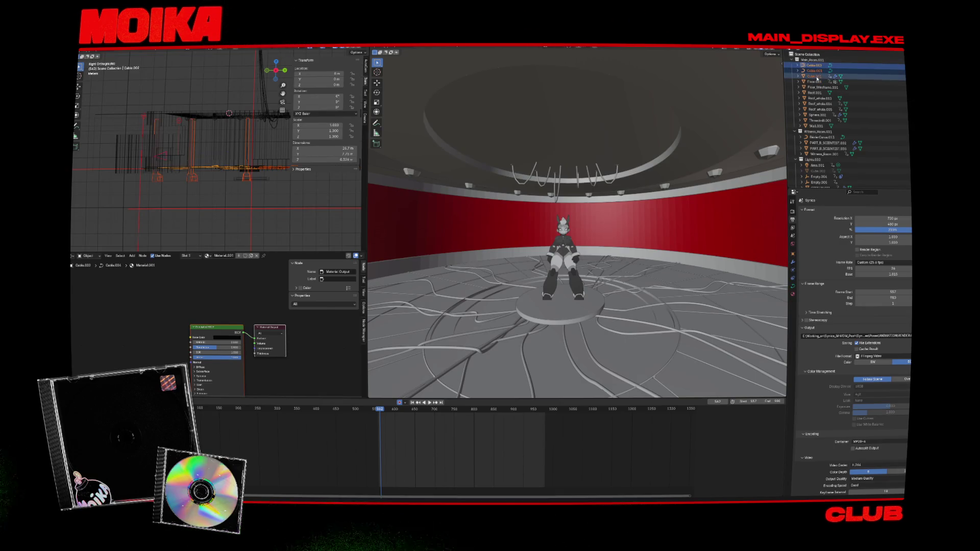
# Delete the CONE_NUMBERS_CAM.001 collection from the copied scene
pyautogui.click(818, 82)
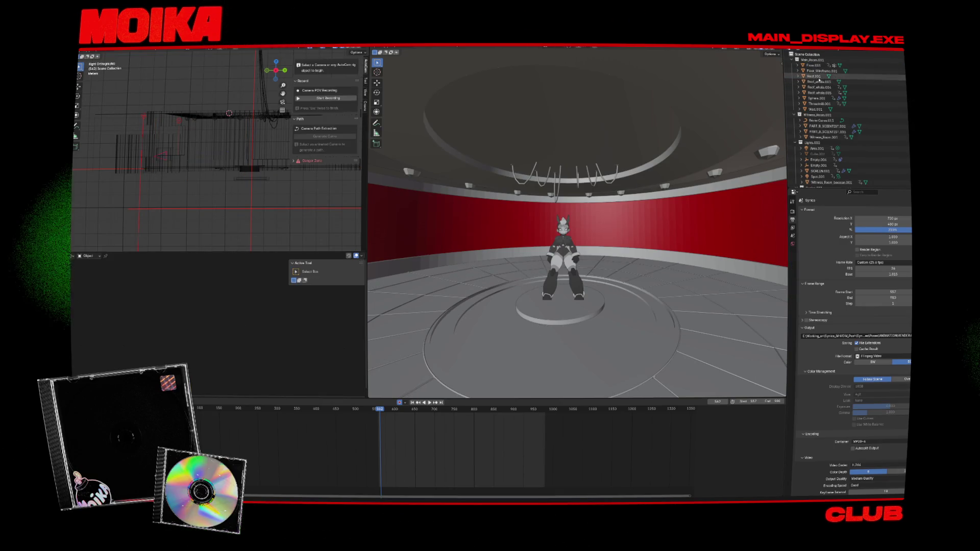
pyautogui.scroll(-8, 818, 138)
pyautogui.scroll(-1, 818, 143)
pyautogui.click(817, 87)
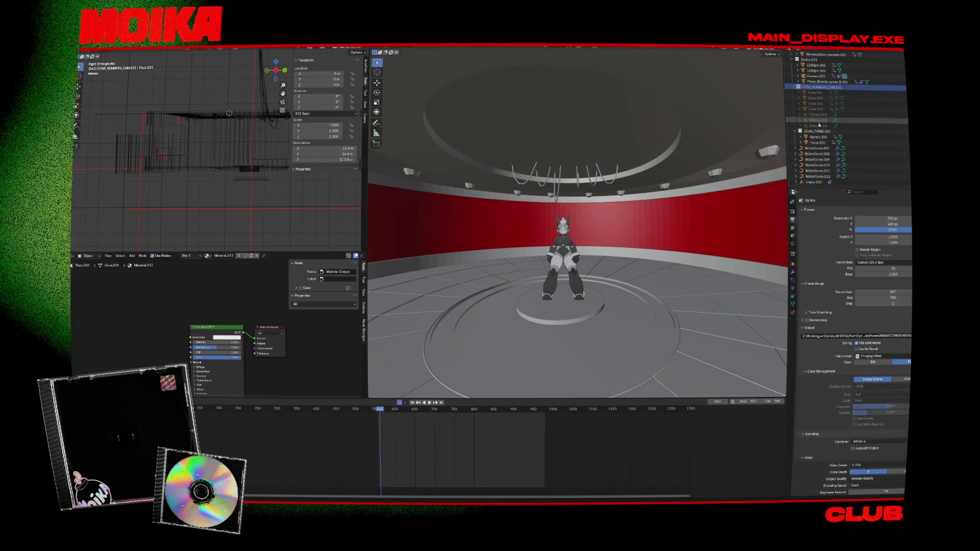
pyautogui.press('Delete')
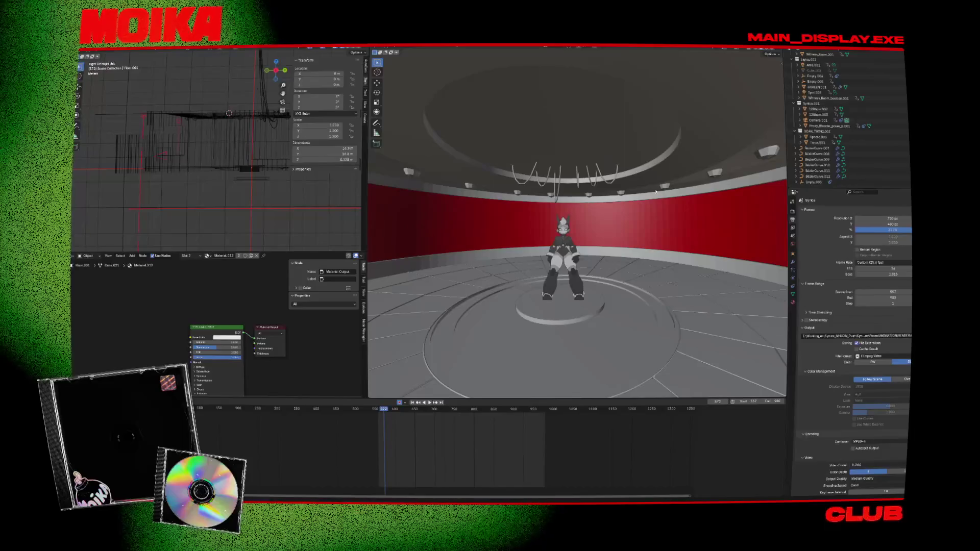
# Stop on the frontal stage shot at frame 735 and delete the SCREEN.001 wall
pyautogui.press('space')
pyautogui.click(448, 409)
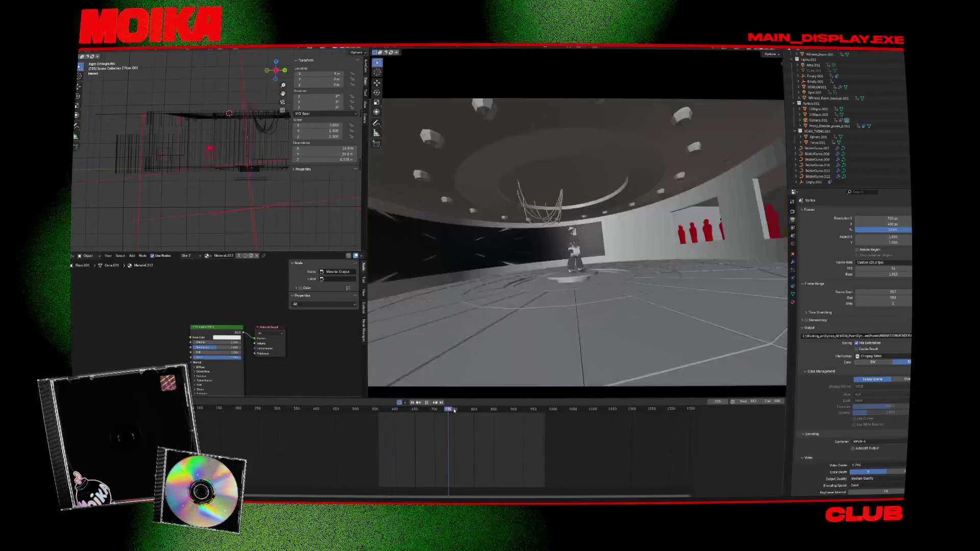
pyautogui.press('space')
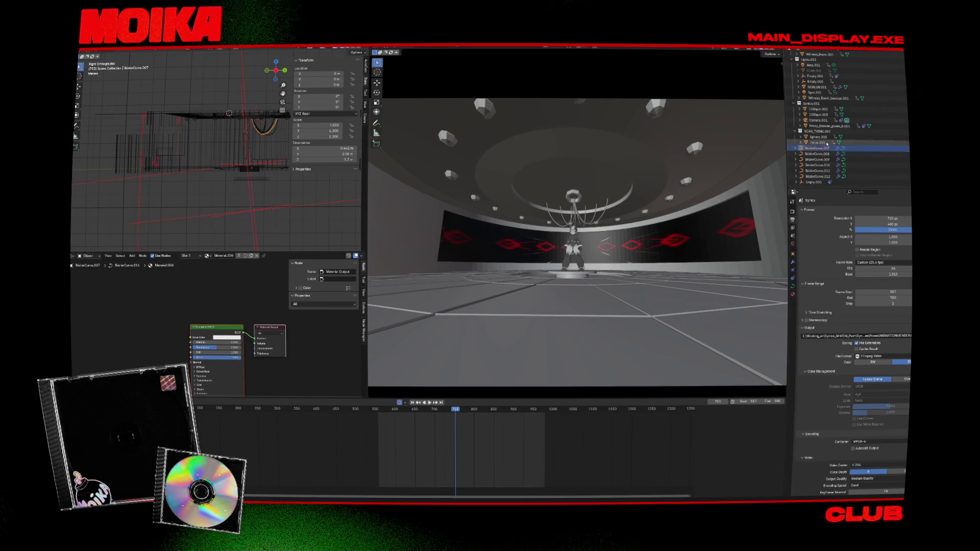
pyautogui.click(814, 182)
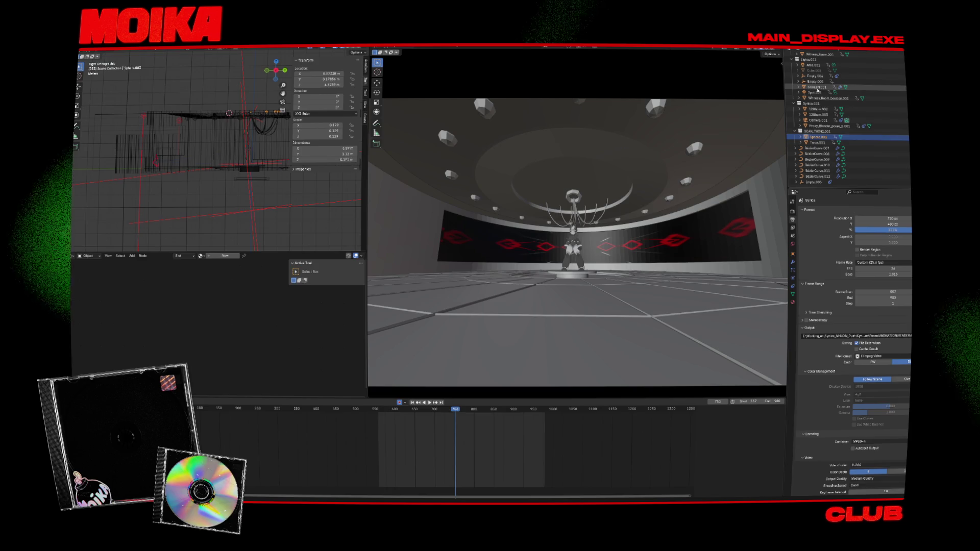
pyautogui.press('Delete')
# Delete Empty.004, the Threadmill.001 floor line, several stage pieces and the wall/floor-band object
pyautogui.press('x')
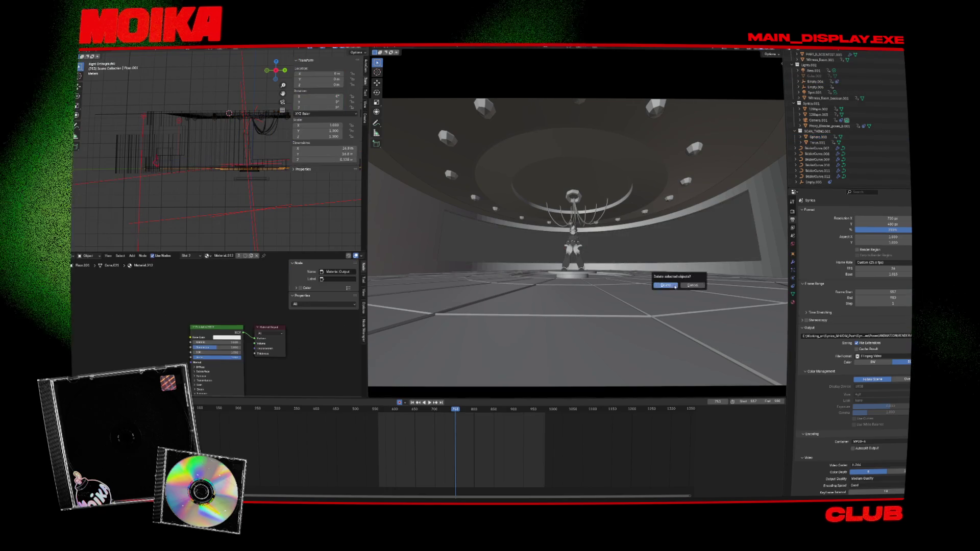
pyautogui.click(675, 285)
pyautogui.click(675, 287)
pyautogui.press('x')
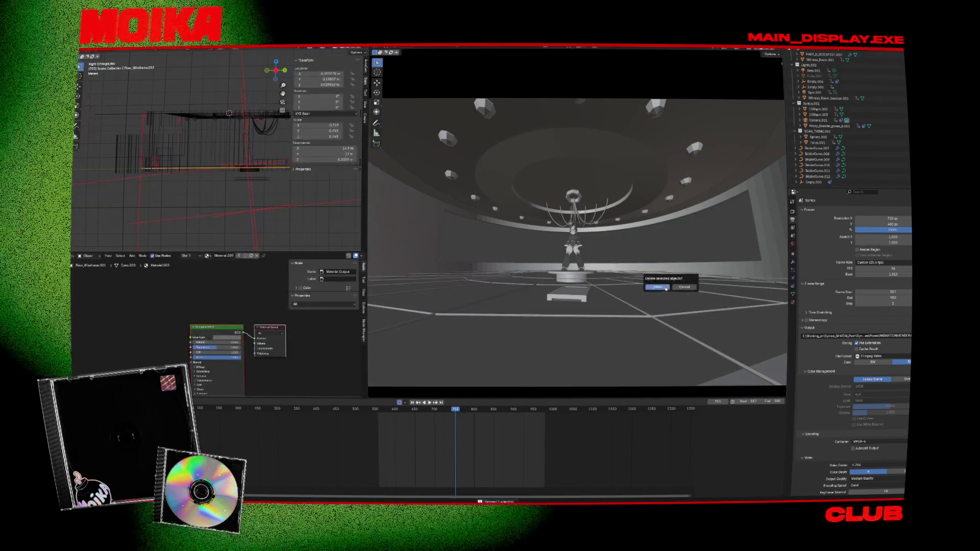
pyautogui.click(675, 287)
pyautogui.click(582, 298)
pyautogui.press('x')
pyautogui.click(584, 299)
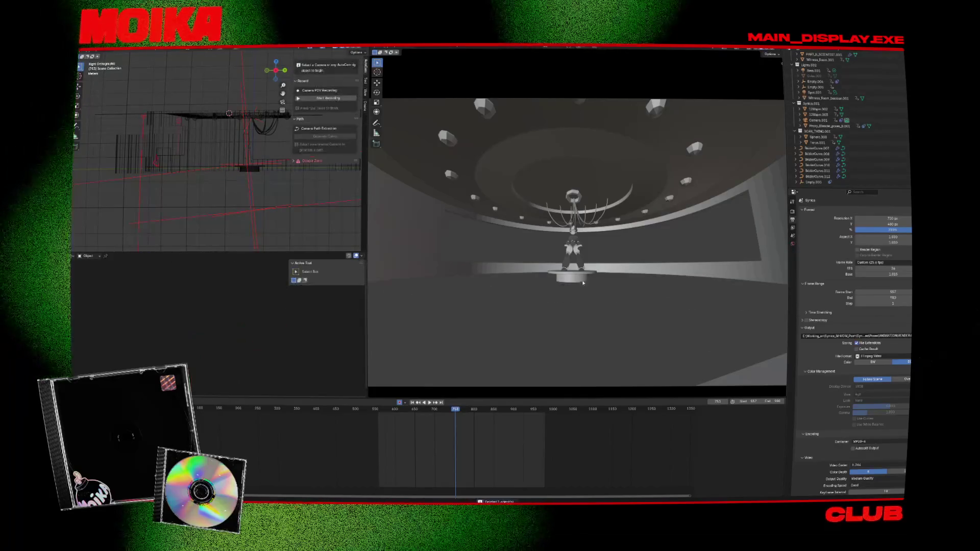
pyautogui.press('x')
pyautogui.click(569, 277)
pyautogui.click(544, 265)
pyautogui.press('x')
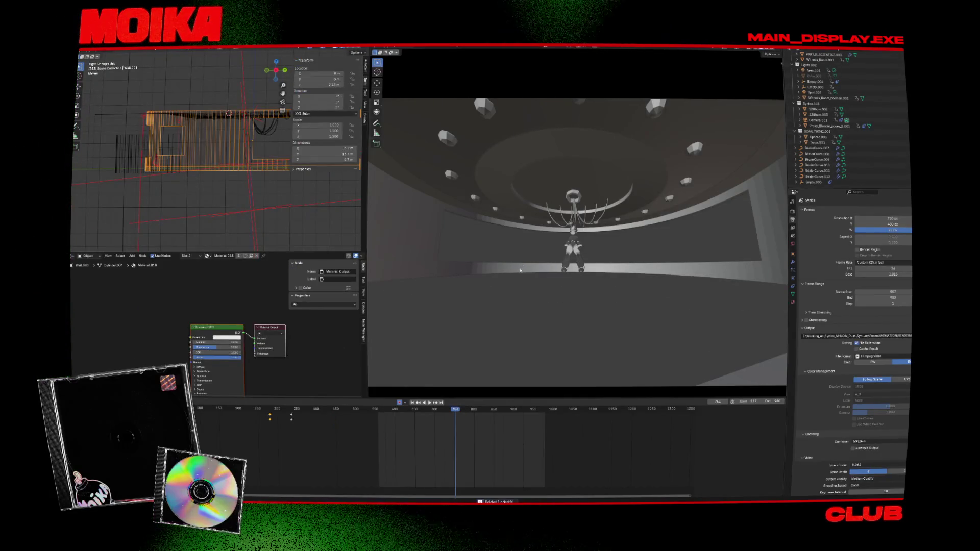
pyautogui.click(214, 337)
# Delete the dome ceiling together with its lamps, then orbit to view the wall and red figures
pyautogui.click(449, 186)
pyautogui.press('x')
pyautogui.click(214, 337)
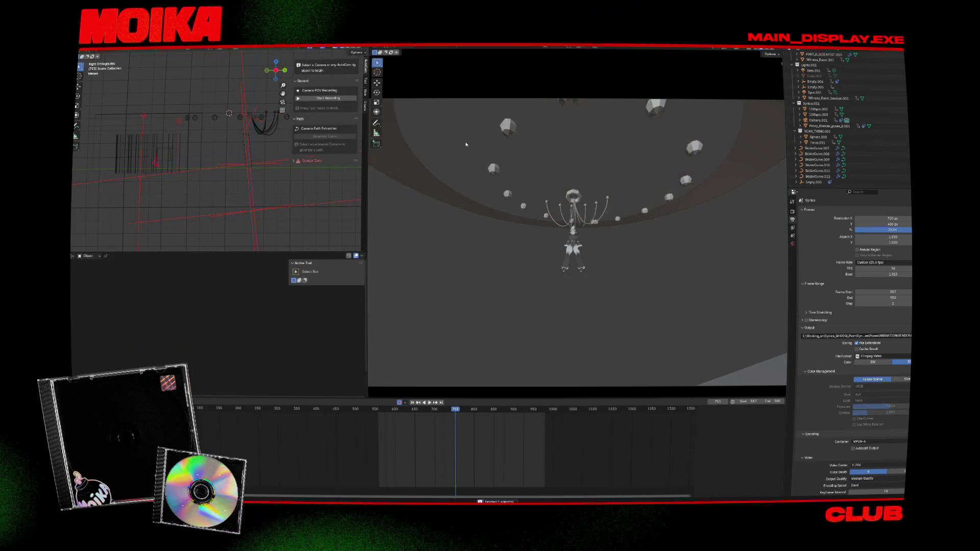
pyautogui.hotkey('ctrl', 'z')
pyautogui.press('x')
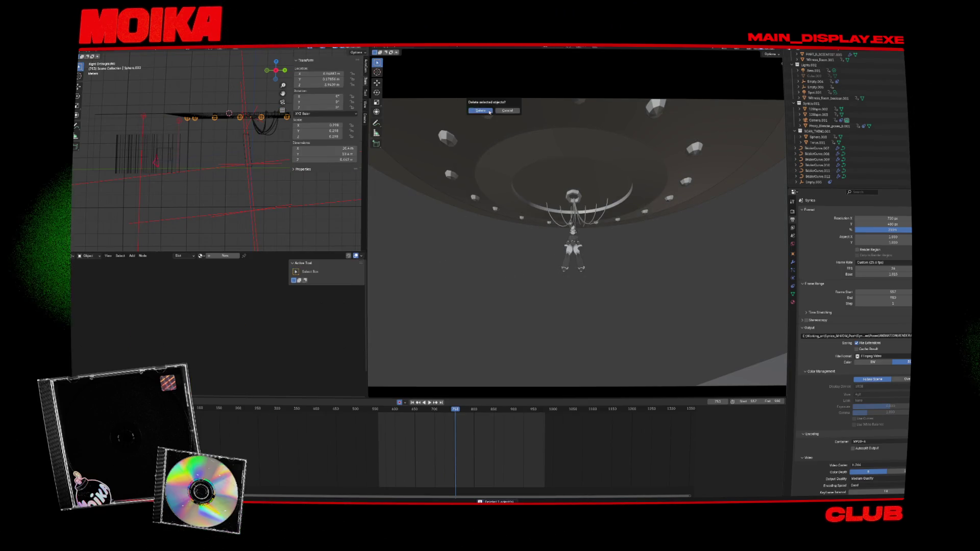
pyautogui.click(489, 112)
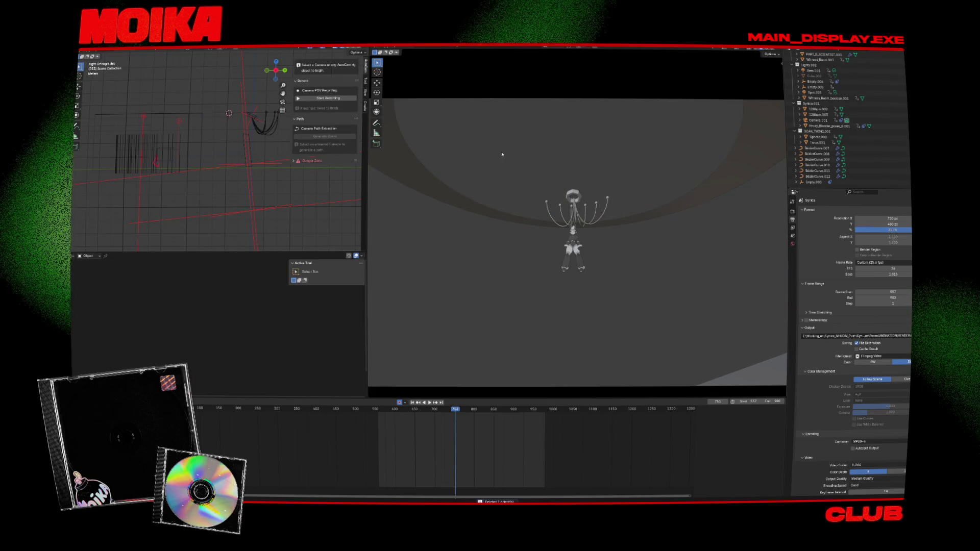
pyautogui.press('x')
pyautogui.click(495, 155)
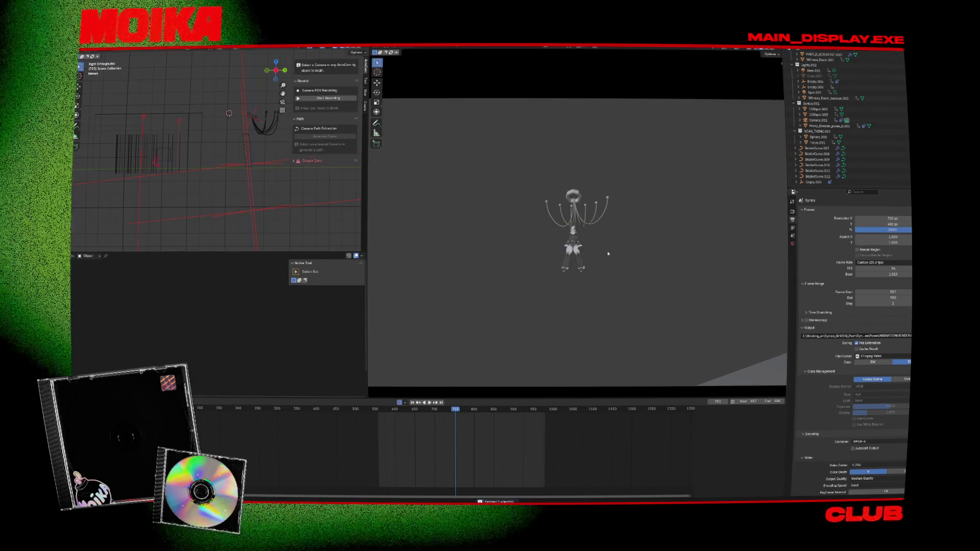
pyautogui.scroll(-3, 607, 253)
pyautogui.moveTo(631, 286)
pyautogui.mouseDown()
pyautogui.moveTo(558, 302)
pyautogui.moveTo(428, 273)
pyautogui.moveTo(513, 239)
pyautogui.mouseUp()
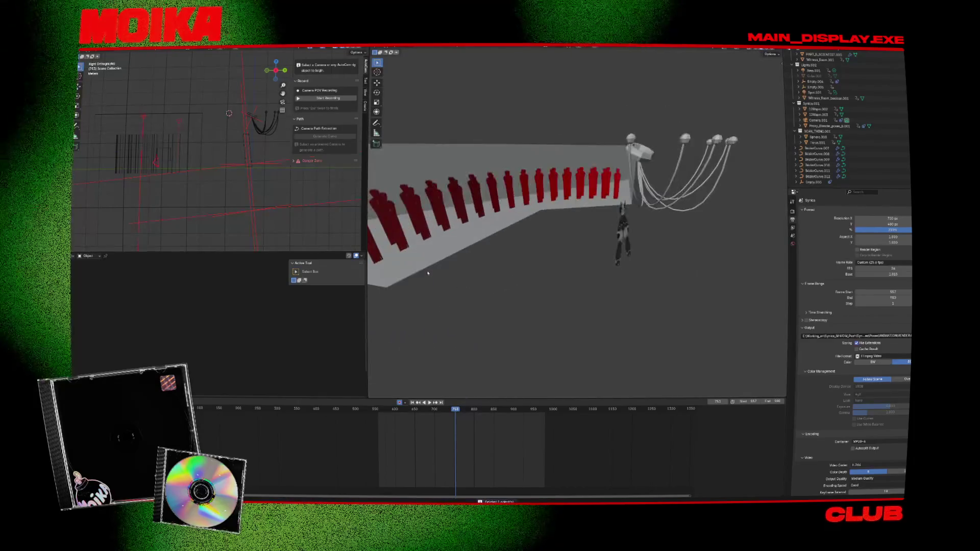
# Delete the wall and five red figures, then play the camera view to frame 901
pyautogui.press('x')
pyautogui.click(526, 241)
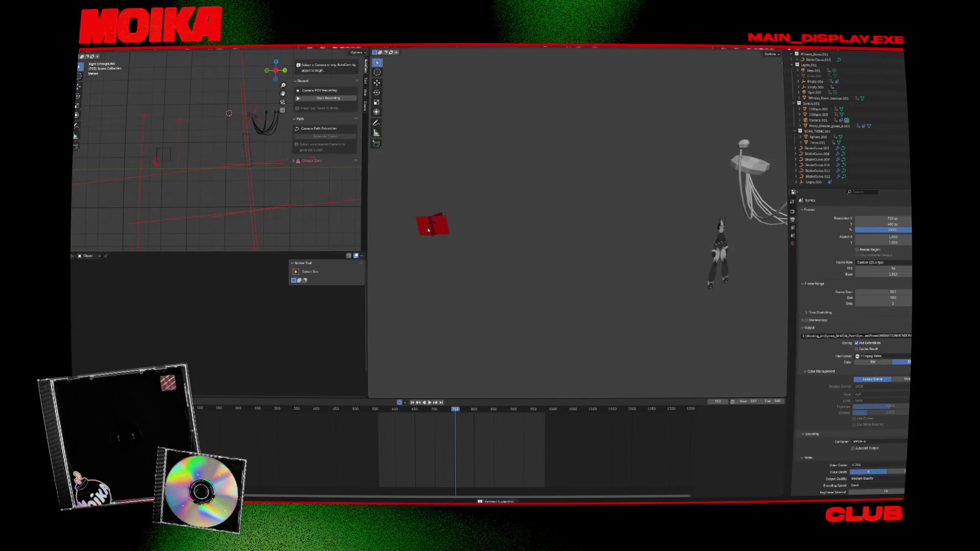
pyautogui.press('KP_0')
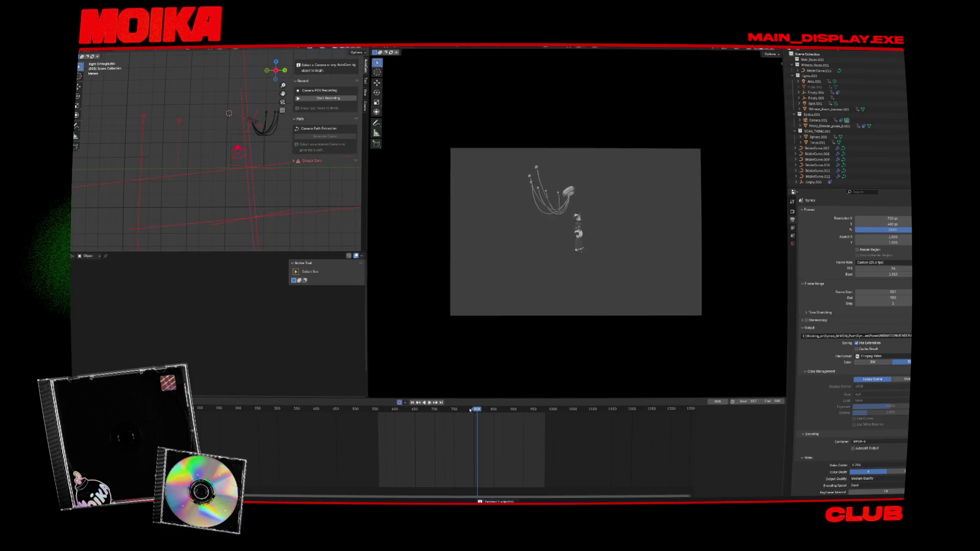
pyautogui.press('space')
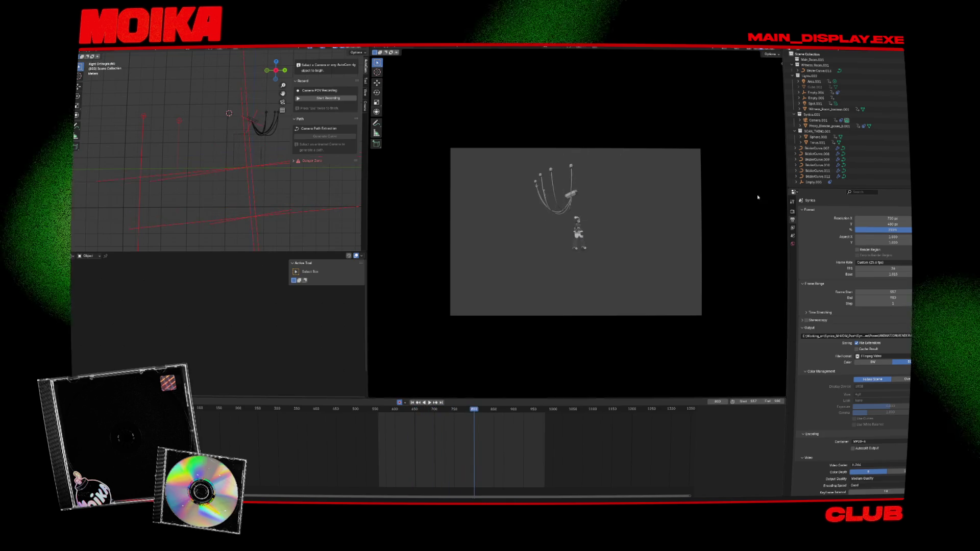
pyautogui.press('space')
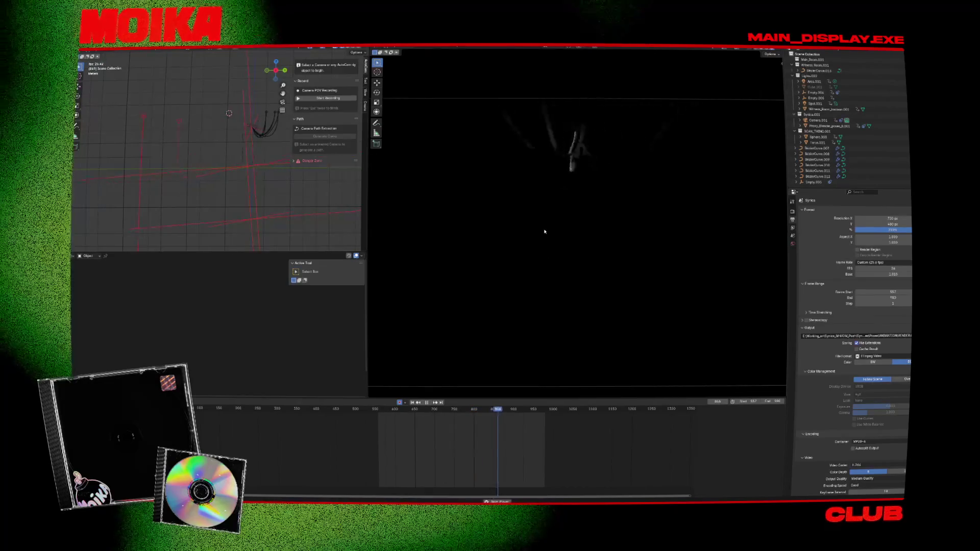
pyautogui.press('space')
# Adjust the render settings, preview the shot in Rendered shading and select Proxy_Blender_poses_B.001
pyautogui.click(793, 211)
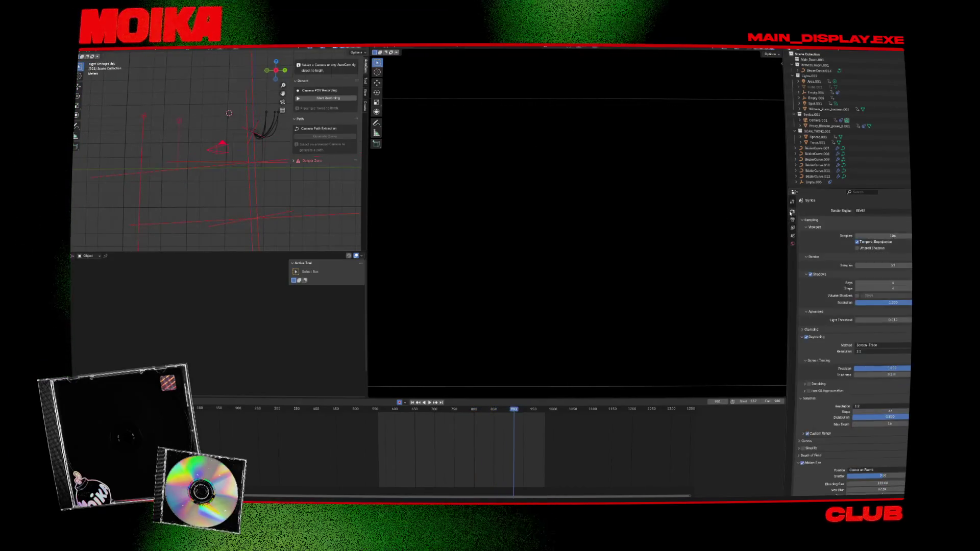
pyautogui.scroll(-5, 805, 412)
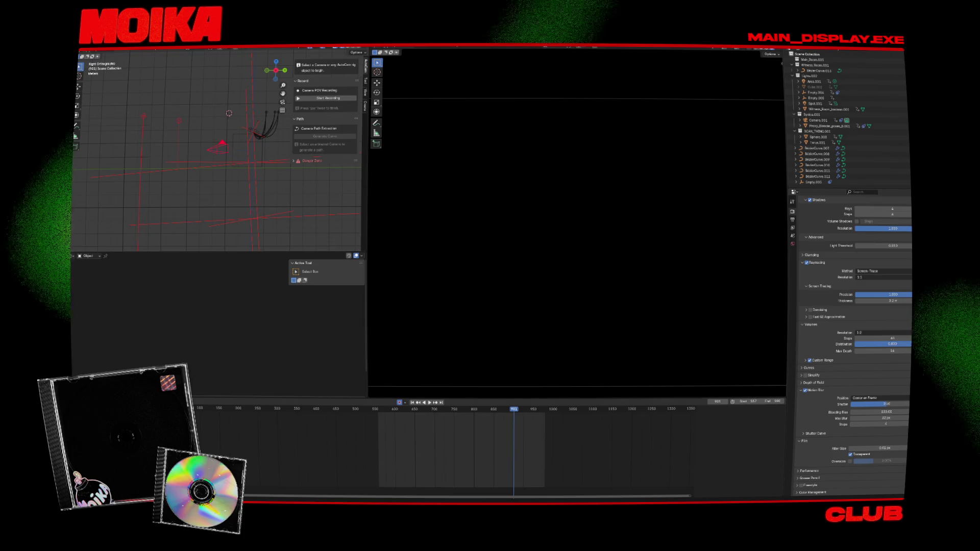
pyautogui.press('space')
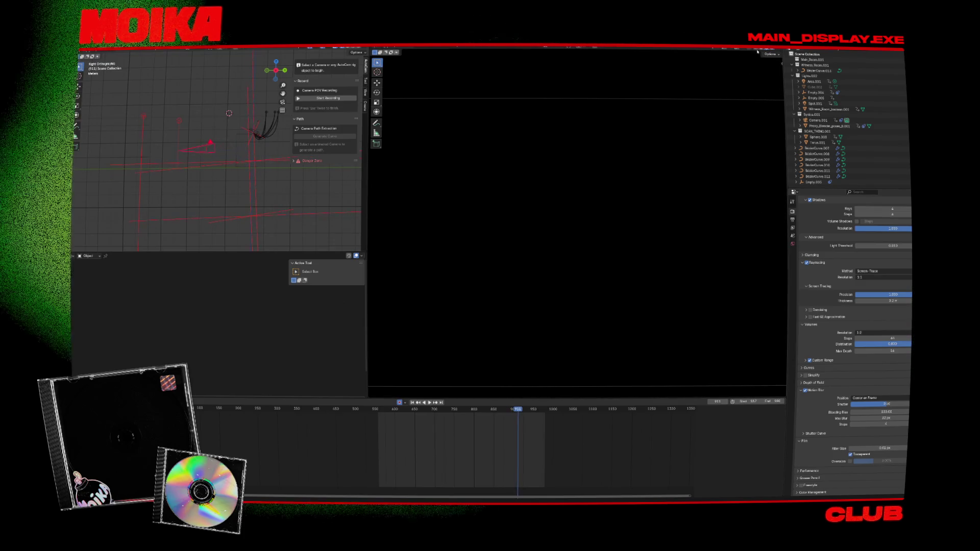
pyautogui.click(766, 49)
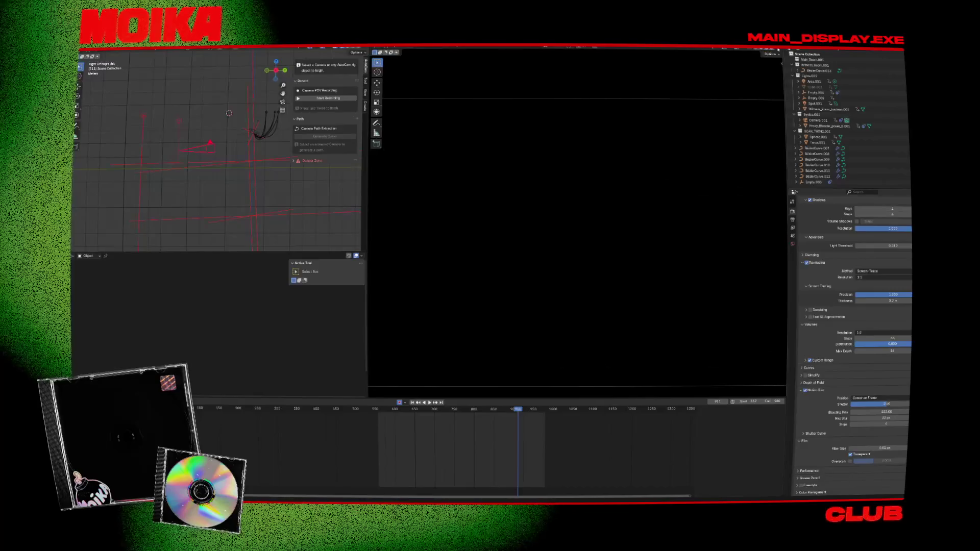
pyautogui.click(769, 49)
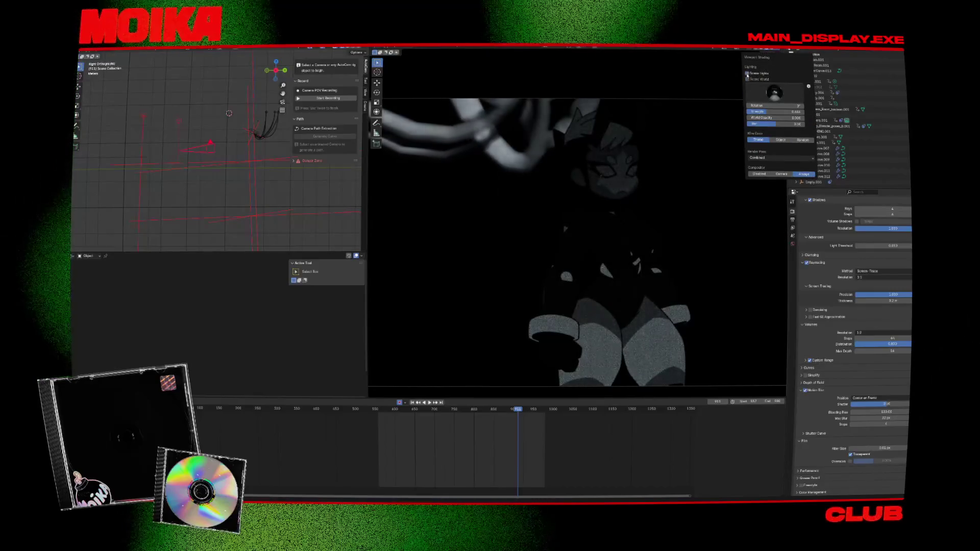
pyautogui.click(749, 79)
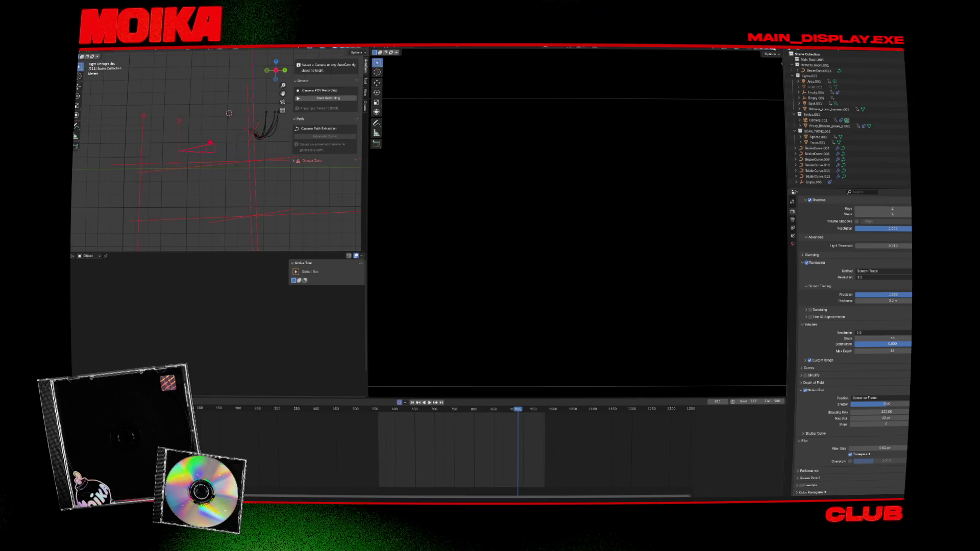
pyautogui.click(508, 270)
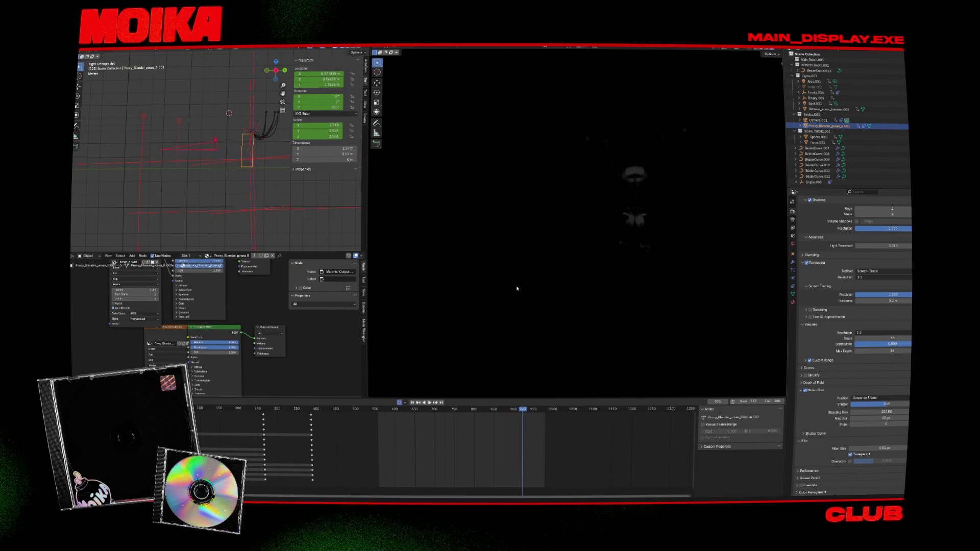
# Raise the world colour value so the character shows against the background
pyautogui.click(792, 220)
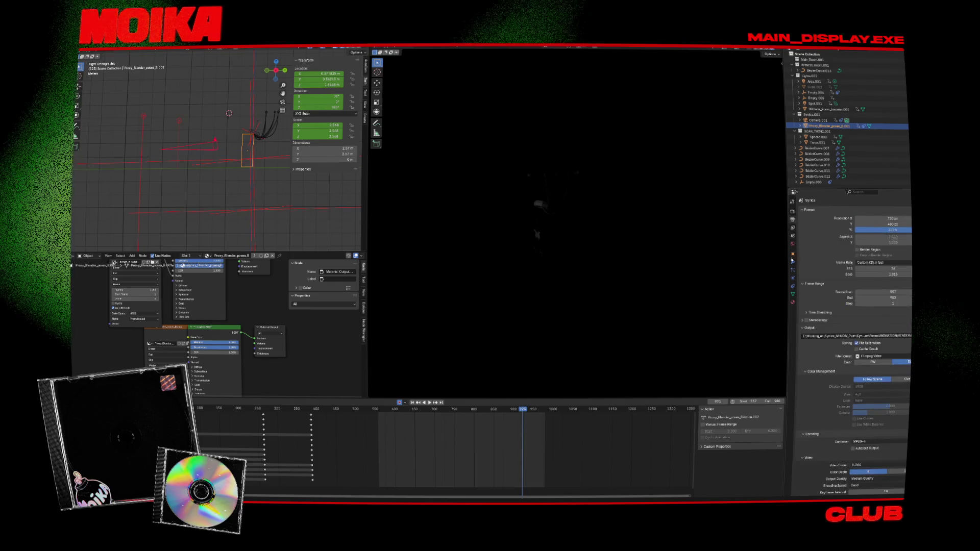
pyautogui.click(792, 243)
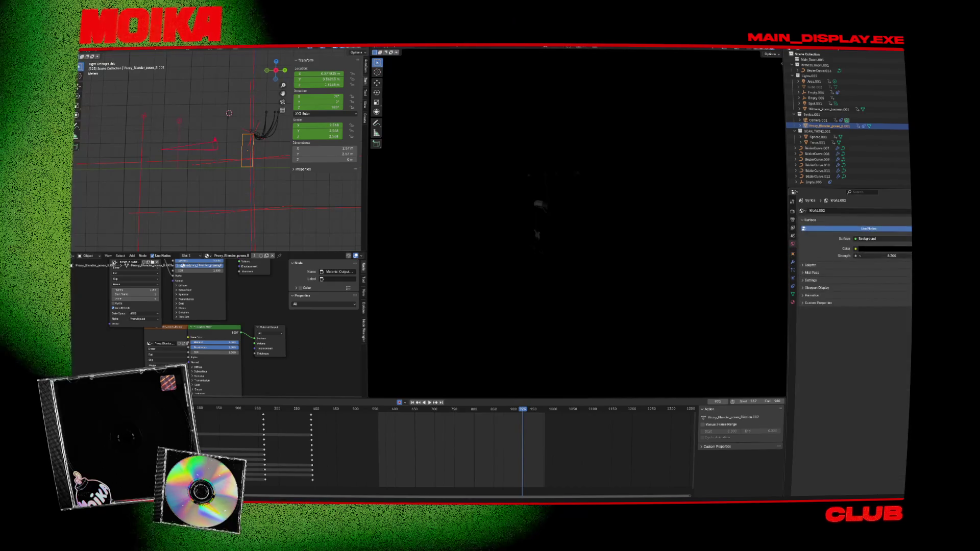
pyautogui.click(879, 251)
pyautogui.moveTo(879, 226); pyautogui.dragTo(889, 226)
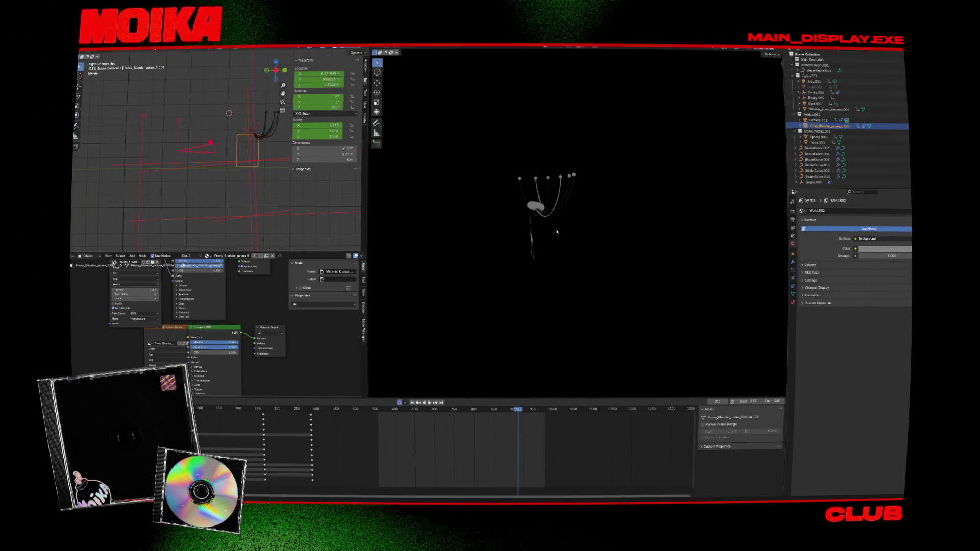
# Set the viewport Compositor option to Disabled while playing the camera shot, then open the scene list
pyautogui.press('KP_0')
pyautogui.scroll(2, 567, 234)
pyautogui.hotkey('shift', 'ctrl', 'space')
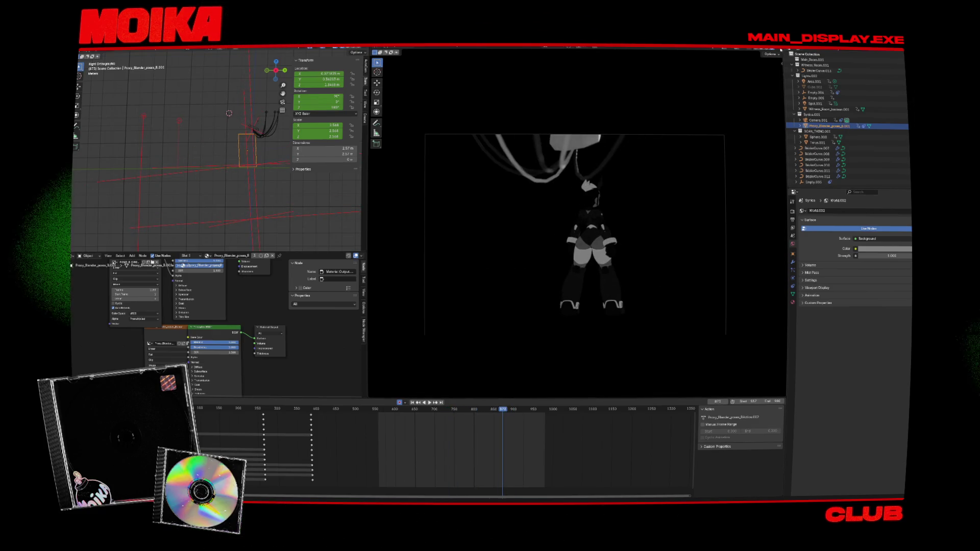
pyautogui.click(781, 49)
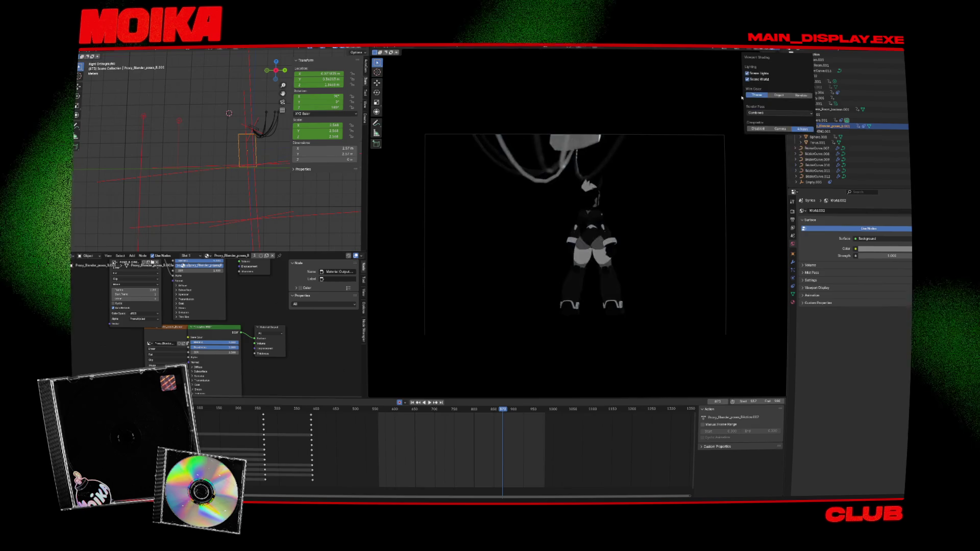
pyautogui.click(758, 128)
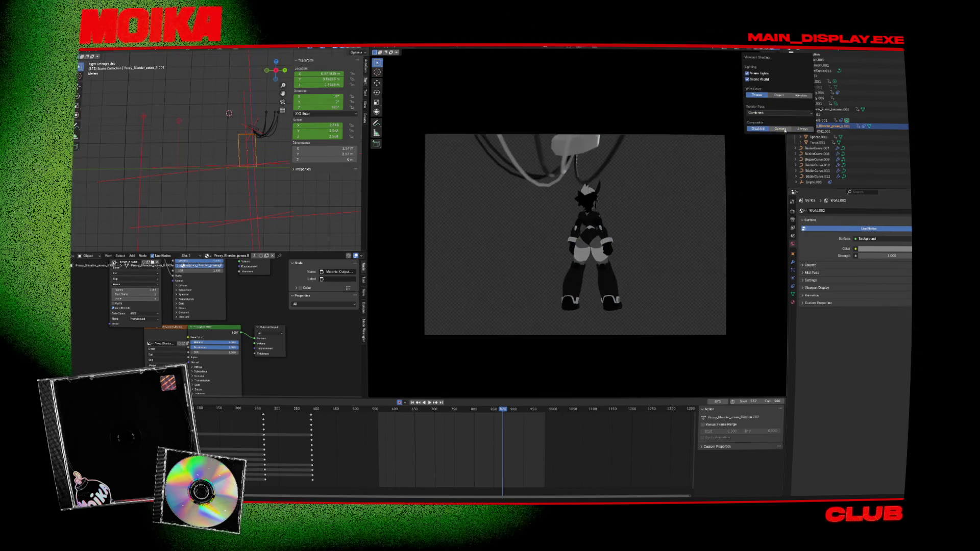
pyautogui.press('space')
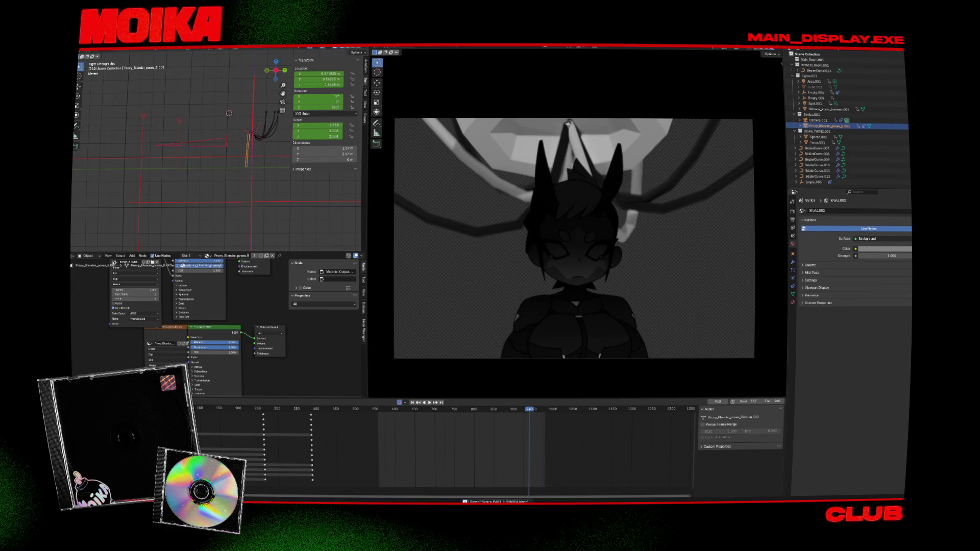
pyautogui.click(823, 53)
# Switch to the scene named Scene, close the YouTube tab and read the Stack Exchange compositing answer
pyautogui.click(824, 49)
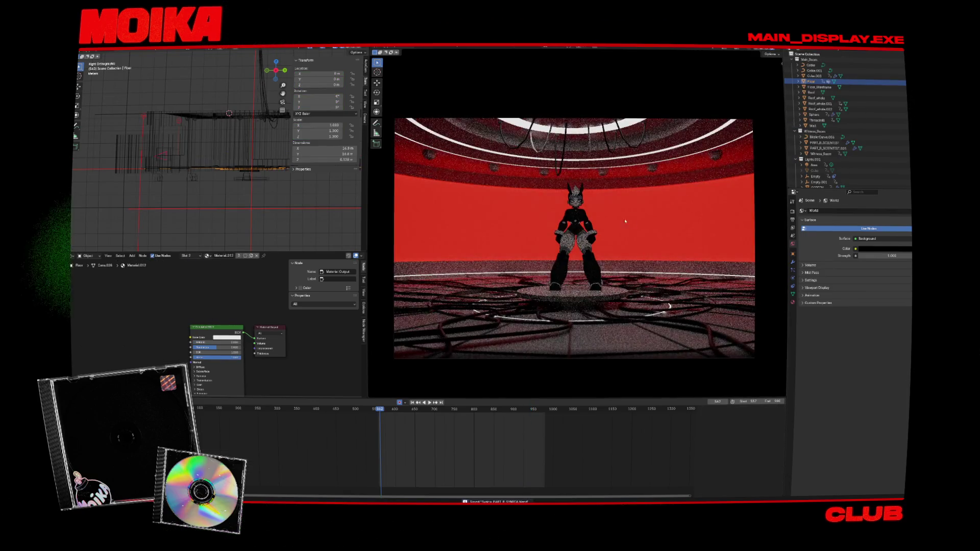
pyautogui.hotkey('alt', 'Tab')
pyautogui.press('space')
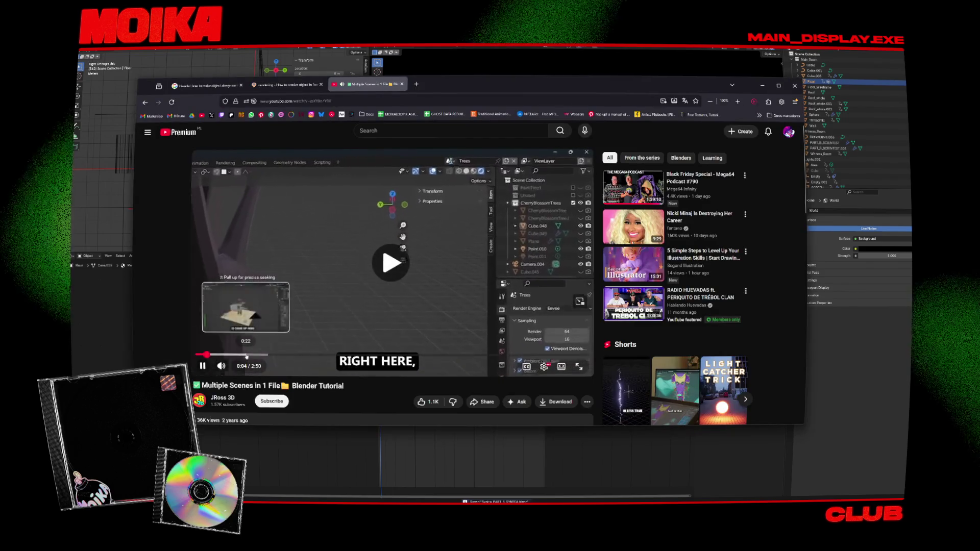
pyautogui.hotkey('ctrl', 'w')
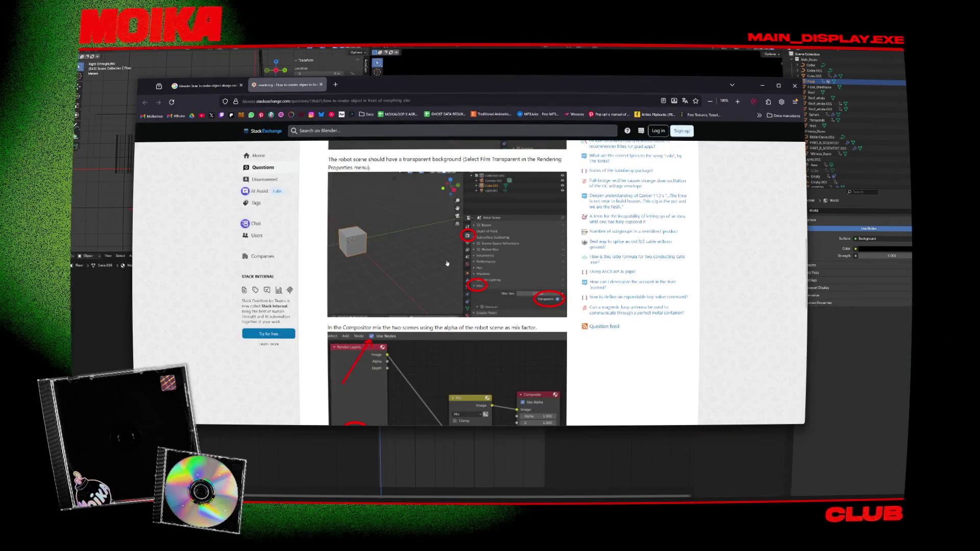
pyautogui.scroll(-2, 400, 270)
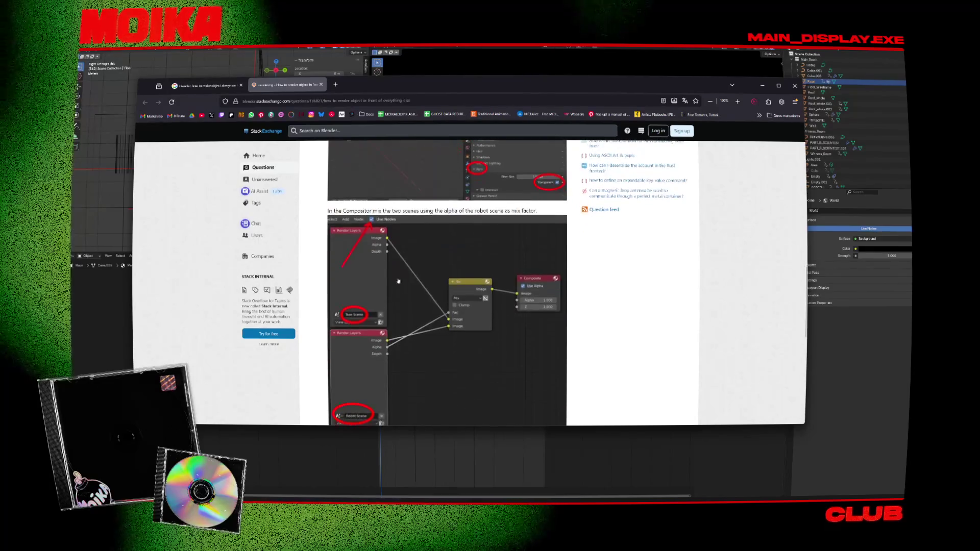
pyautogui.scroll(-3, 355, 308)
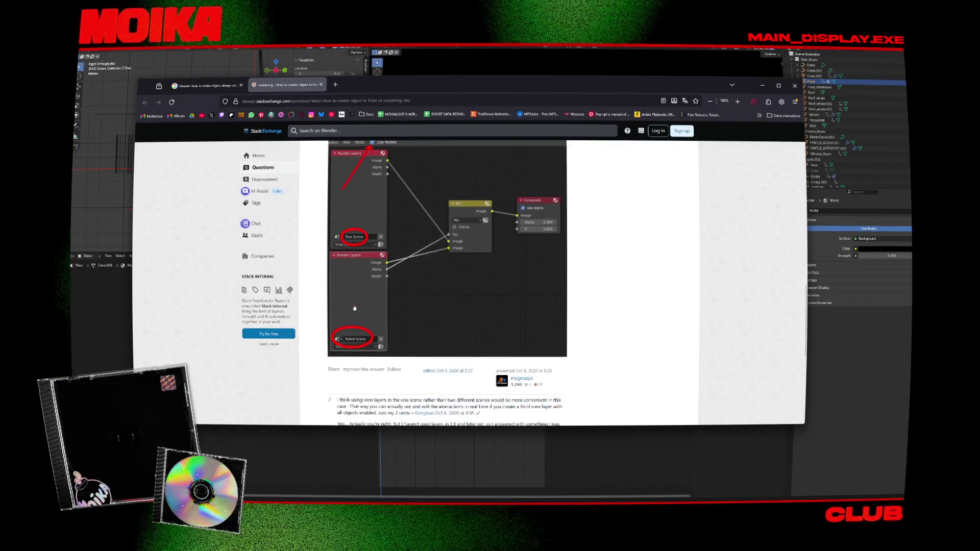
pyautogui.hotkey('alt', 'Tab')
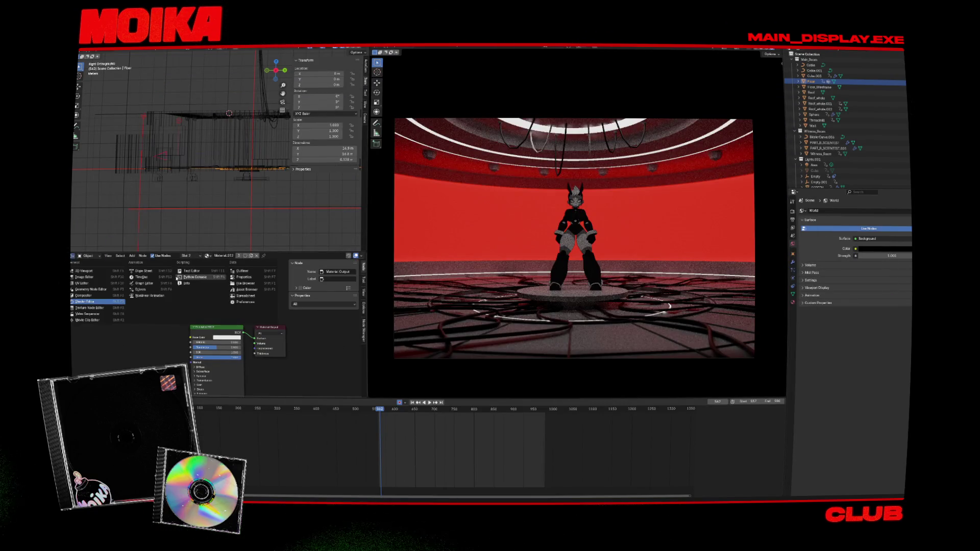
# In the Compositor, add a second Render Layers node set to the other scene and save
pyautogui.click(102, 295)
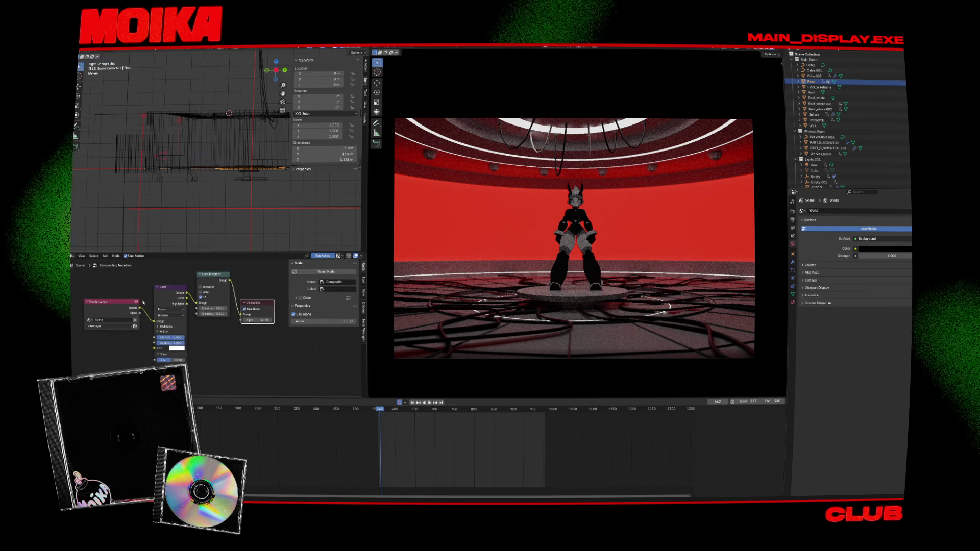
pyautogui.moveTo(153, 299)
pyautogui.mouseDown()
pyautogui.moveTo(125, 311)
pyautogui.moveTo(87, 307)
pyautogui.mouseUp()
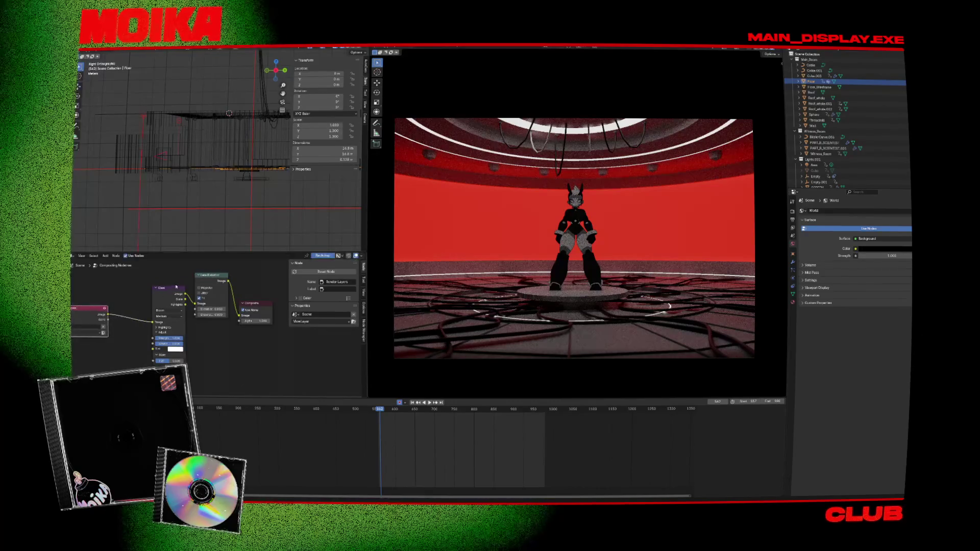
pyautogui.moveTo(176, 287)
pyautogui.mouseDown()
pyautogui.moveTo(222, 315)
pyautogui.moveTo(178, 275)
pyautogui.mouseUp()
pyautogui.click(180, 305)
pyautogui.click(193, 317)
pyautogui.hotkey('ctrl', 's')
# Add a Mix Color node via the 'mix' node search, following the Stack Exchange answer
pyautogui.hotkey('alt', 'Tab')
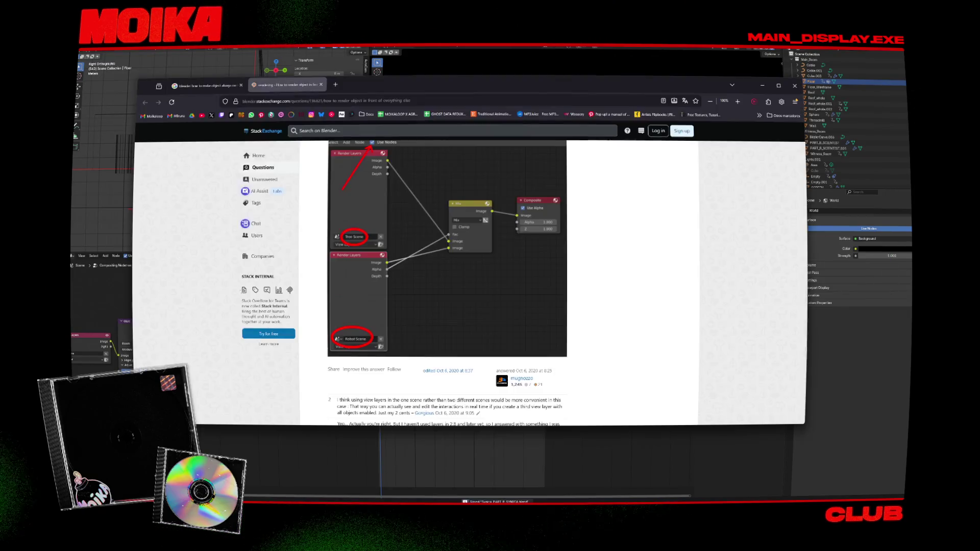
pyautogui.scroll(1, 340, 332)
pyautogui.hotkey('alt', 'Tab')
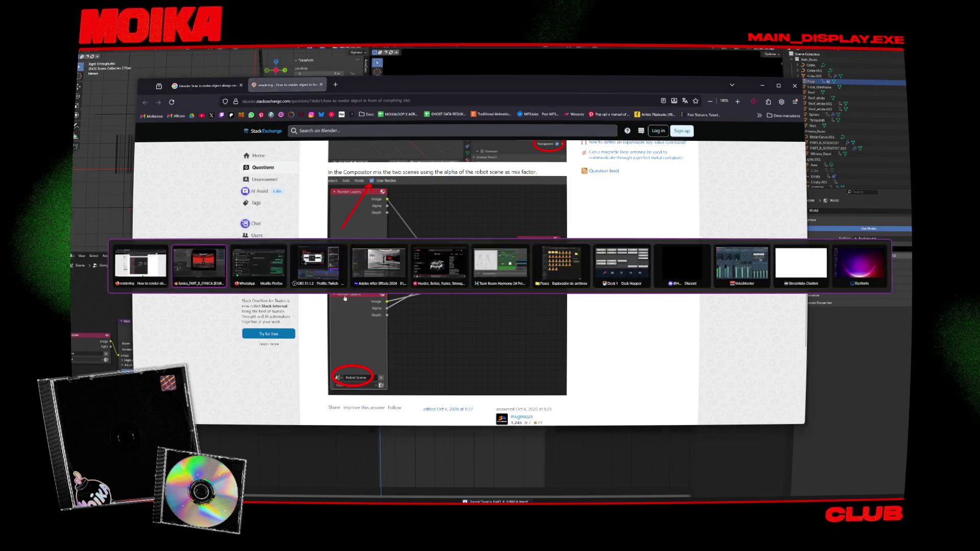
pyautogui.hotkey('shift', 'a')
pyautogui.write('mix')
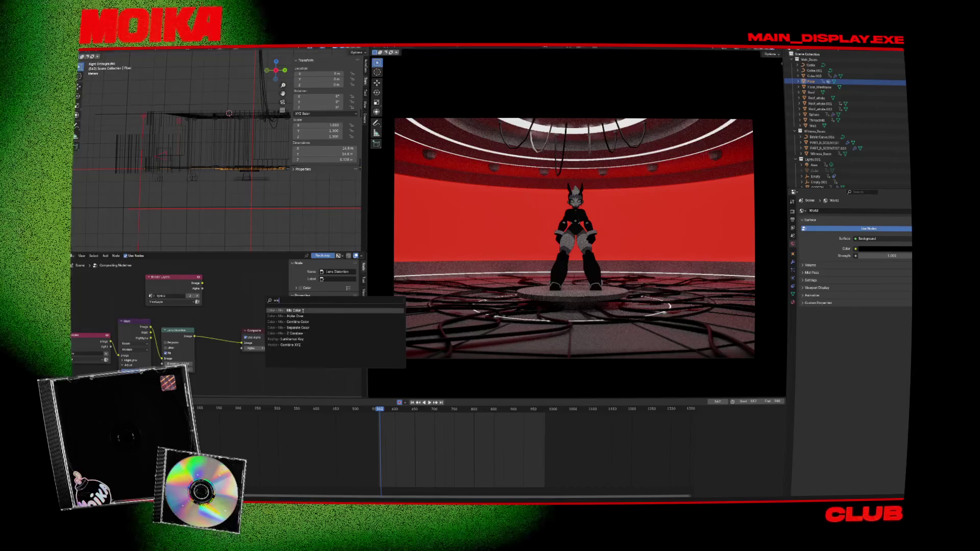
pyautogui.click(303, 311)
pyautogui.press('Escape')
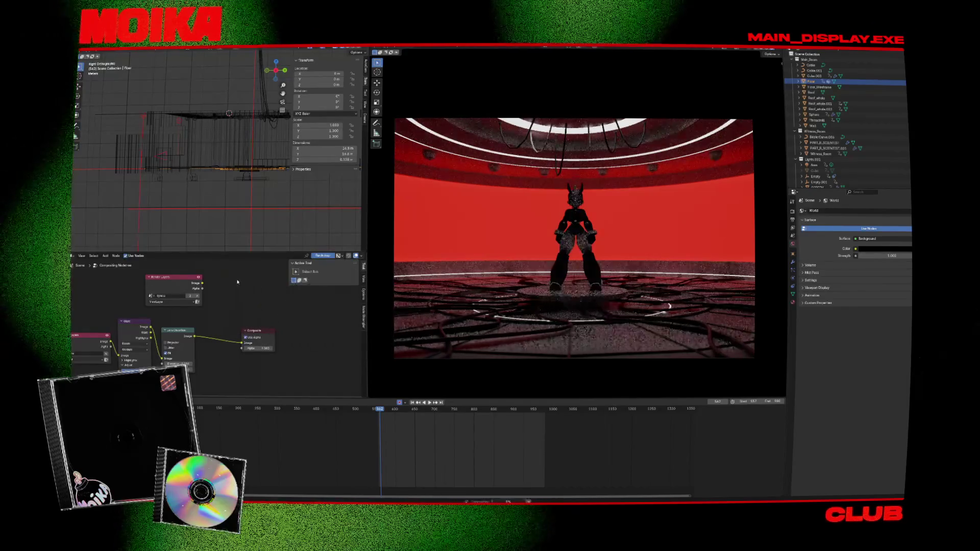
pyautogui.hotkey('alt', 'Tab')
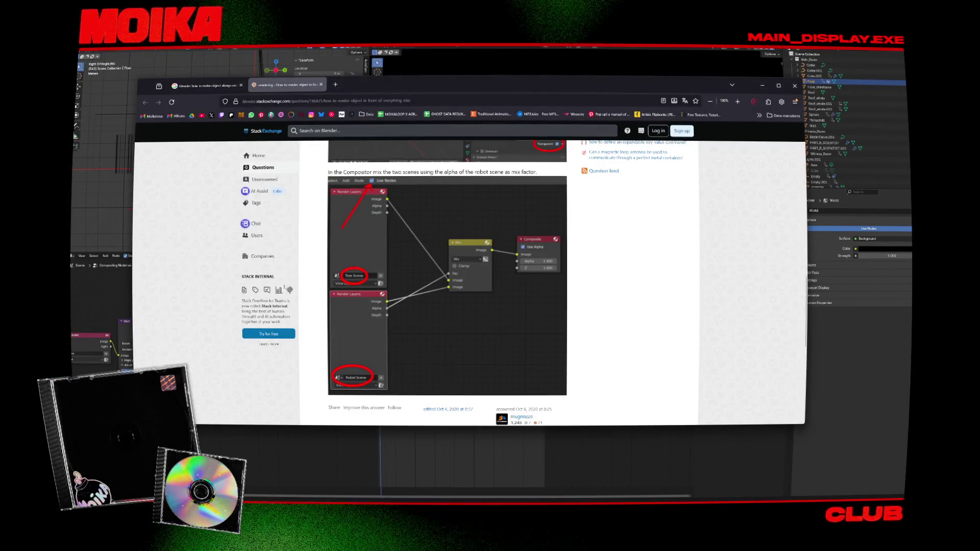
pyautogui.hotkey('alt', 'Tab')
pyautogui.hotkey('shift', 'a')
pyautogui.write('mix')
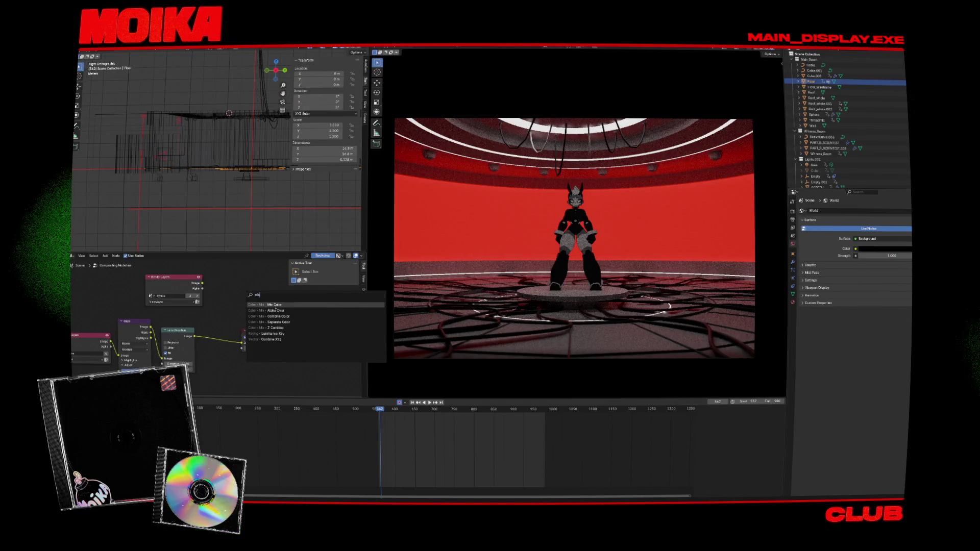
pyautogui.press('Return')
# Move the Lens Distortion node aside and link the Render Layers Image into the Mix node
pyautogui.hotkey('alt', 'Tab')
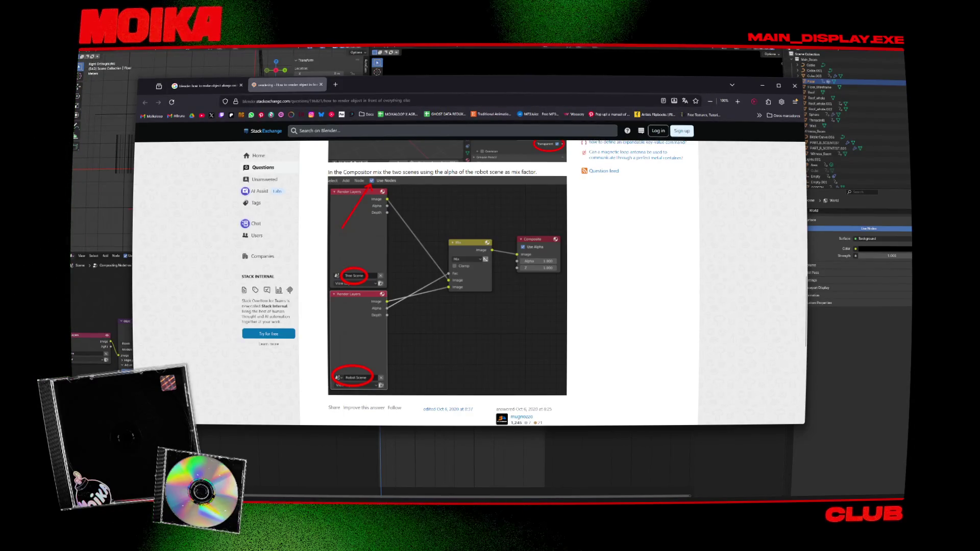
pyautogui.hotkey('alt', 'Tab')
pyautogui.moveTo(253, 308)
pyautogui.mouseDown()
pyautogui.moveTo(217, 293)
pyautogui.moveTo(212, 280)
pyautogui.mouseUp()
pyautogui.press('Escape')
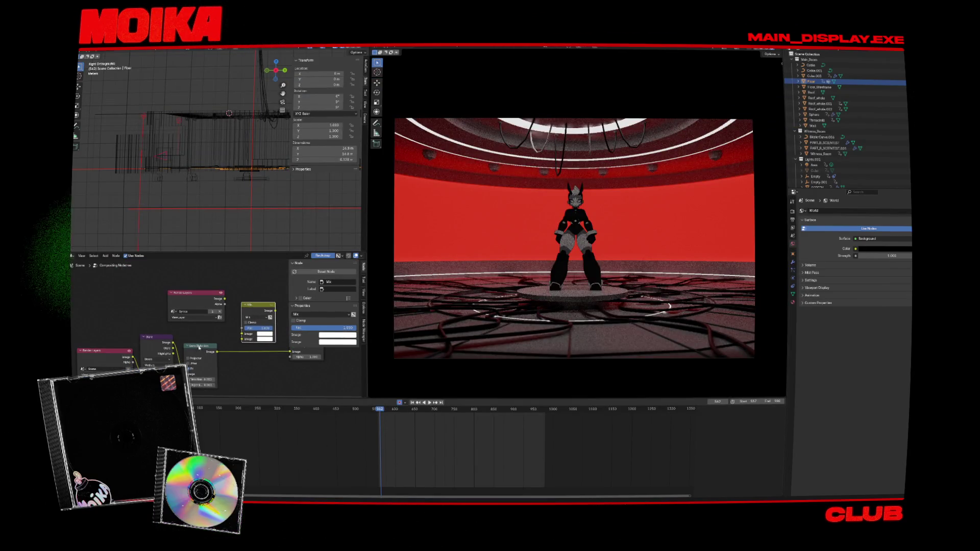
pyautogui.moveTo(200, 347)
pyautogui.mouseDown()
pyautogui.moveTo(153, 321)
pyautogui.moveTo(132, 277)
pyautogui.moveTo(96, 342)
pyautogui.mouseUp()
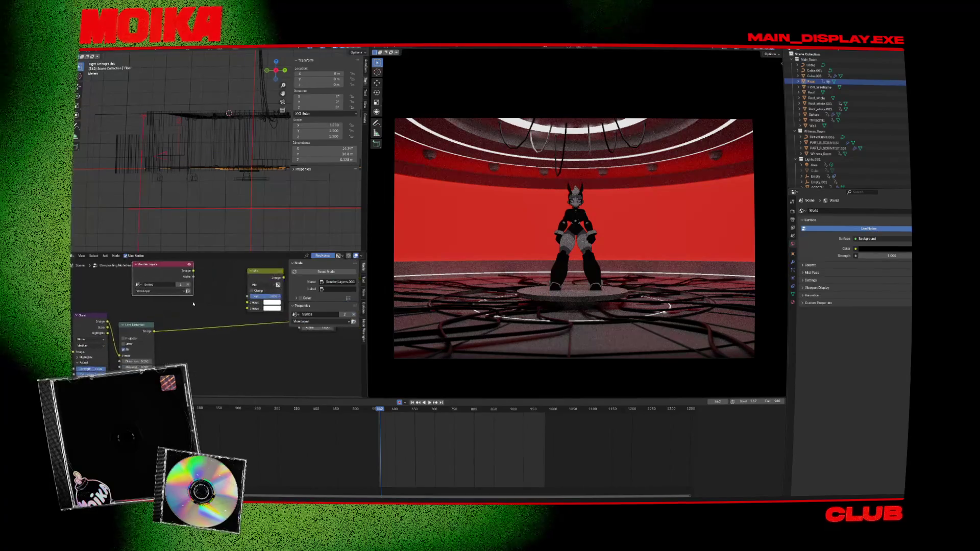
pyautogui.hotkey('alt', 'Tab')
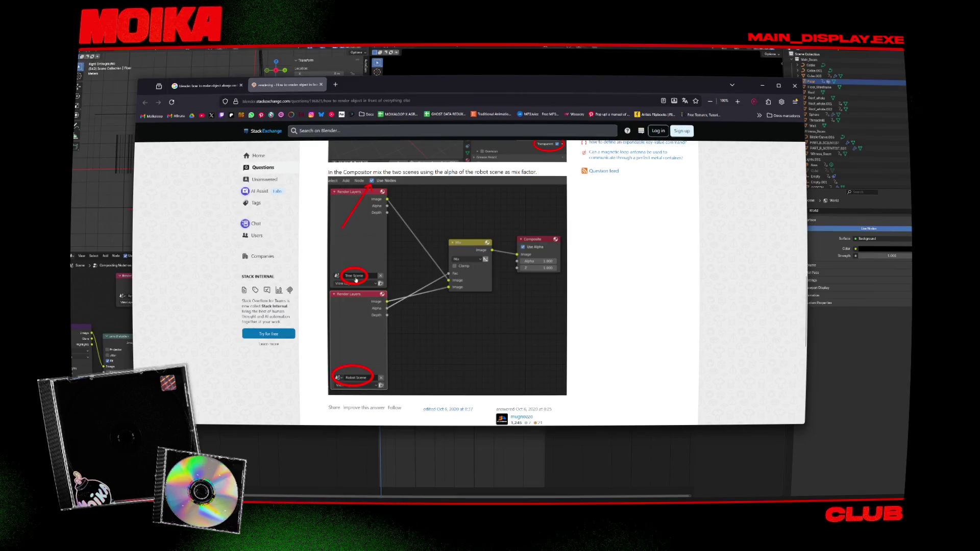
pyautogui.hotkey('alt', 'Tab')
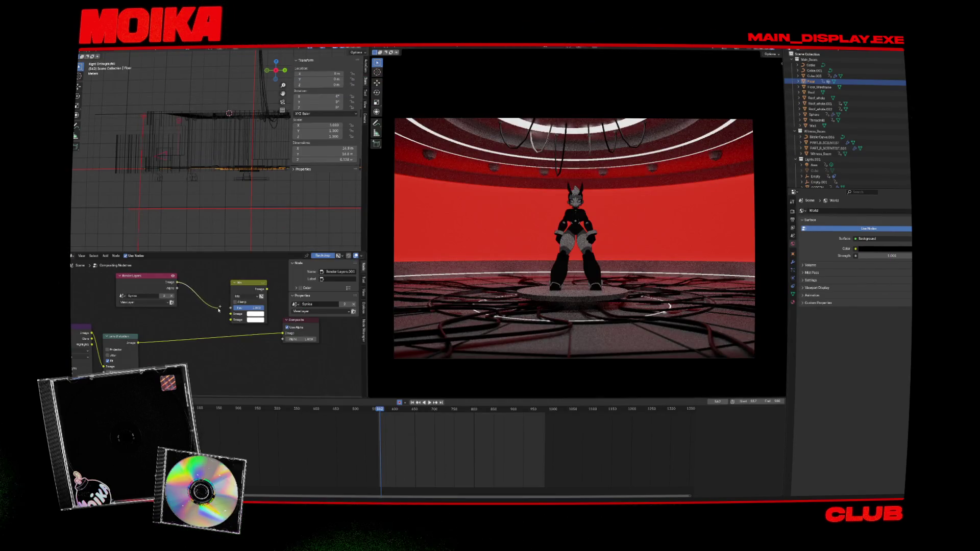
pyautogui.moveTo(226, 314); pyautogui.dragTo(225, 314)
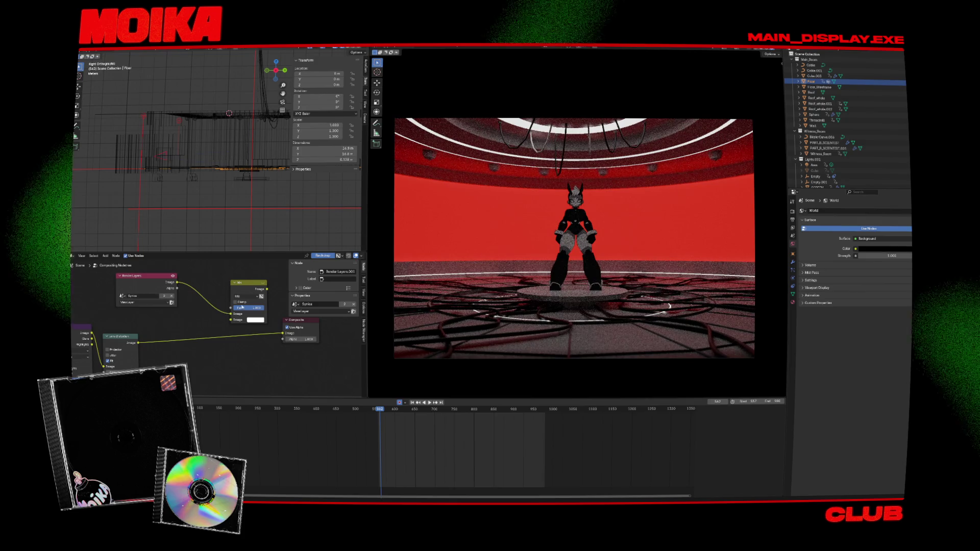
pyautogui.hscroll(3, 225, 314)
# Add a second Composite node above the original and connect the Mix output to it
pyautogui.hotkey('alt', 'Tab')
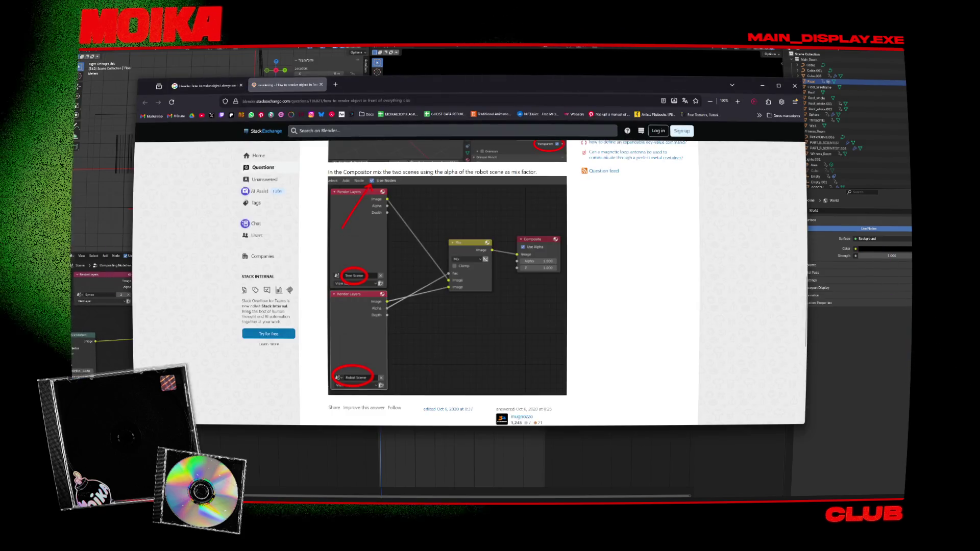
pyautogui.hotkey('alt', 'Tab')
pyautogui.hotkey('shift', 'd')
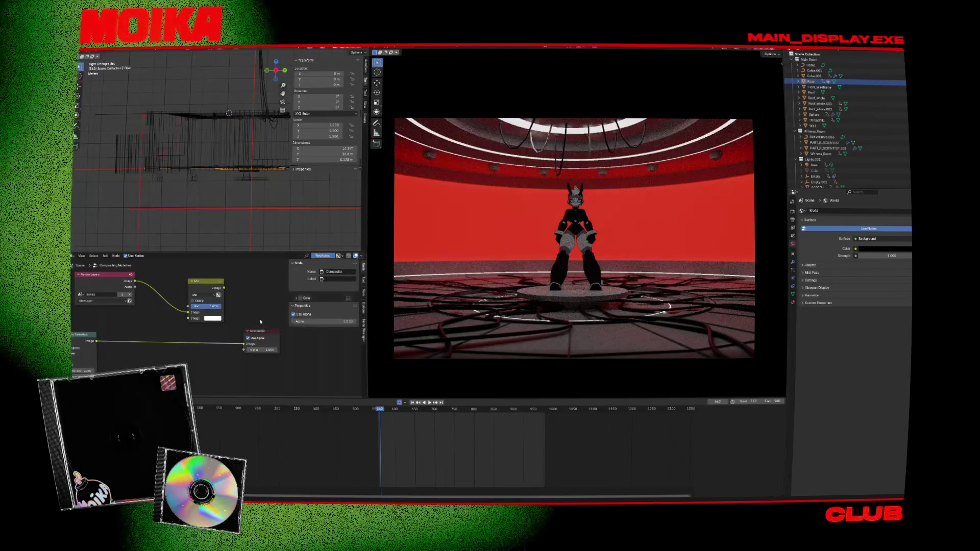
pyautogui.click(263, 285)
pyautogui.moveTo(221, 288); pyautogui.dragTo(250, 299)
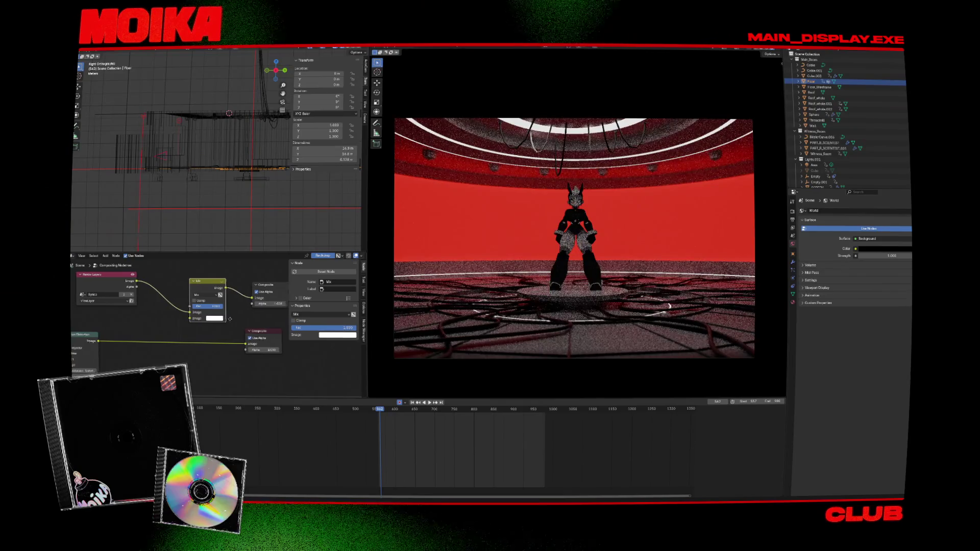
pyautogui.click(199, 281)
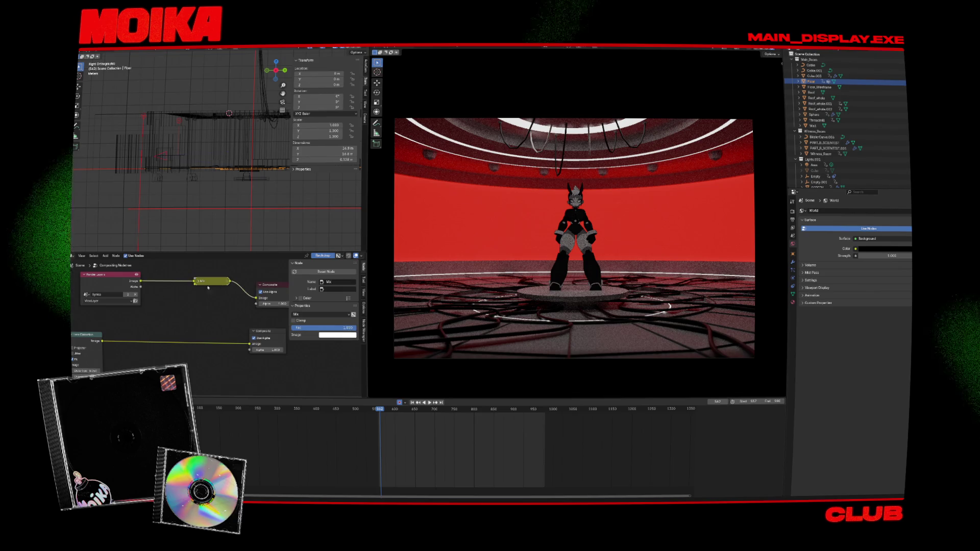
pyautogui.click(197, 281)
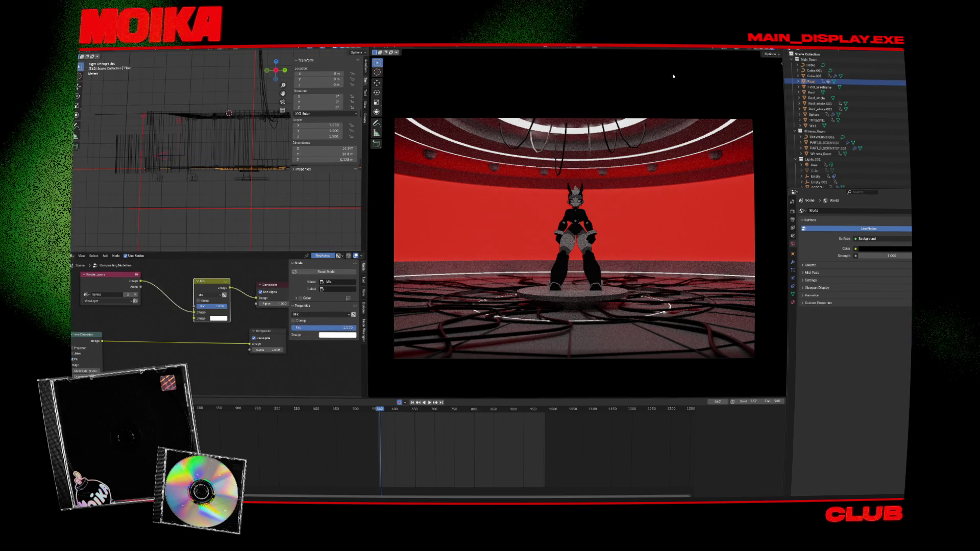
pyautogui.click(770, 52)
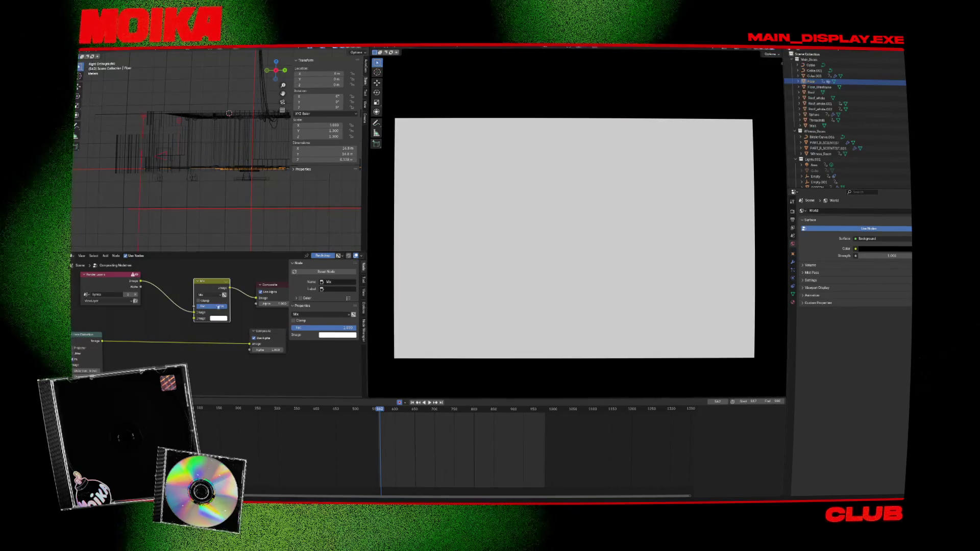
pyautogui.scroll(-3, 197, 291)
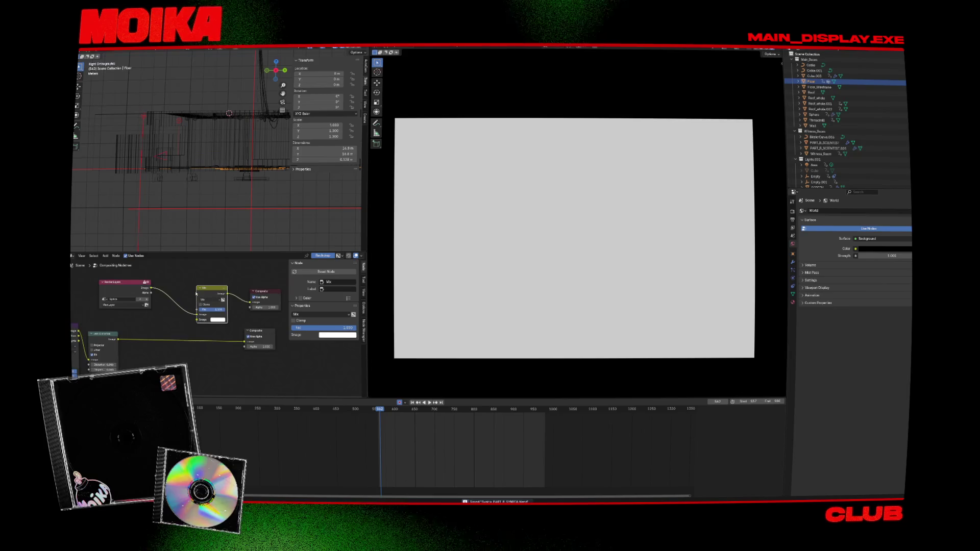
# Compare with the answer's two-scene Mix screenshot, then unplug the Mix node's second Image input
pyautogui.hotkey('alt', 'Tab')
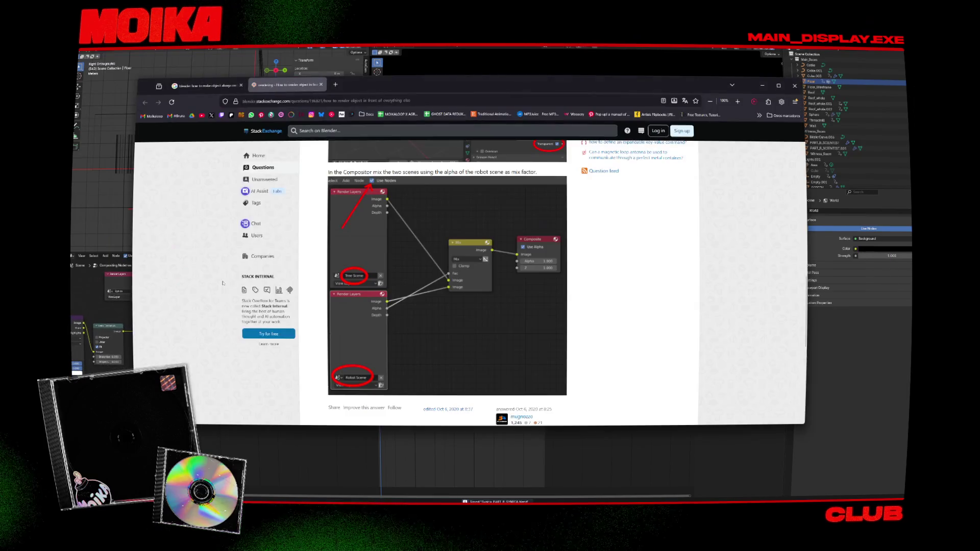
pyautogui.hotkey('alt', 'Tab')
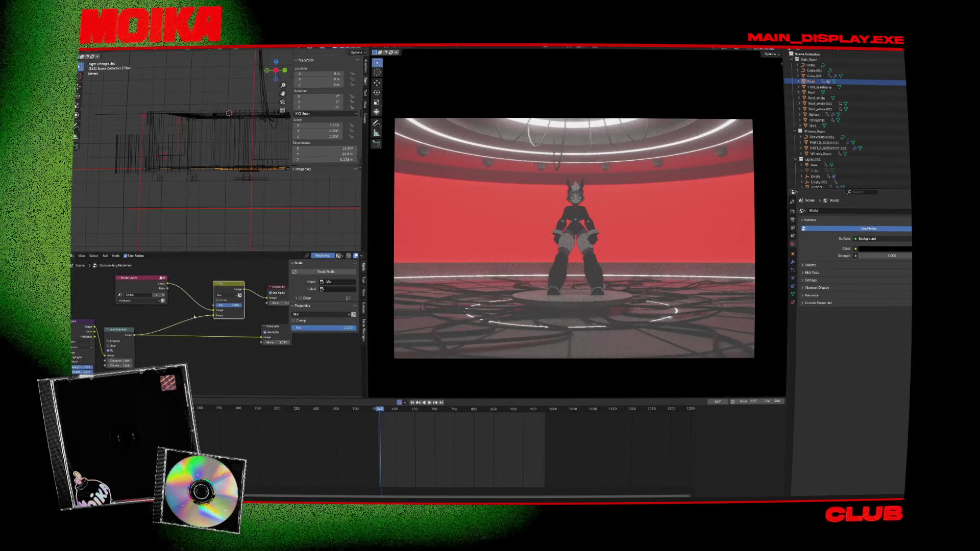
pyautogui.scroll(2, 189, 306)
pyautogui.hotkey('alt', 'Tab')
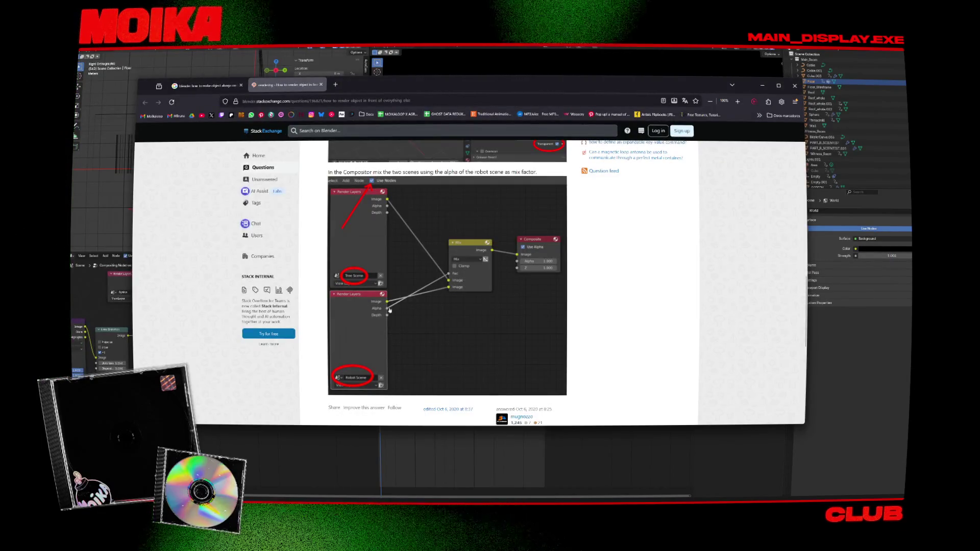
pyautogui.scroll(15, 391, 312)
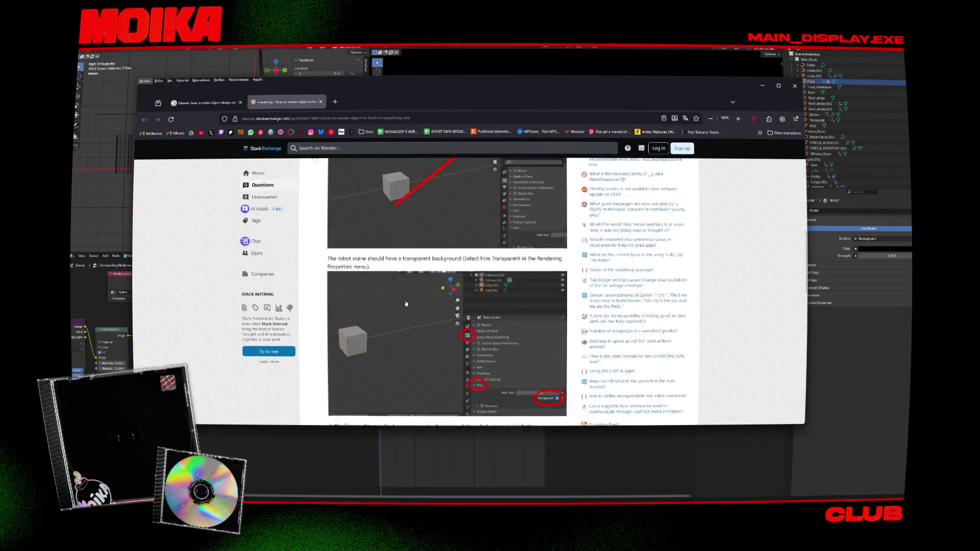
pyautogui.scroll(-5, 415, 310)
pyautogui.scroll(-5, 414, 311)
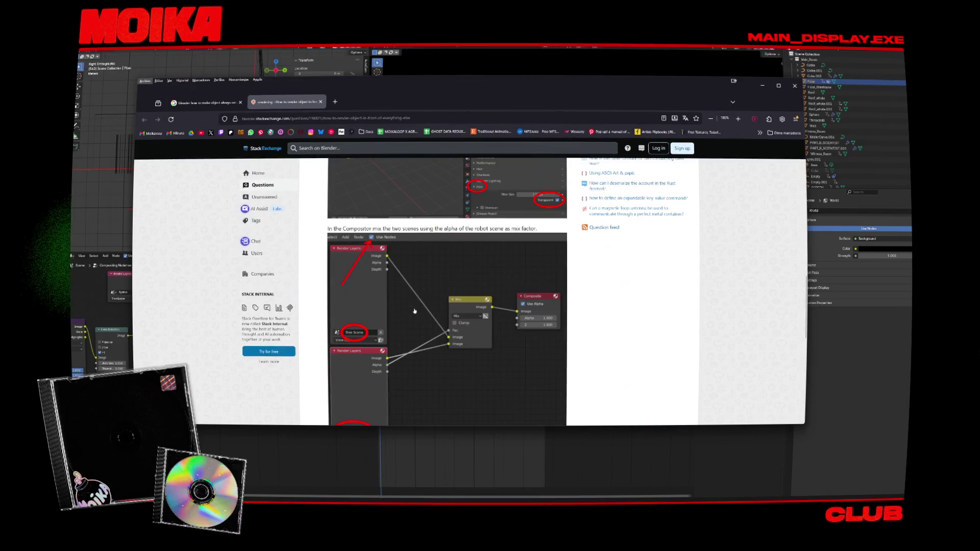
pyautogui.hotkey('alt', 'Tab')
pyautogui.moveTo(212, 311)
pyautogui.mouseDown()
pyautogui.moveTo(188, 326)
pyautogui.moveTo(213, 312)
pyautogui.mouseUp()
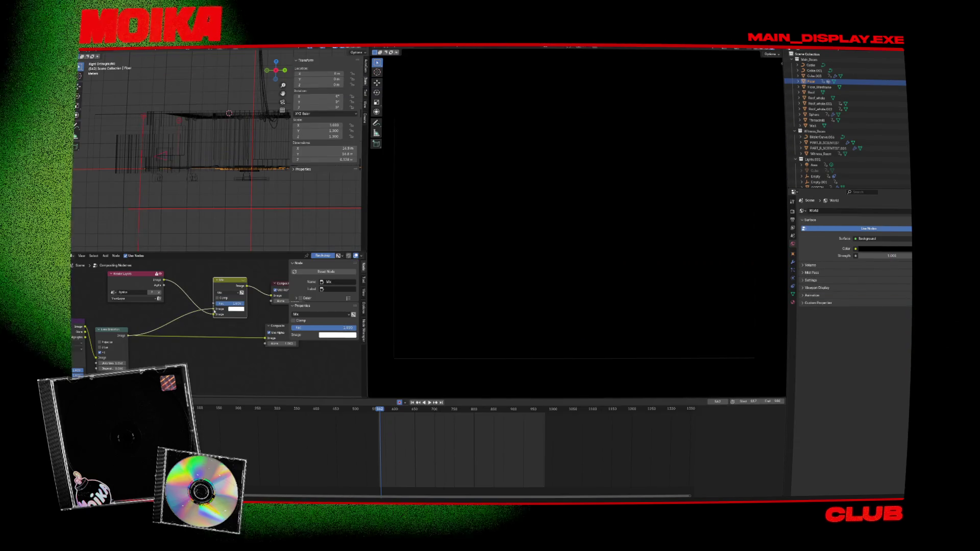
# Link an input into the Mix node's Fac socket and play from around frame 659
pyautogui.press('space')
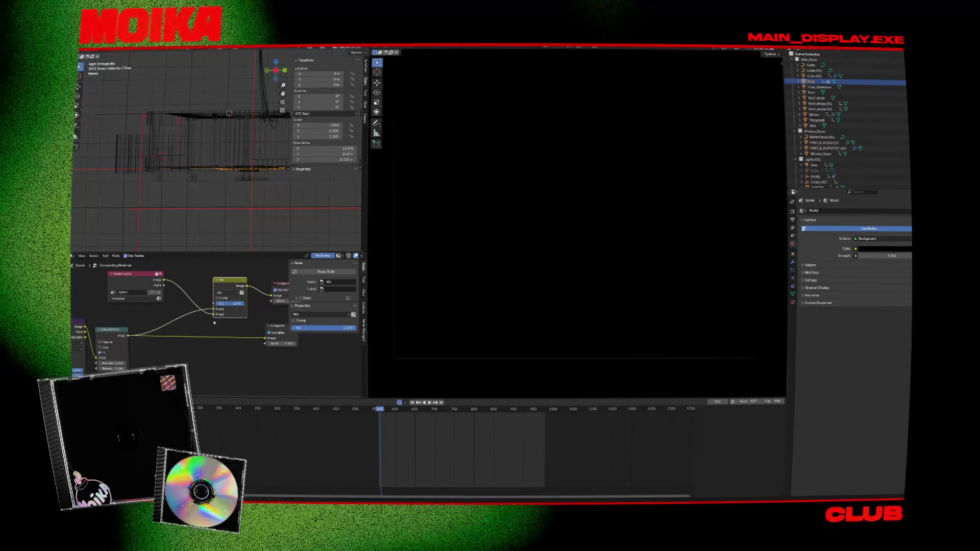
pyautogui.click(419, 409)
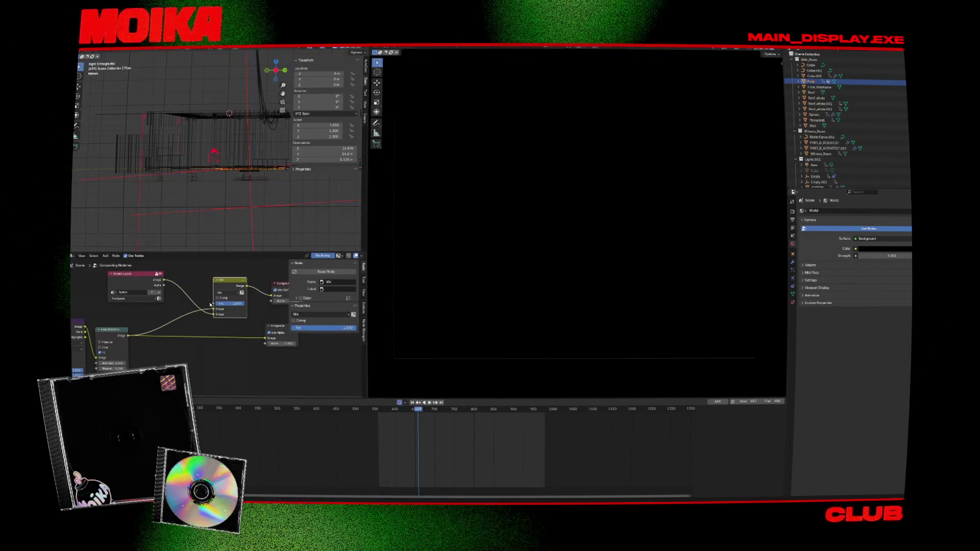
pyautogui.hscroll(-1, 210, 305)
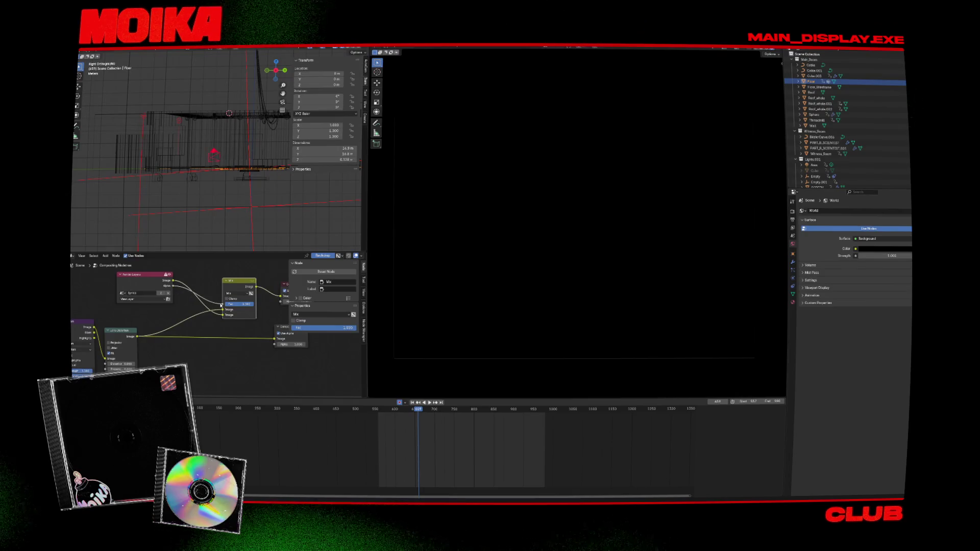
pyautogui.moveTo(220, 305); pyautogui.dragTo(222, 304)
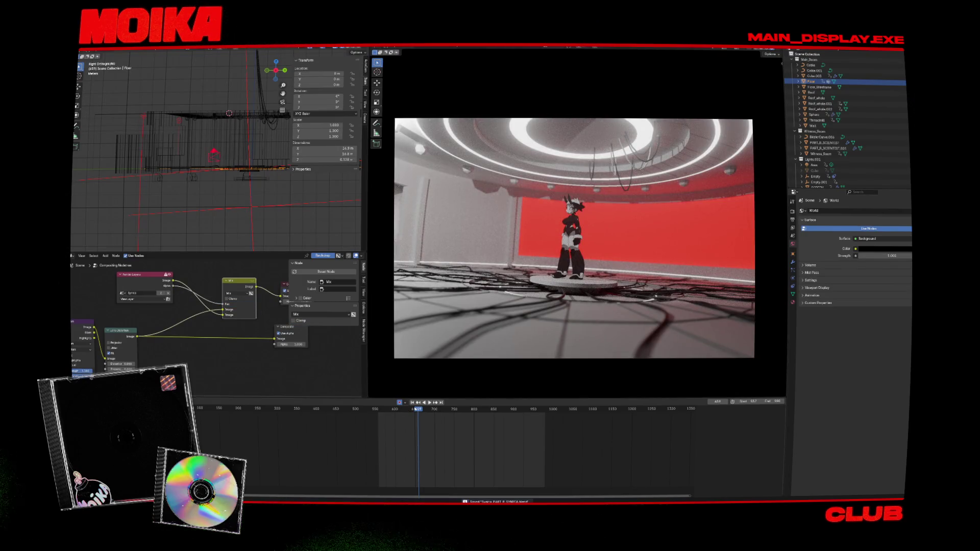
pyautogui.press('space')
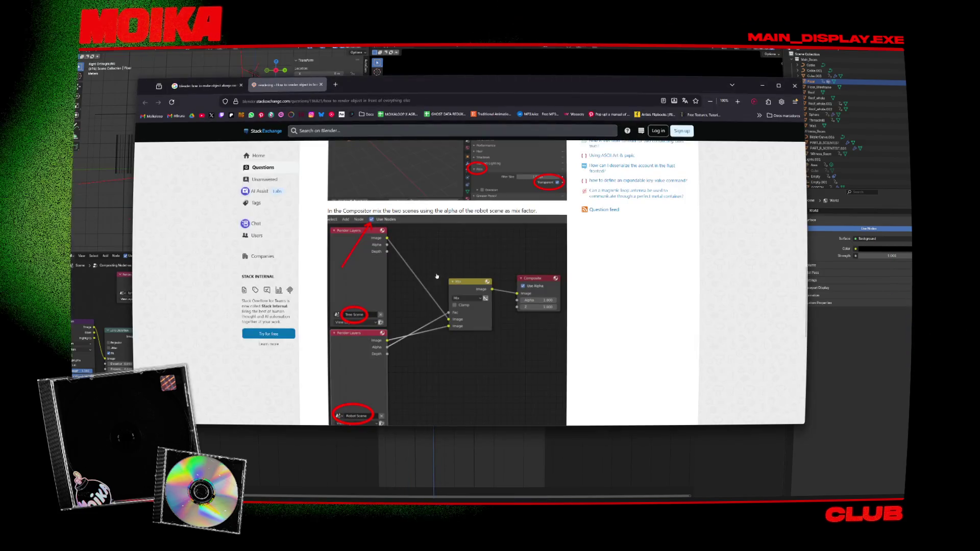
# After checking the answer again, turn on Use Alpha for the Composite node
pyautogui.hotkey('alt', 'Tab')
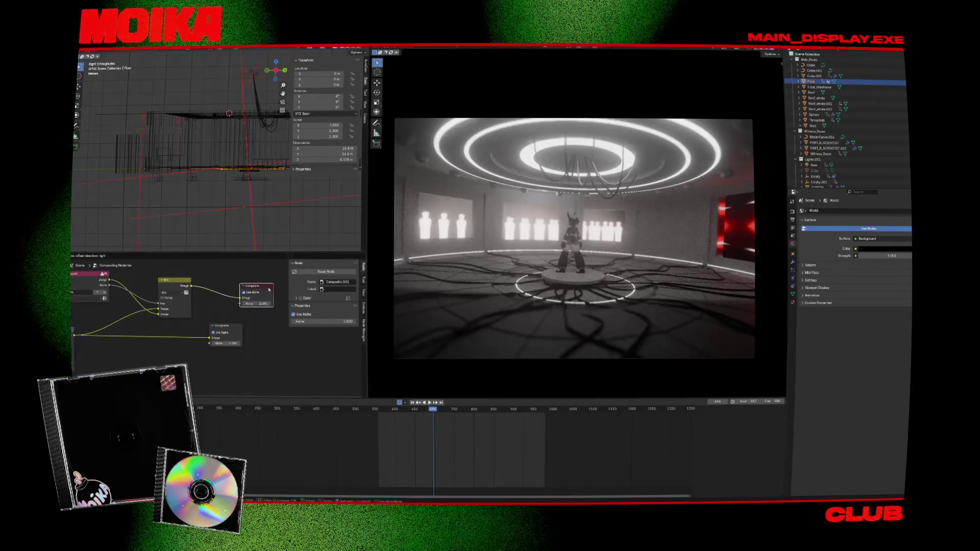
pyautogui.hotkey('alt', 'Tab')
pyautogui.hotkey('alt', 'Tab')
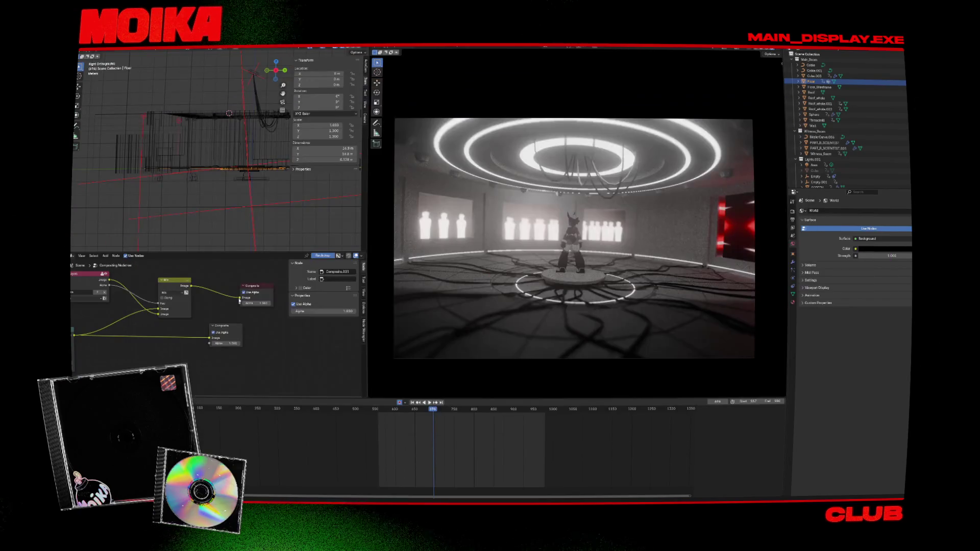
pyautogui.click(244, 292)
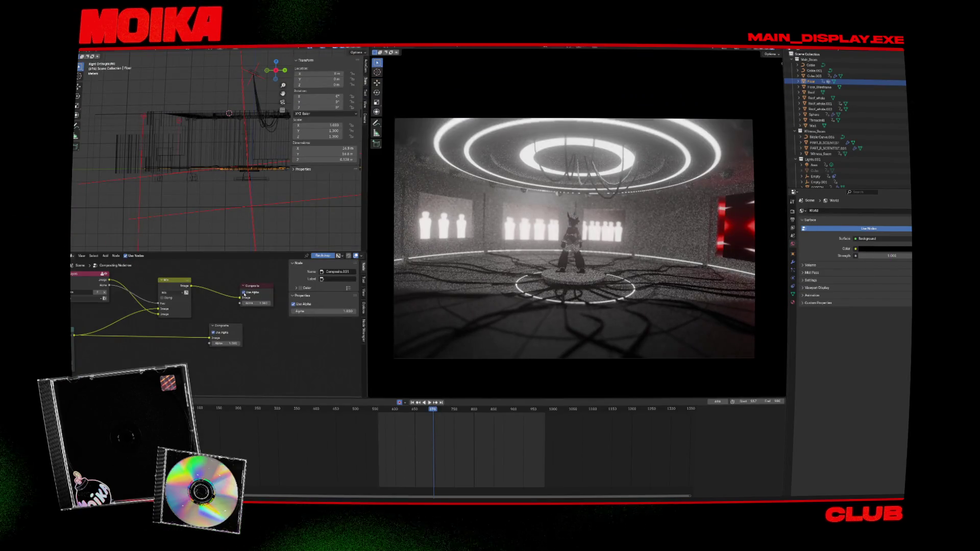
pyautogui.click(237, 330)
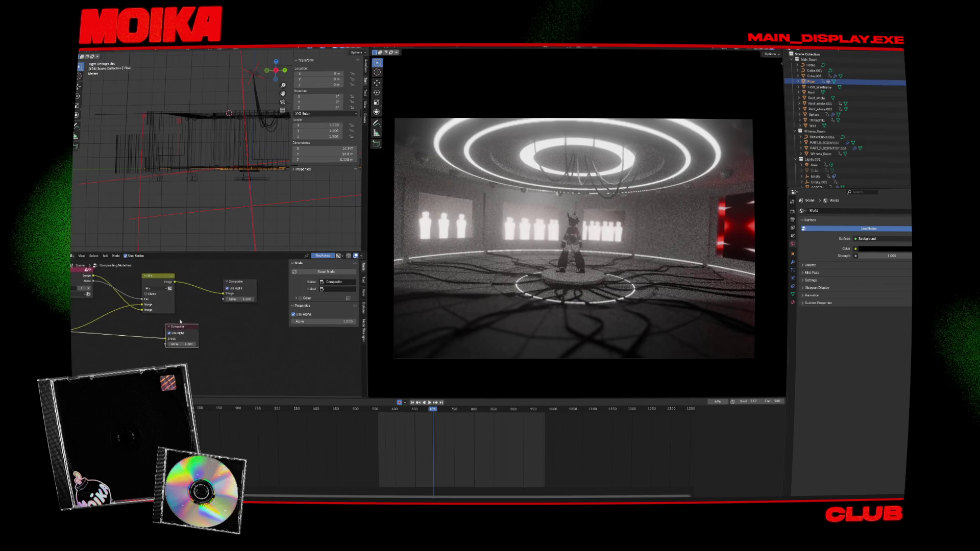
pyautogui.hscroll(3, 256, 319)
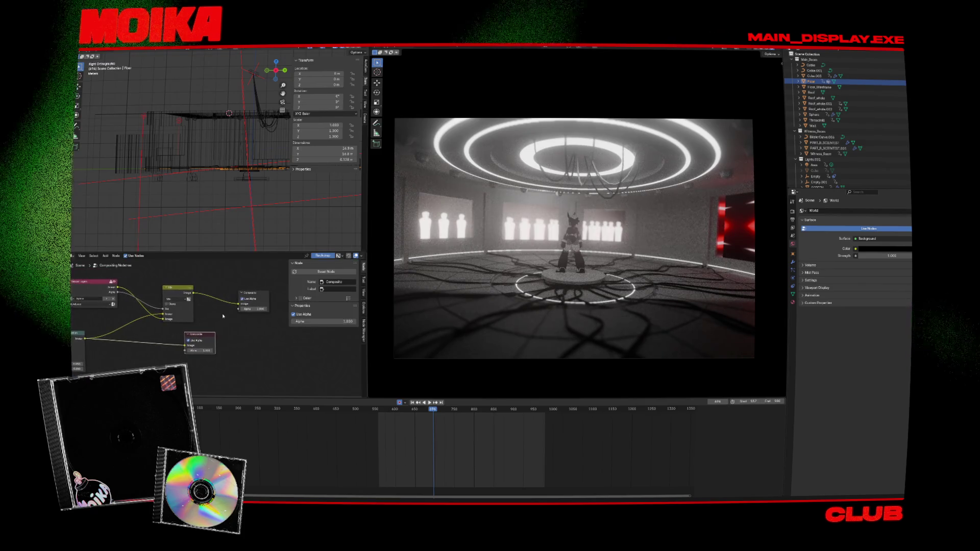
pyautogui.click(254, 295)
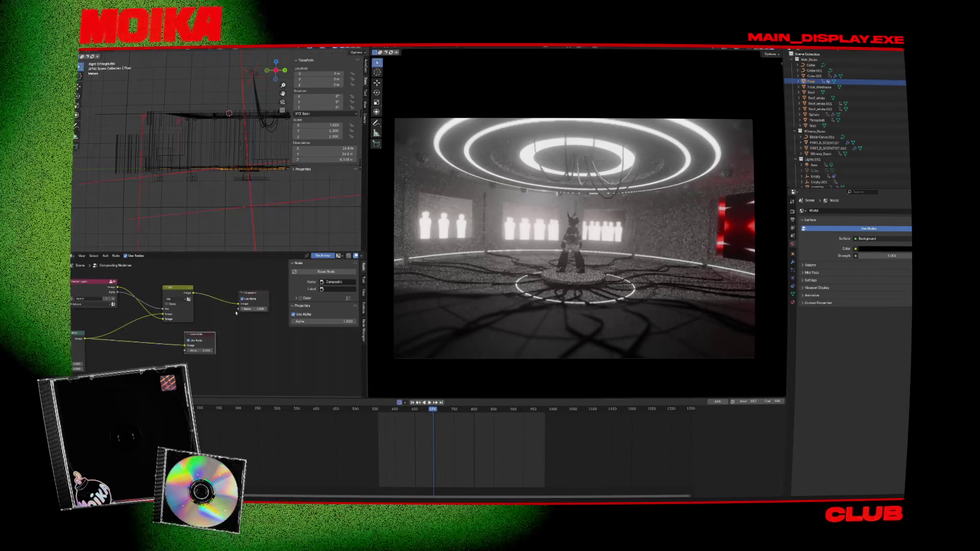
# Save the project, set viewport Compositor to Disabled keeping Combined, and select Render Layers
pyautogui.hotkey('ctrl', 's')
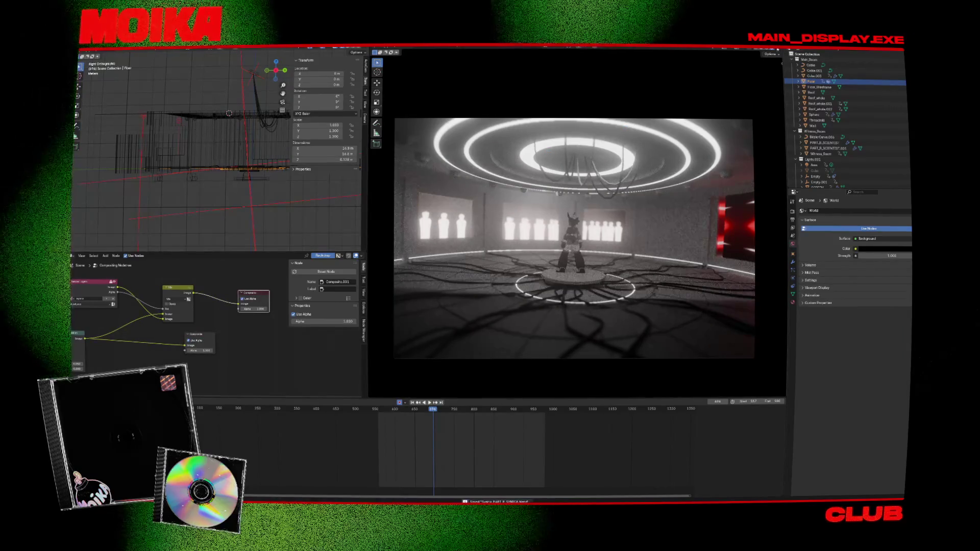
pyautogui.click(780, 53)
pyautogui.click(781, 113)
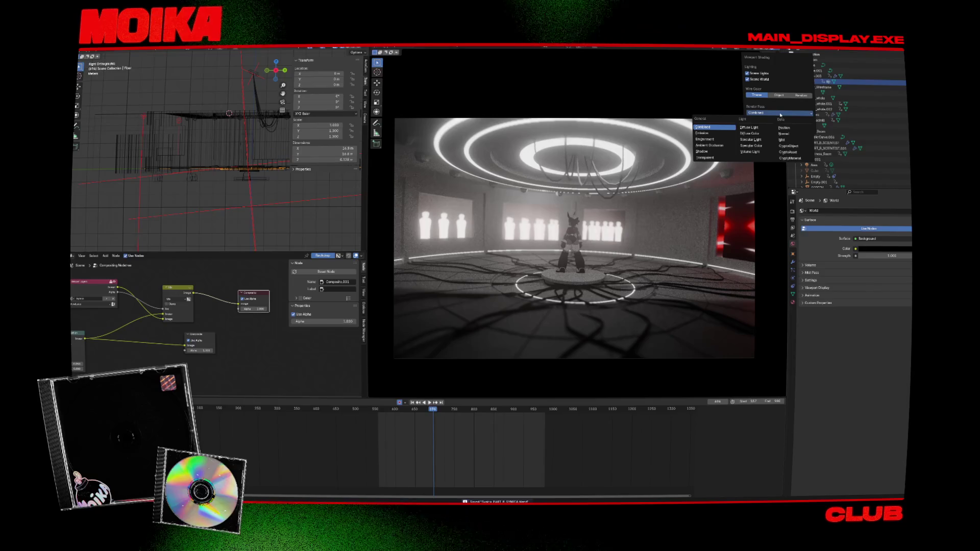
pyautogui.click(776, 115)
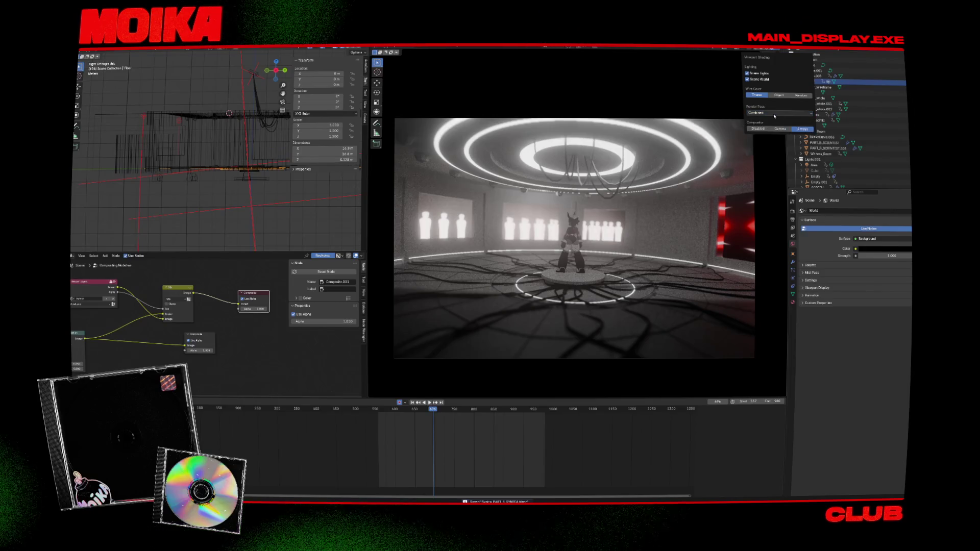
pyautogui.click(758, 129)
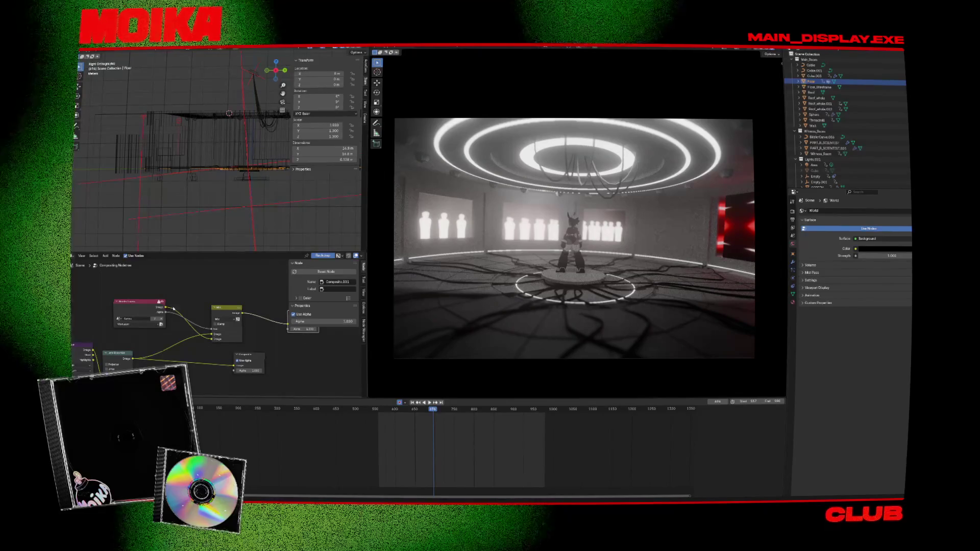
pyautogui.moveTo(170, 307); pyautogui.dragTo(208, 292)
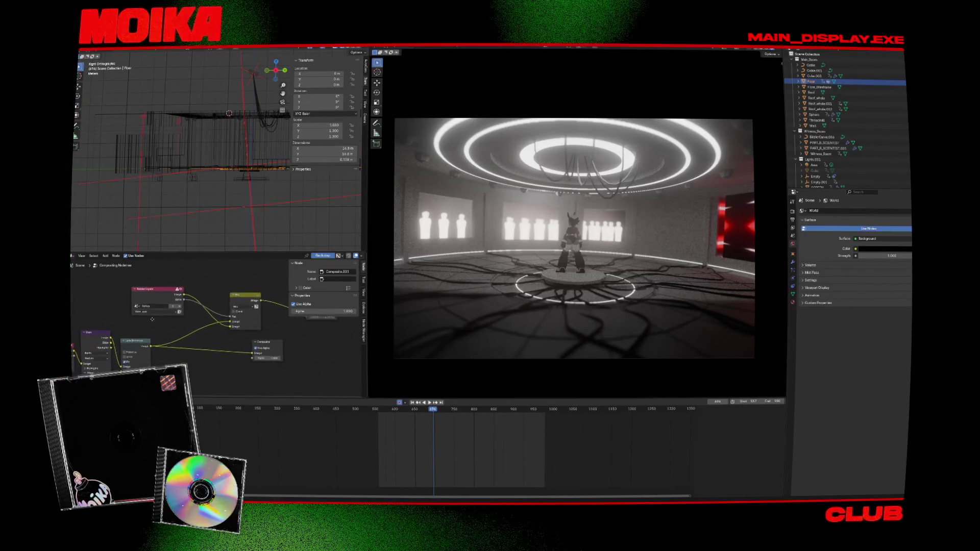
pyautogui.click(151, 312)
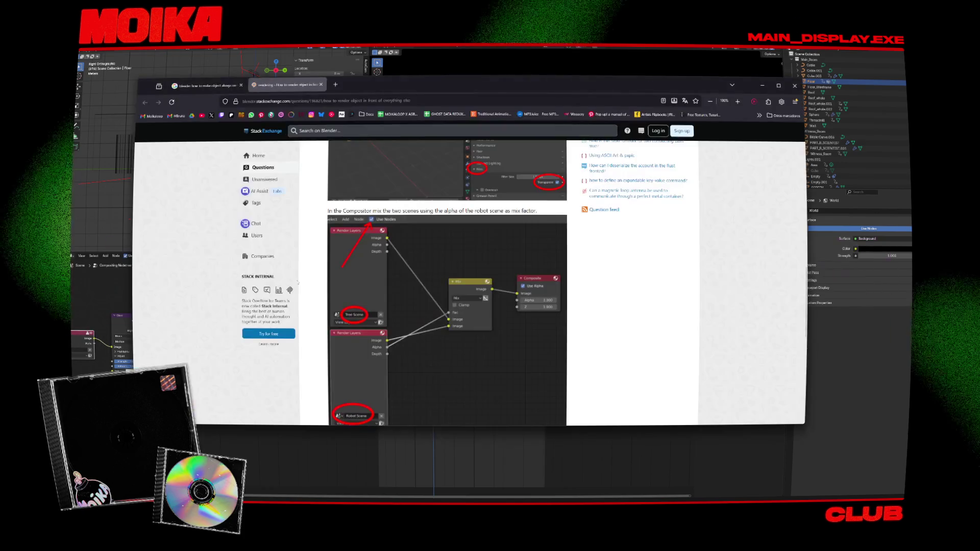
# Read the Stack Exchange answer's sentence about mixing the two scenes
pyautogui.scroll(-5, 342, 299)
pyautogui.scroll(5, 342, 300)
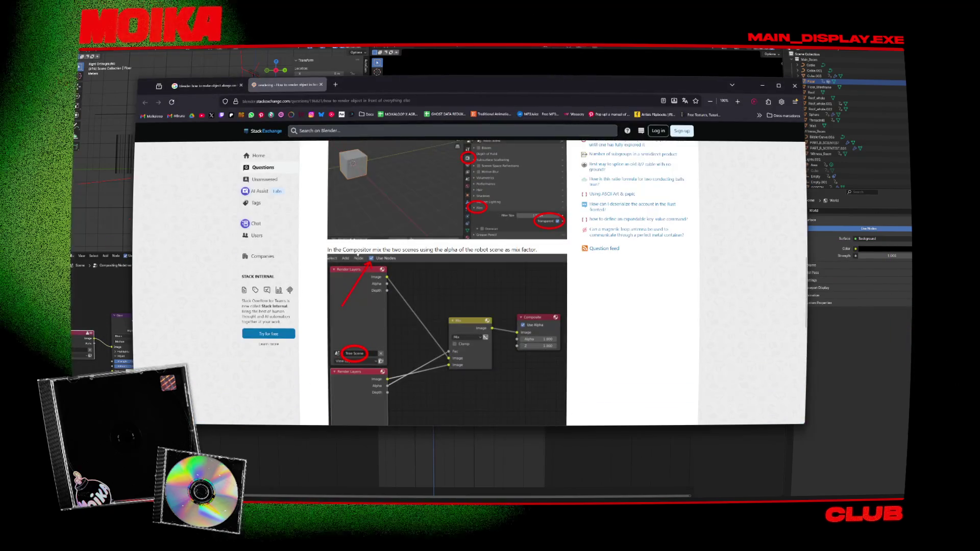
pyautogui.moveTo(357, 249); pyautogui.dragTo(435, 250)
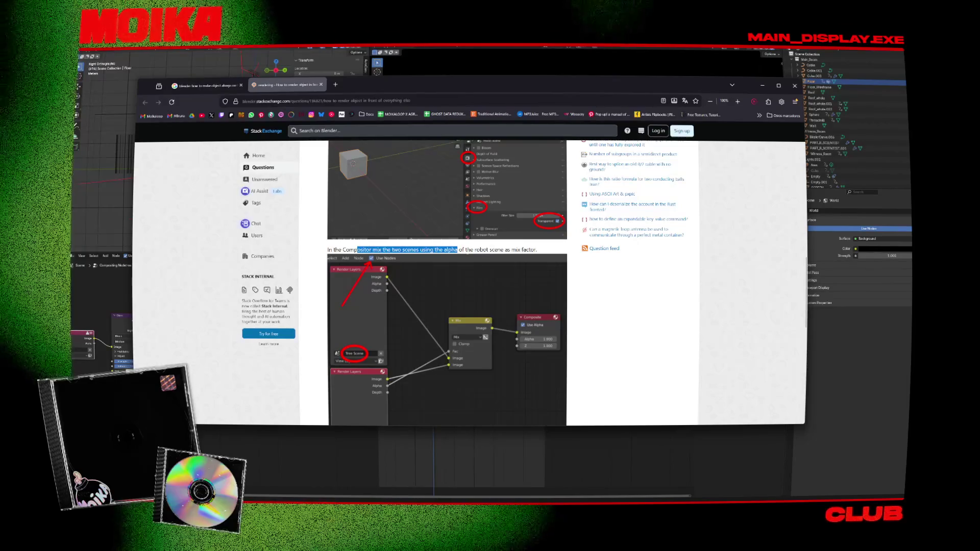
pyautogui.click(464, 250)
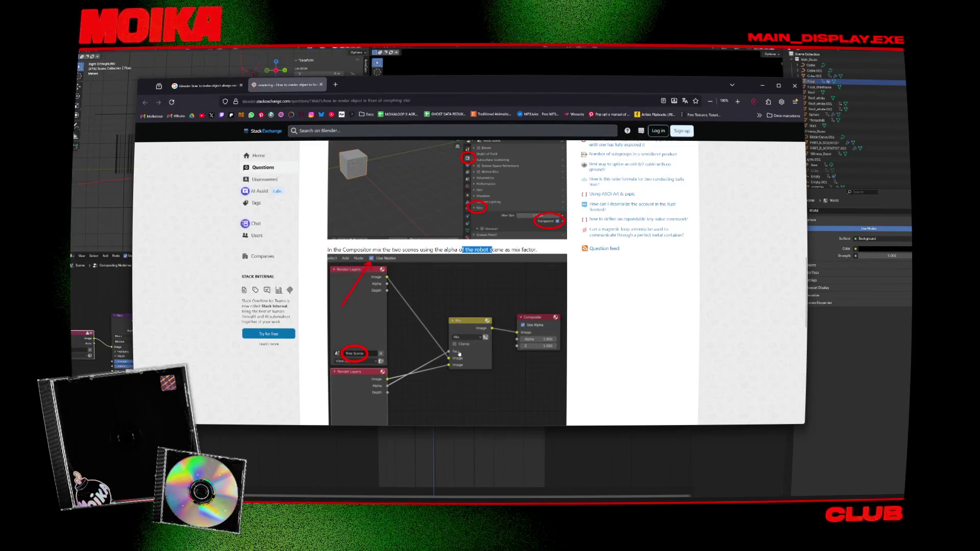
# Move the Mix node down-left, undo the accidental Lens Distortion unlink, and play the animation
pyautogui.hscroll(1, 223, 275)
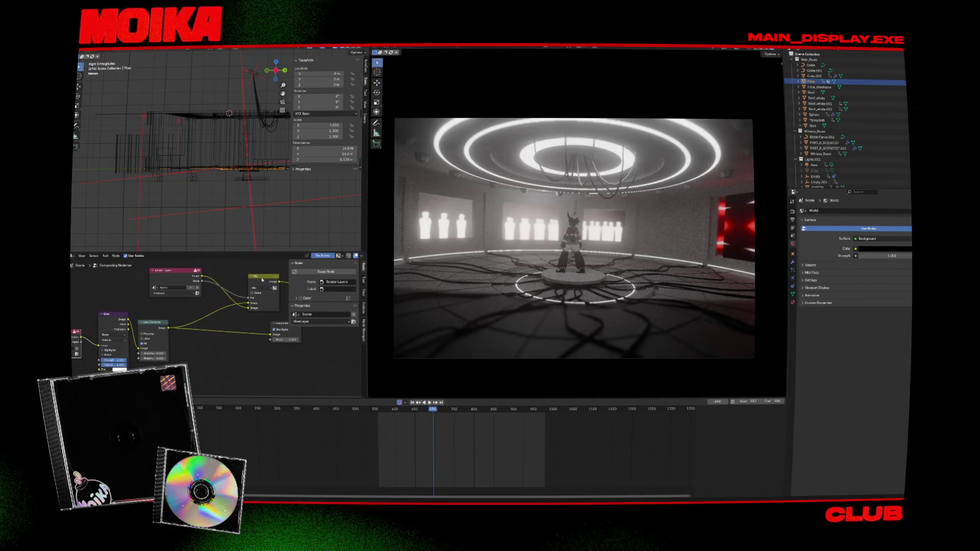
pyautogui.moveTo(262, 280); pyautogui.dragTo(258, 284)
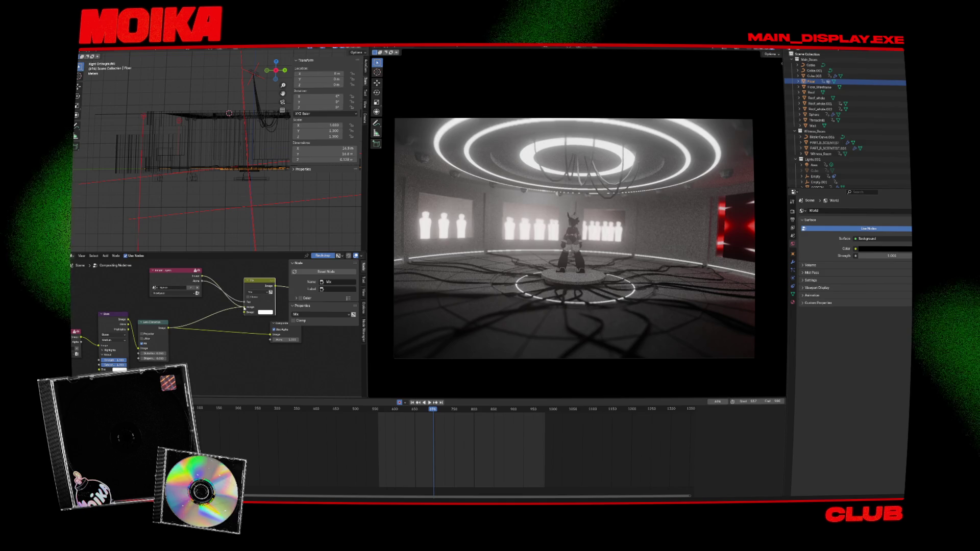
pyautogui.moveTo(245, 308); pyautogui.dragTo(167, 330)
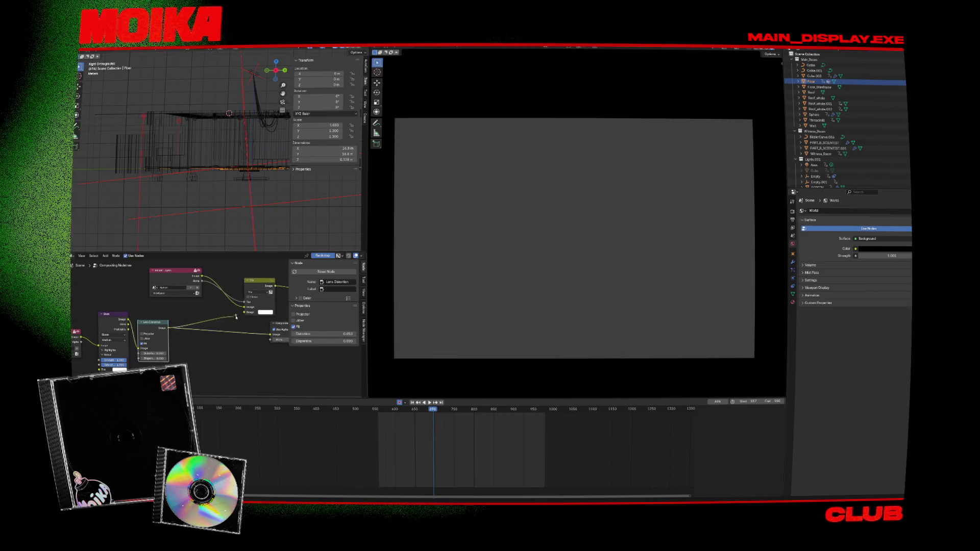
pyautogui.hotkey('ctrl', 'z')
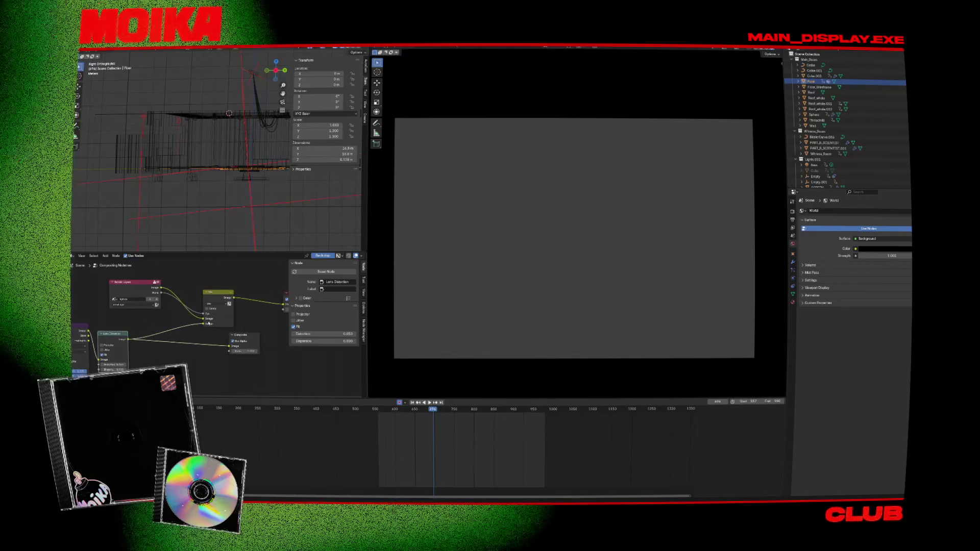
pyautogui.hotkey('ctrl', 'z')
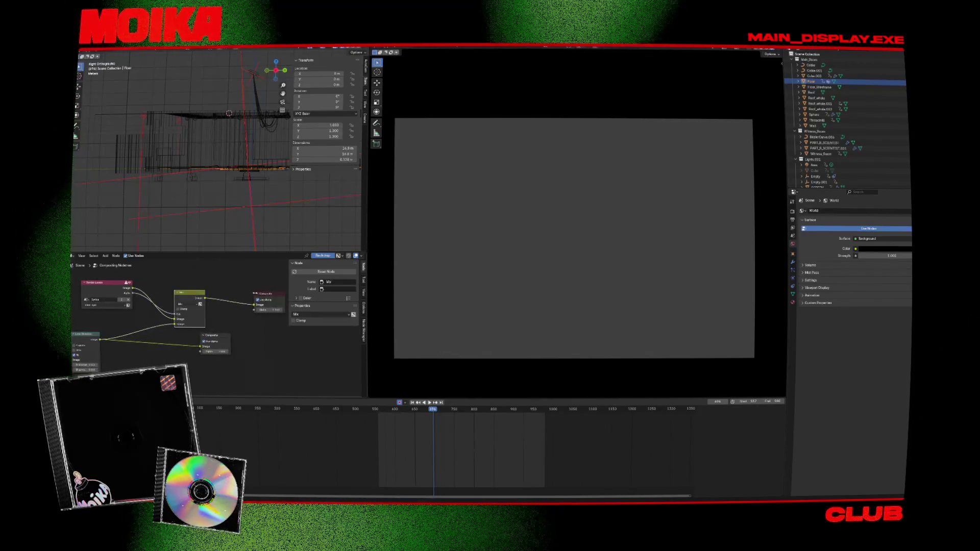
pyautogui.click(255, 294)
pyautogui.moveTo(157, 307); pyautogui.dragTo(171, 304)
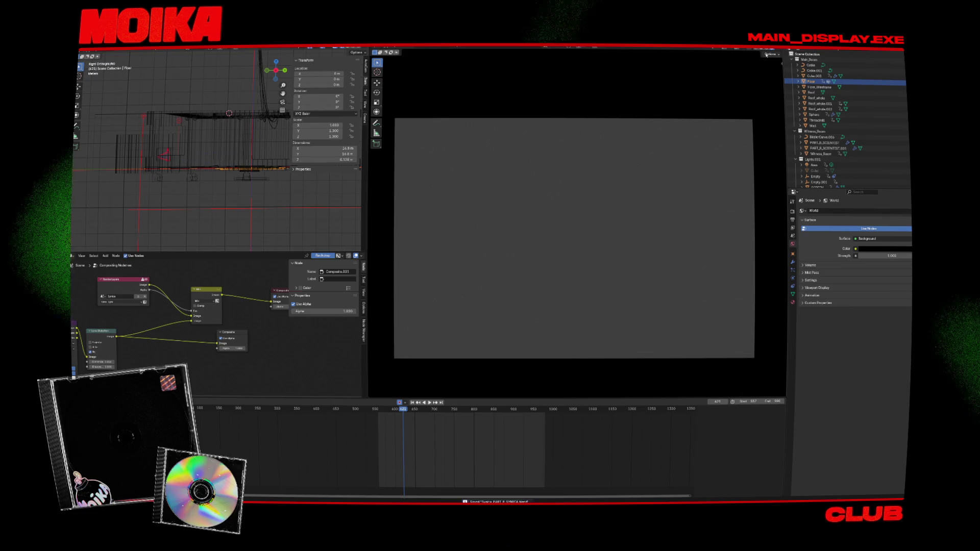
pyautogui.press('space')
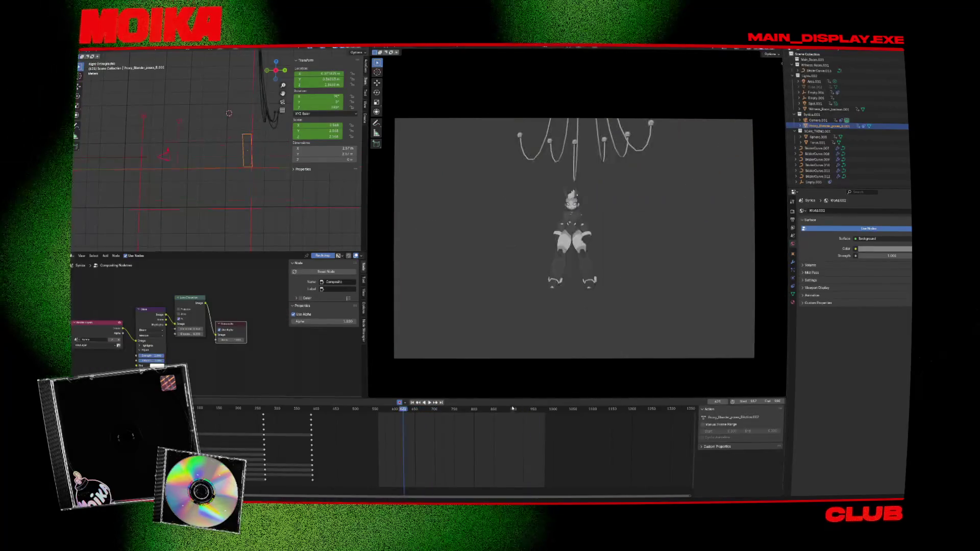
# Check the character scene at frames 886, 733, 904 and about 738, then stop playback
pyautogui.click(508, 409)
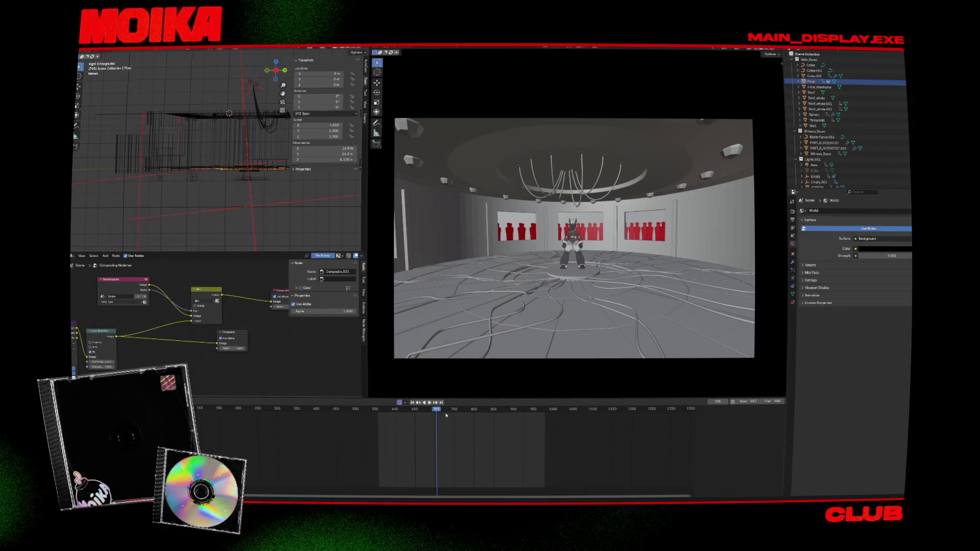
pyautogui.click(446, 416)
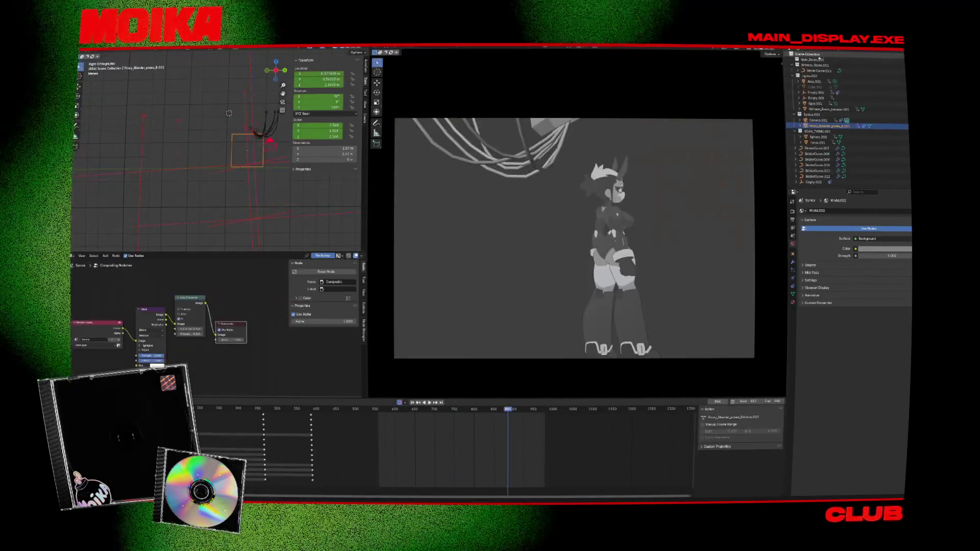
pyautogui.moveTo(508, 404); pyautogui.dragTo(517, 403)
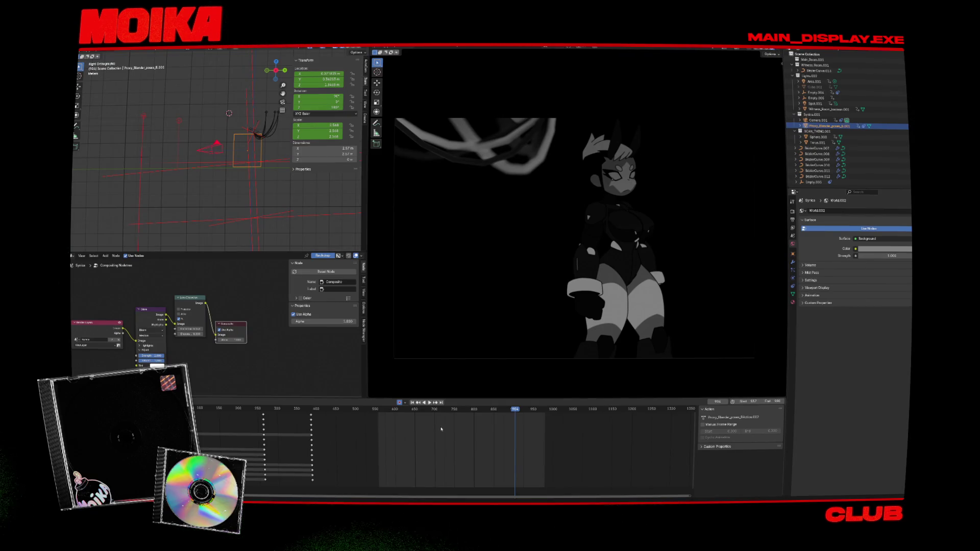
pyautogui.click(448, 411)
pyautogui.press('space')
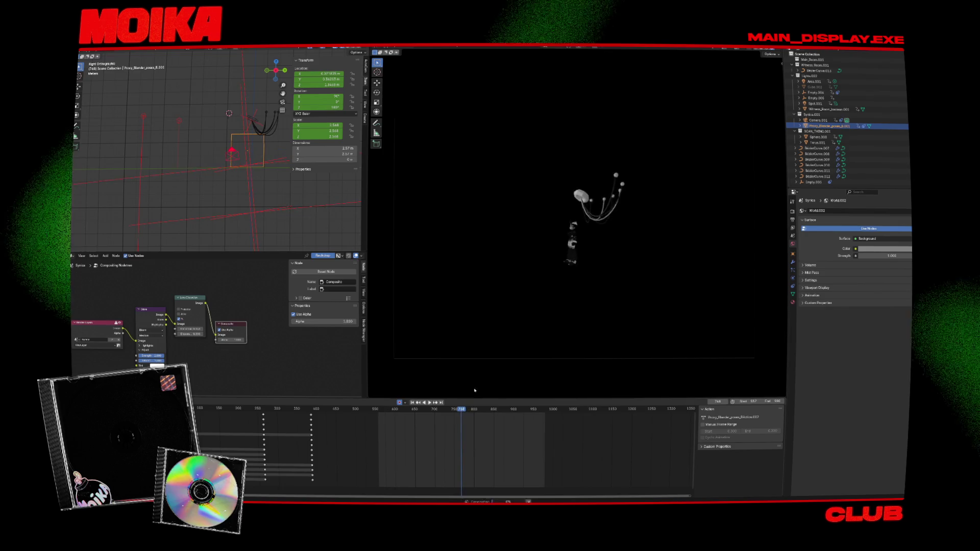
pyautogui.click(778, 52)
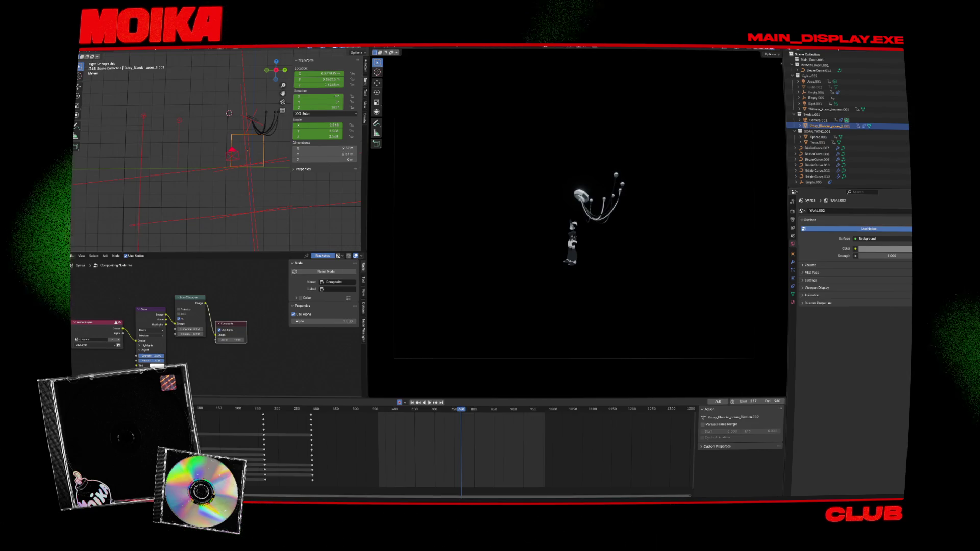
pyautogui.click(778, 50)
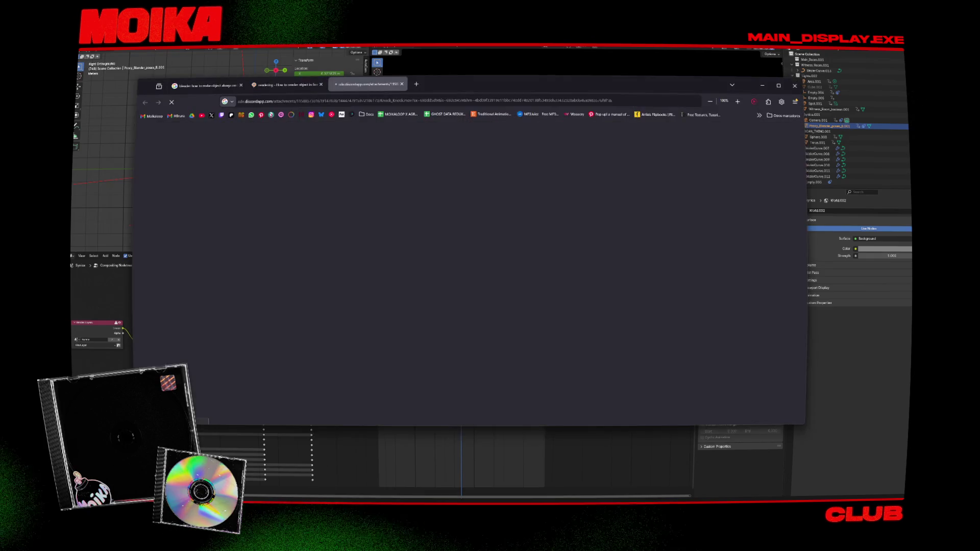
# Open the downloaded Knock Knock.mov video from the browser's download bubble
pyautogui.click(651, 124)
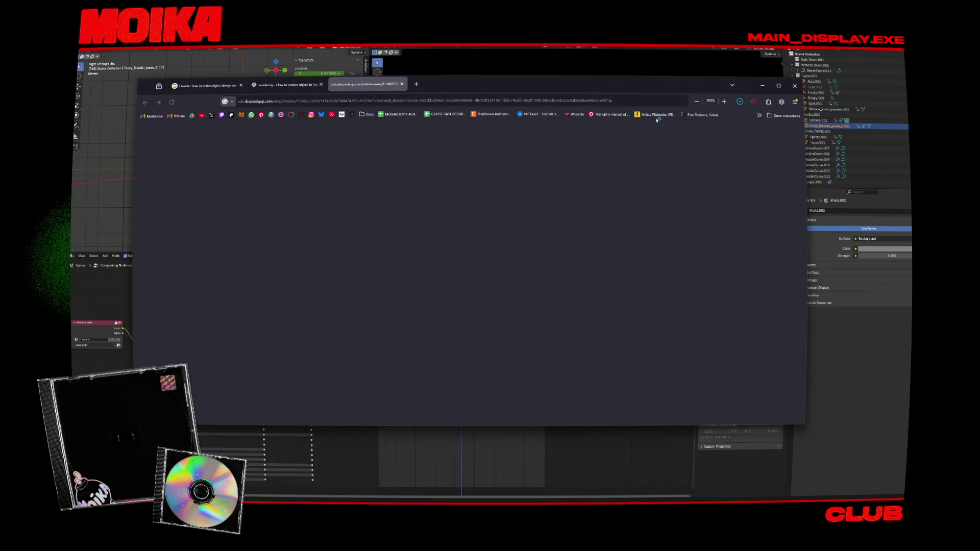
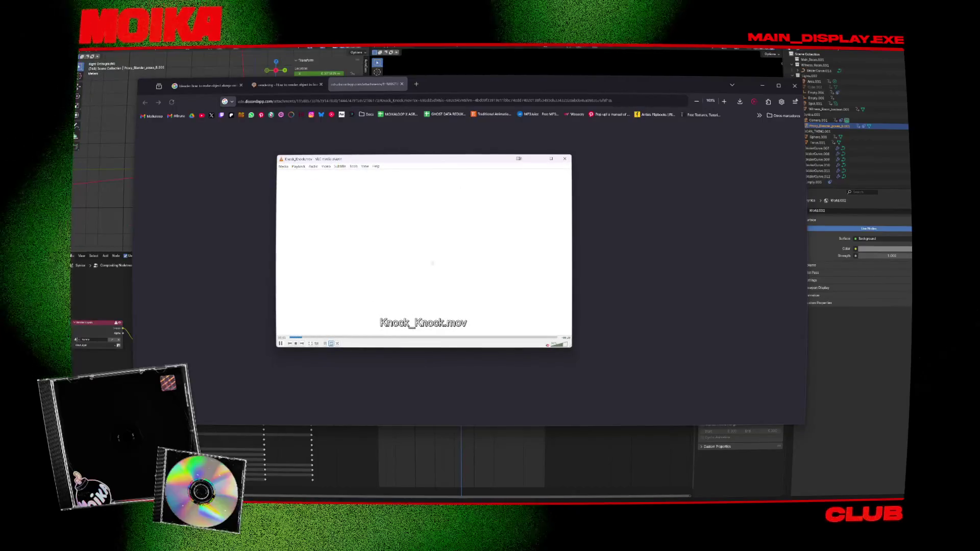
# Turn up the volume on Knock_Knock.mov, enlarge the VLC window, then minimize the player
pyautogui.scroll(2, 500, 250)
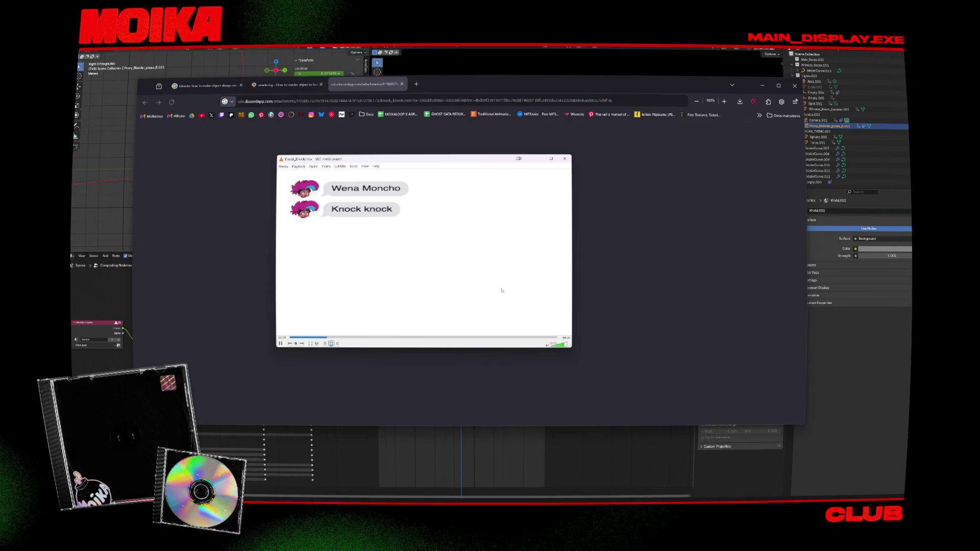
pyautogui.moveTo(570, 349)
pyautogui.mouseDown()
pyautogui.moveTo(634, 427)
pyautogui.moveTo(684, 449)
pyautogui.mouseUp()
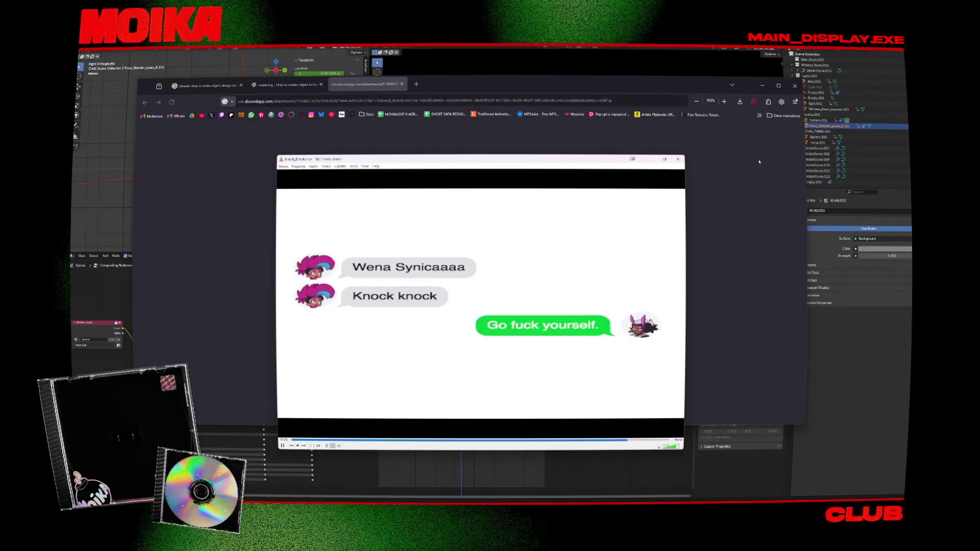
pyautogui.click(632, 159)
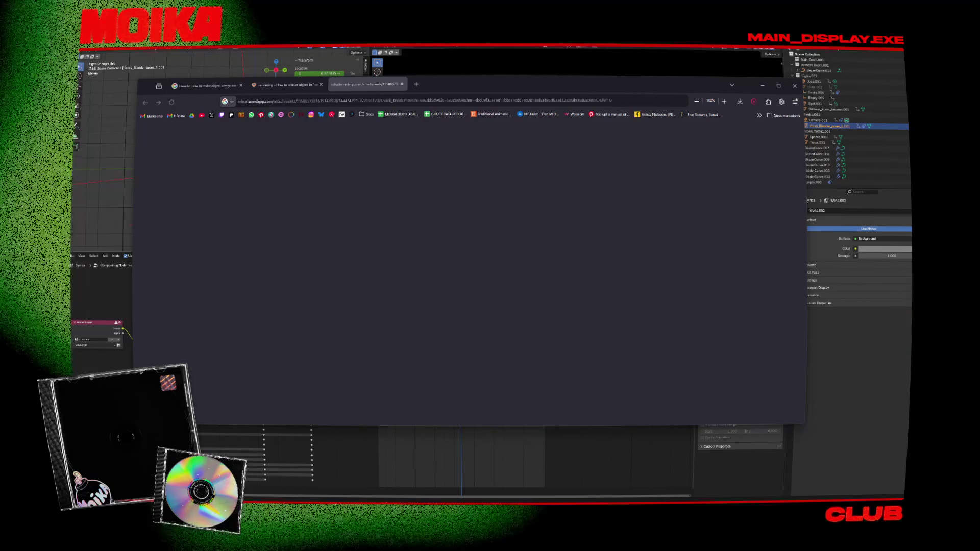
# Close the blank Discord attachment tab and switch back to Blender
pyautogui.hotkey('ctrl', 'w')
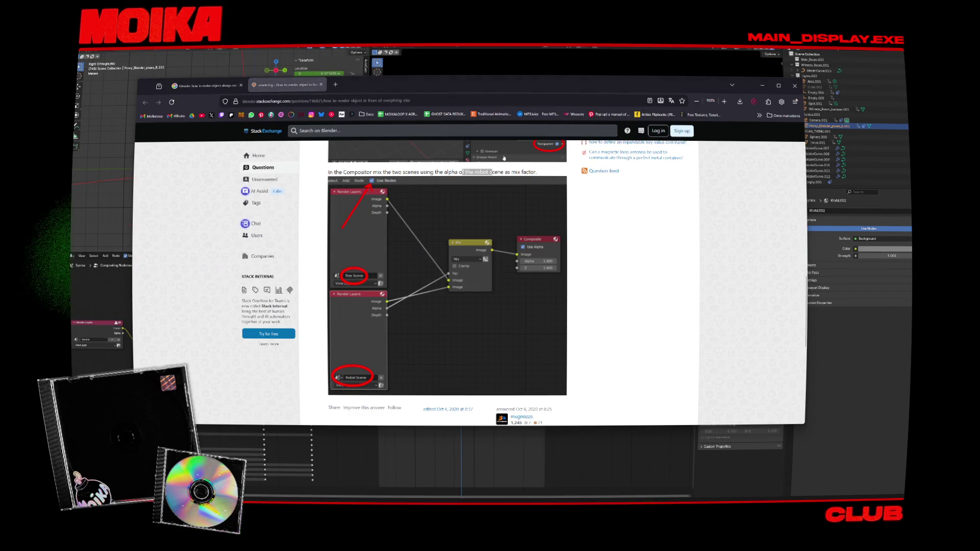
pyautogui.hotkey('alt', 'Tab')
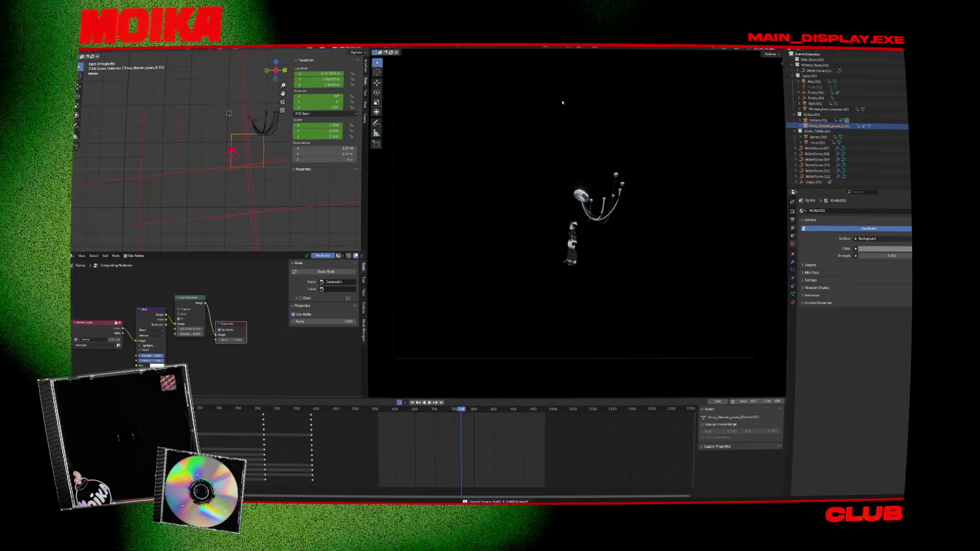
# Jump to frame 862 and make the Composite node the active output for preview
pyautogui.scroll(4, 580, 214)
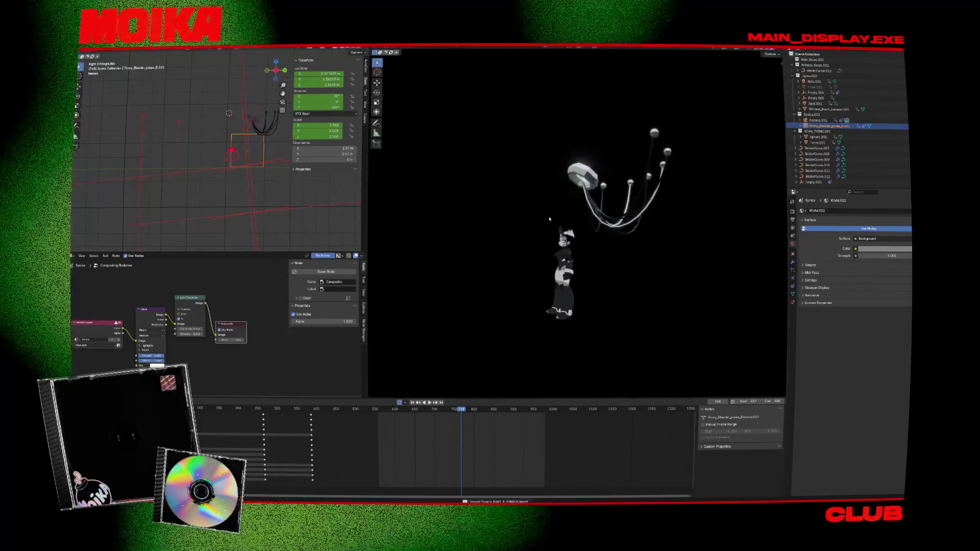
pyautogui.click(497, 415)
pyautogui.scroll(-2, 223, 339)
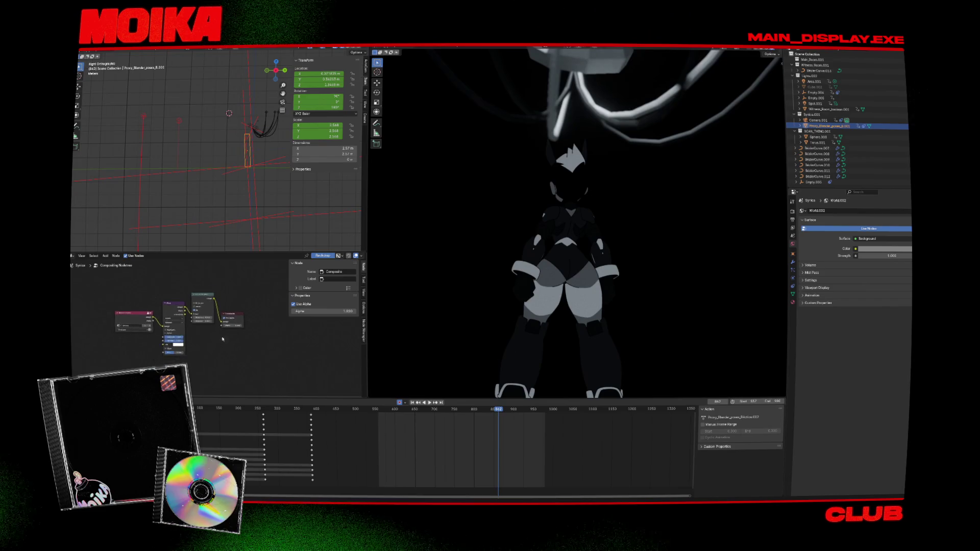
pyautogui.scroll(3, 200, 327)
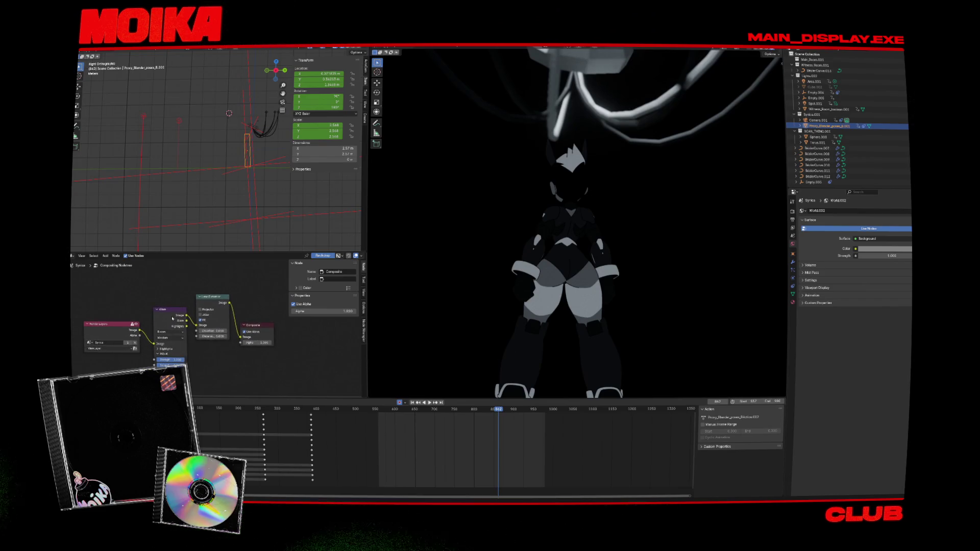
pyautogui.scroll(-3, 127, 322)
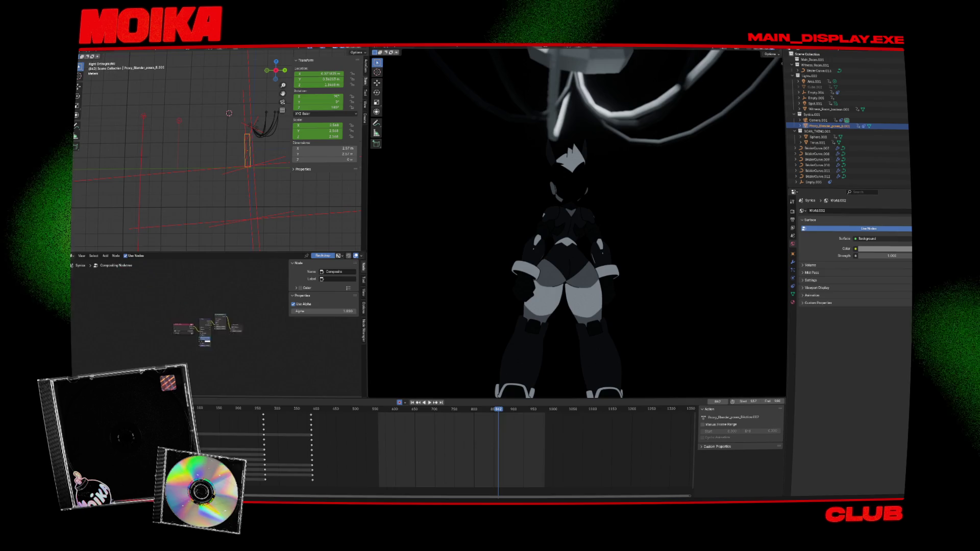
pyautogui.scroll(2, 212, 328)
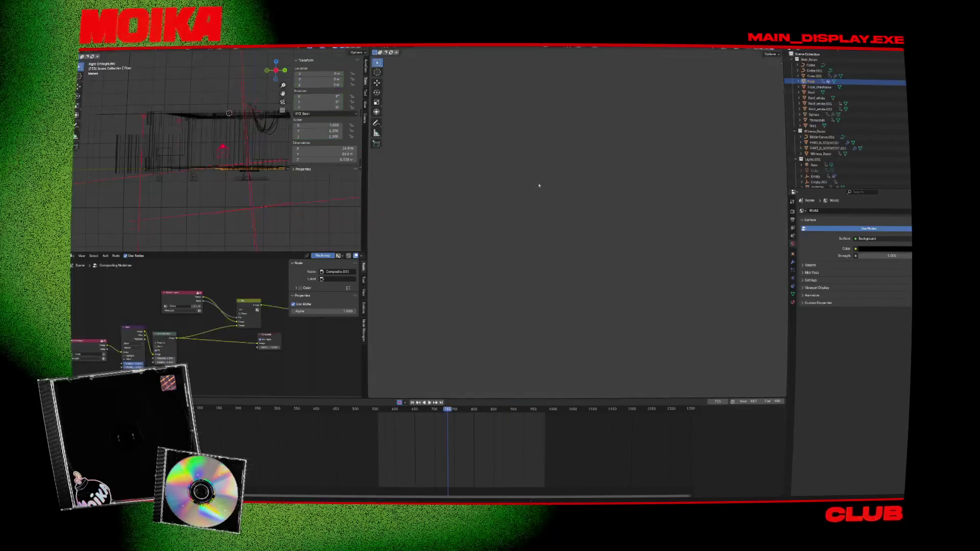
pyautogui.moveTo(287, 289); pyautogui.dragTo(245, 278)
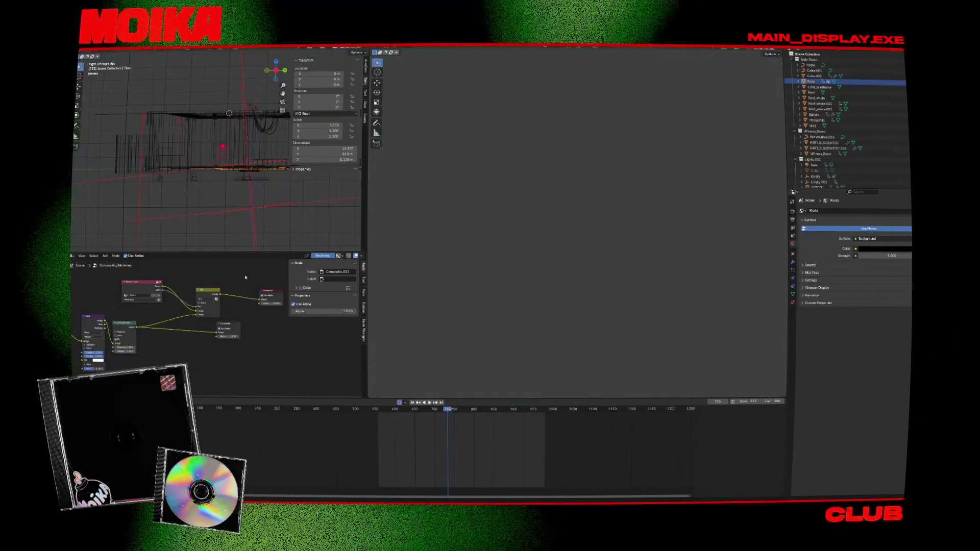
pyautogui.click(271, 295)
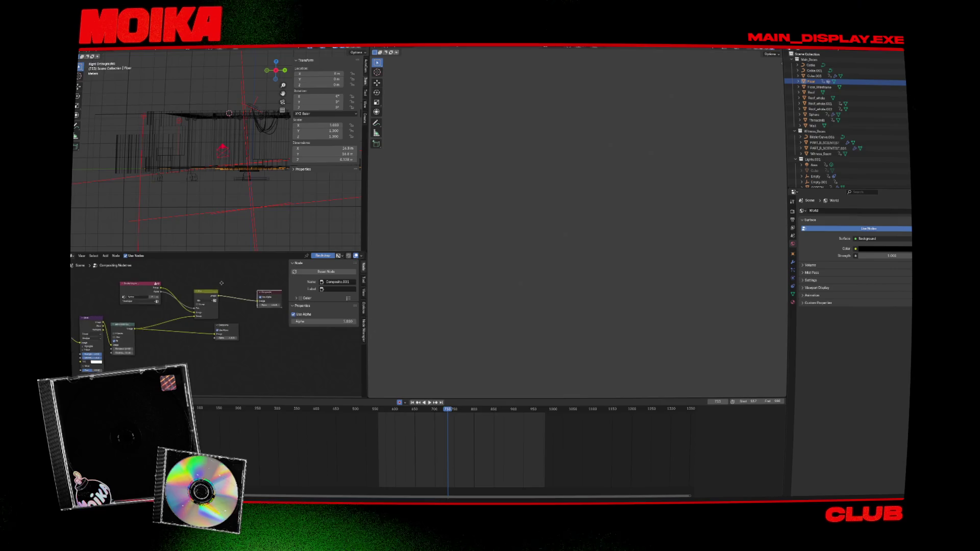
pyautogui.moveTo(255, 286)
pyautogui.mouseDown()
pyautogui.moveTo(234, 294)
pyautogui.moveTo(287, 308)
pyautogui.mouseUp()
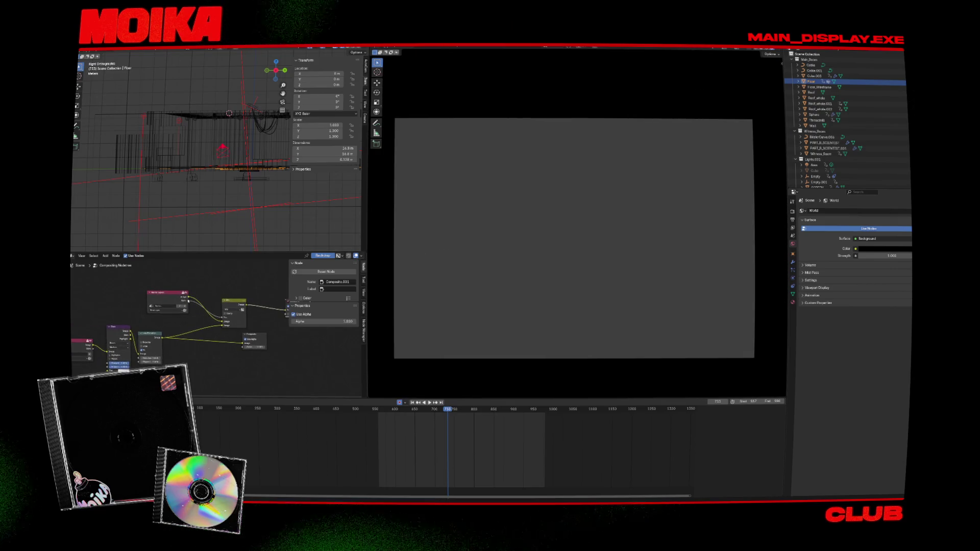
pyautogui.click(144, 329)
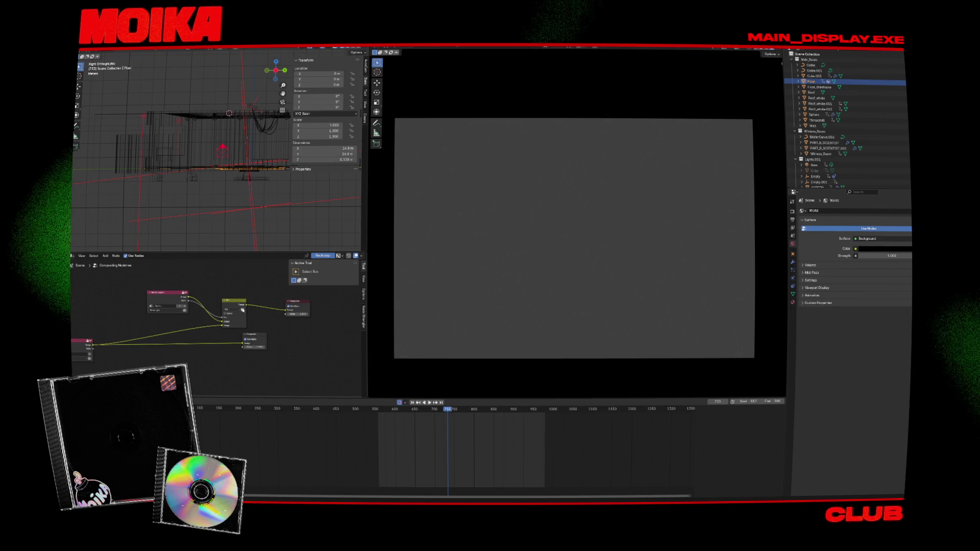
pyautogui.click(232, 347)
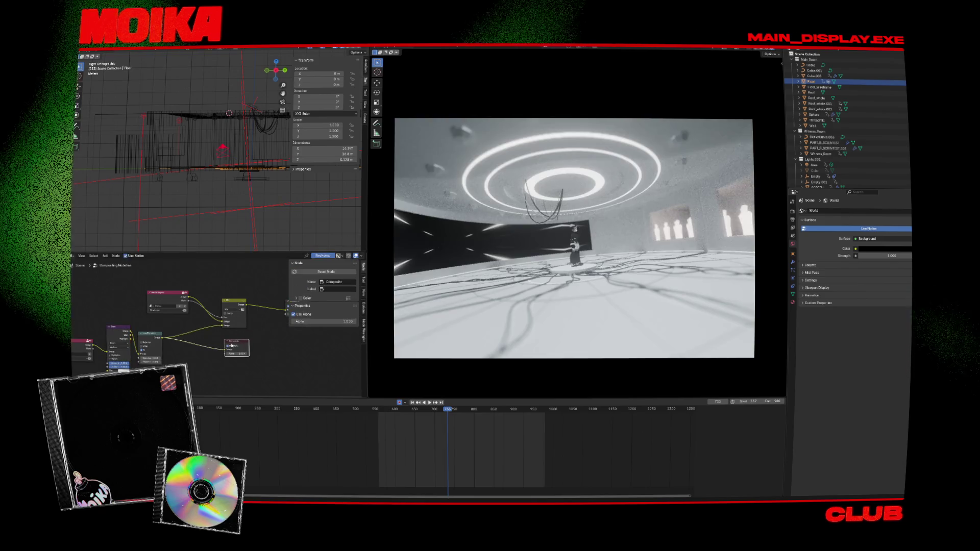
pyautogui.scroll(1, 220, 317)
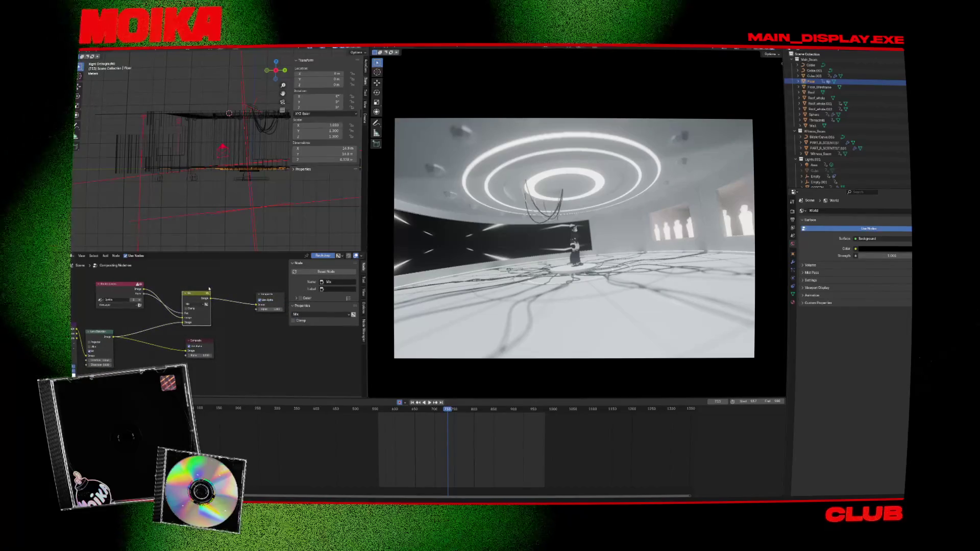
# Try Darken blending on the Mix node, then set it back to Mix
pyautogui.click(187, 308)
pyautogui.scroll(1, 187, 308)
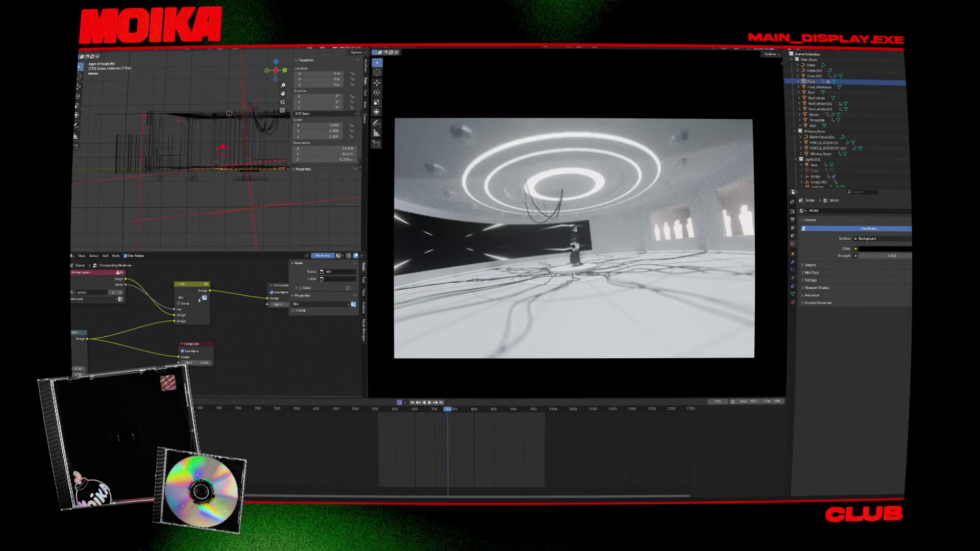
pyautogui.click(196, 298)
pyautogui.click(194, 319)
pyautogui.click(199, 298)
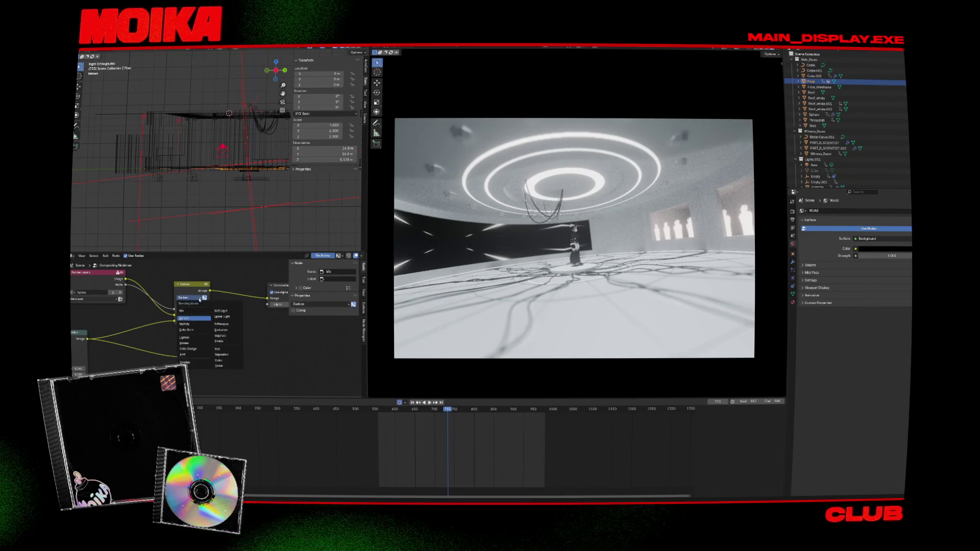
pyautogui.click(193, 312)
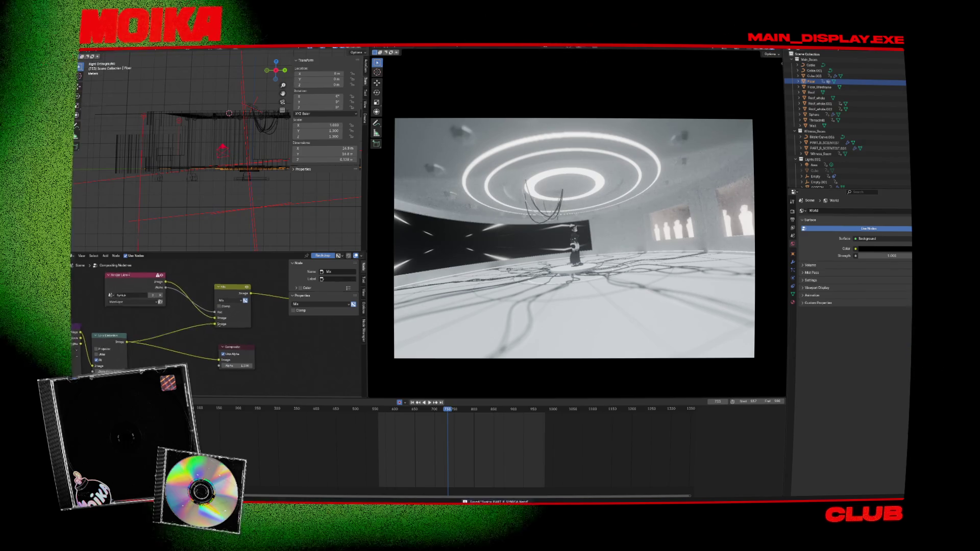
# Connect the Mix output into Composite and unlink the factor, leaving it at 1.000
pyautogui.moveTo(253, 343); pyautogui.dragTo(307, 292)
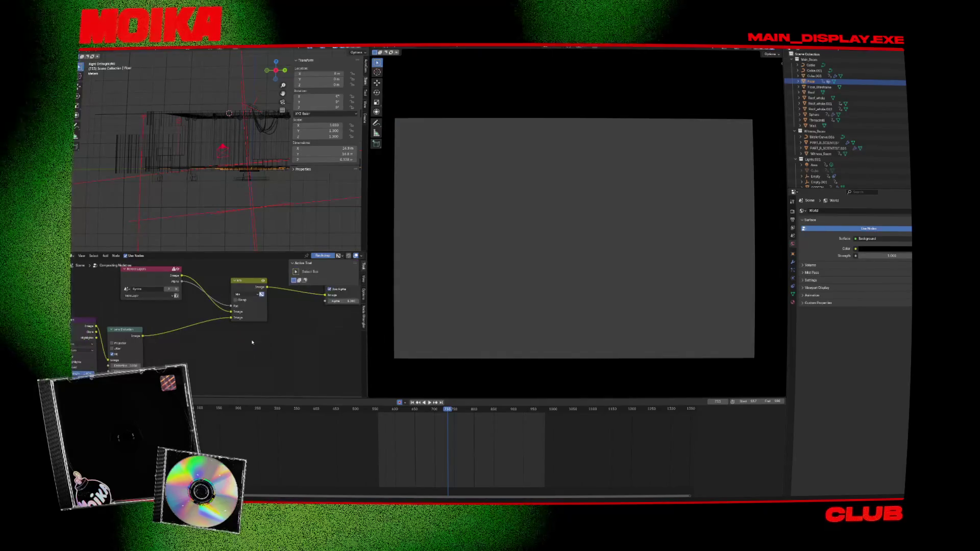
pyautogui.click(308, 292)
pyautogui.scroll(-2, 276, 294)
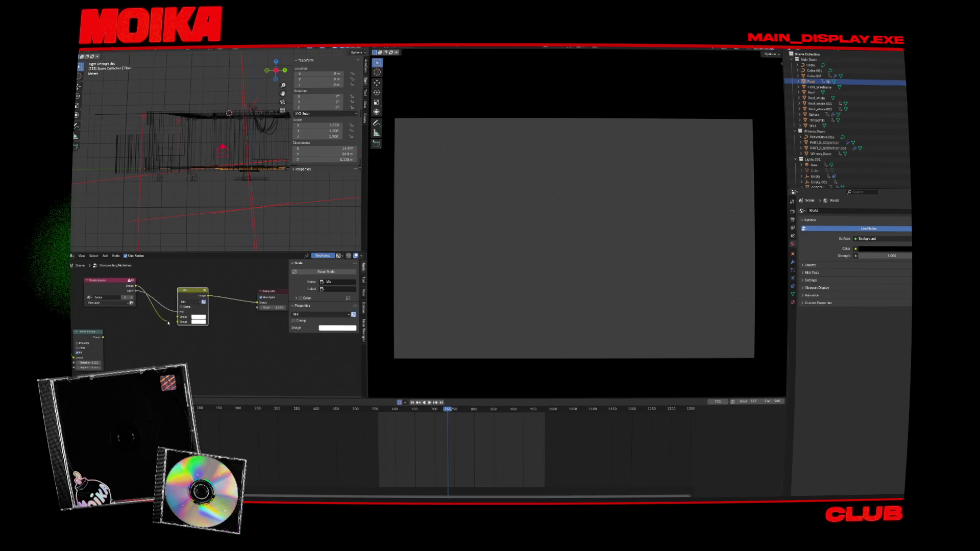
pyautogui.moveTo(180, 317); pyautogui.dragTo(163, 337)
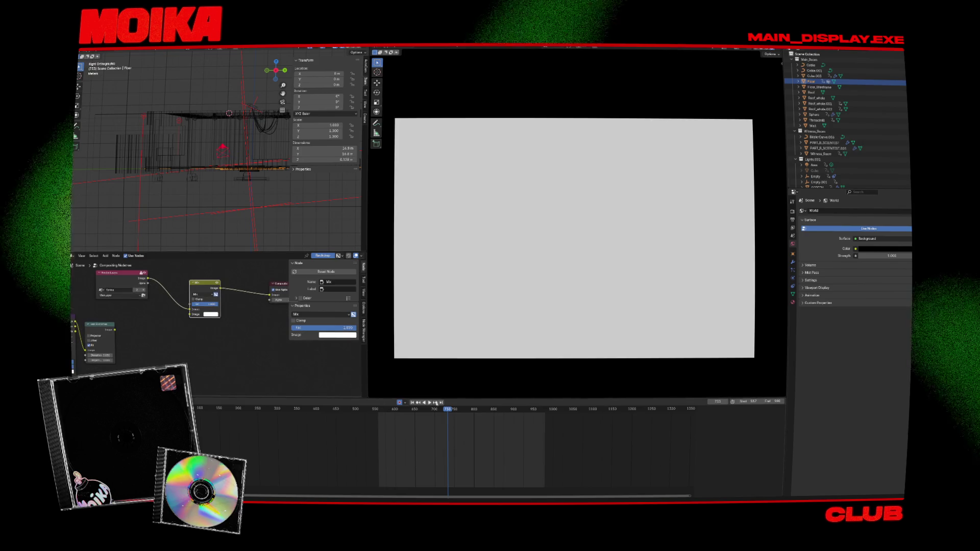
# Scrub to frame 783 and turn on Film Transparent in Render Properties
pyautogui.moveTo(469, 410)
pyautogui.mouseDown()
pyautogui.moveTo(478, 409)
pyautogui.moveTo(434, 409)
pyautogui.mouseUp()
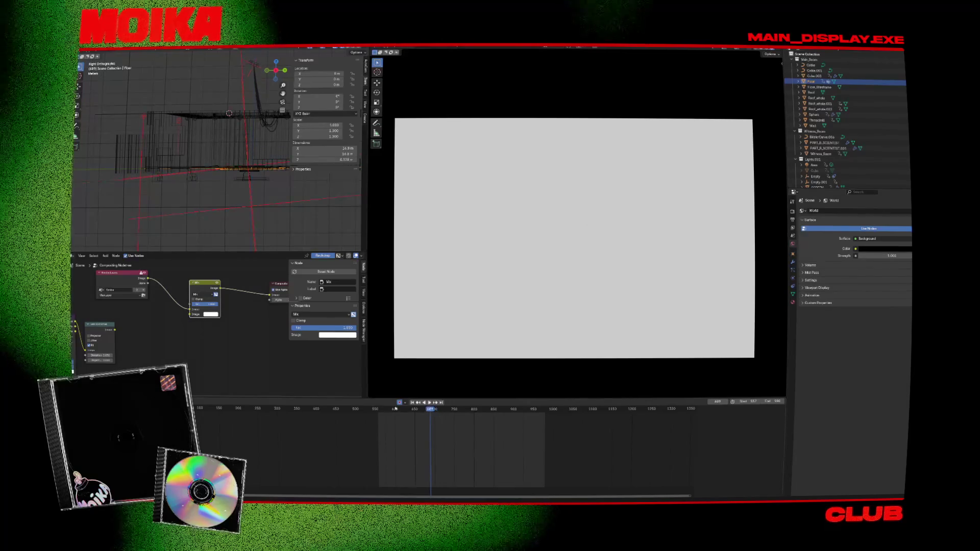
pyautogui.click(466, 410)
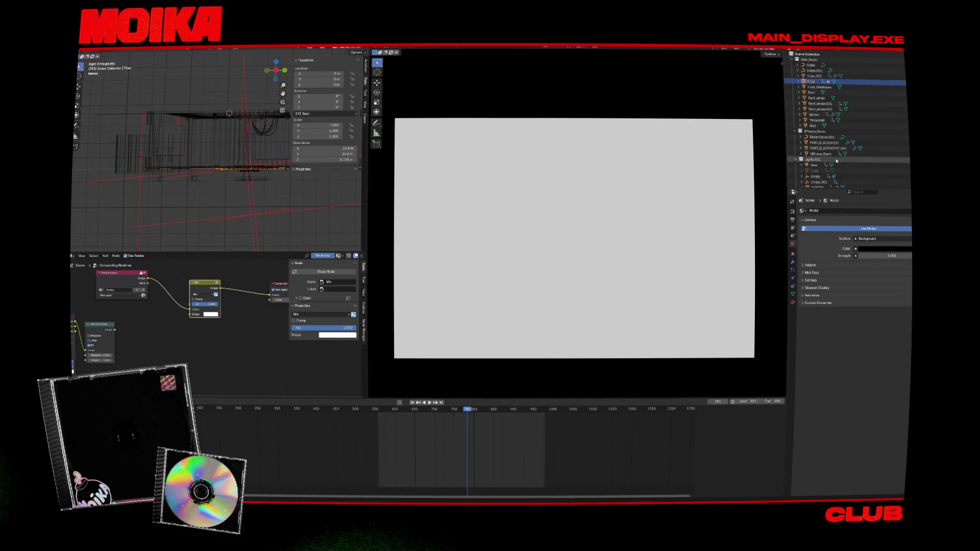
pyautogui.click(793, 220)
pyautogui.click(793, 212)
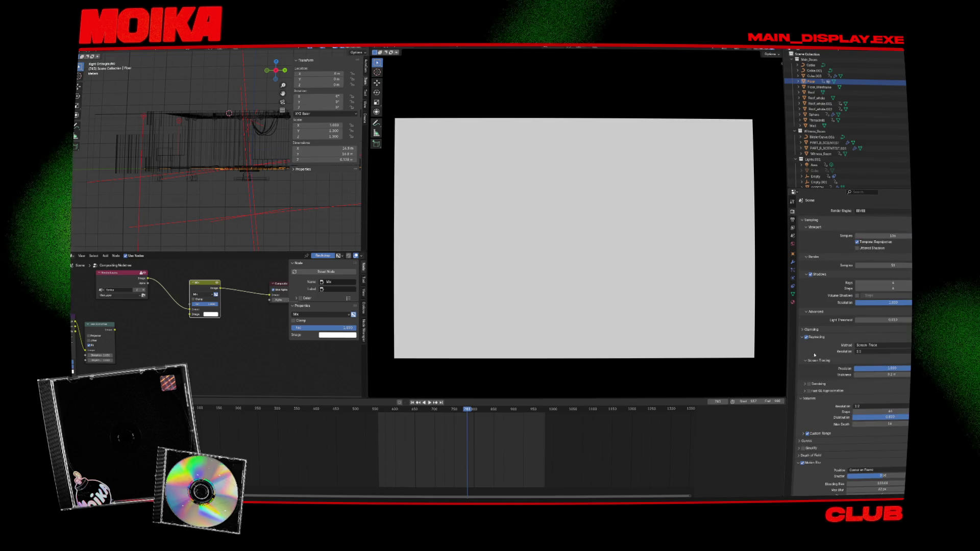
pyautogui.scroll(-5, 846, 458)
pyautogui.click(850, 454)
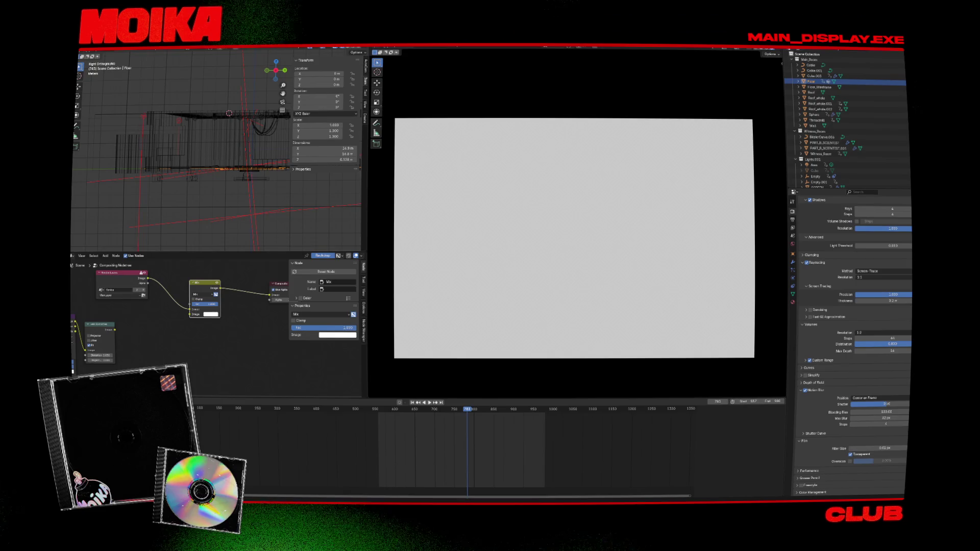
pyautogui.hotkey('alt', 'Tab')
# Read through the scene-layering answer and open the Scene properties
pyautogui.scroll(6, 387, 254)
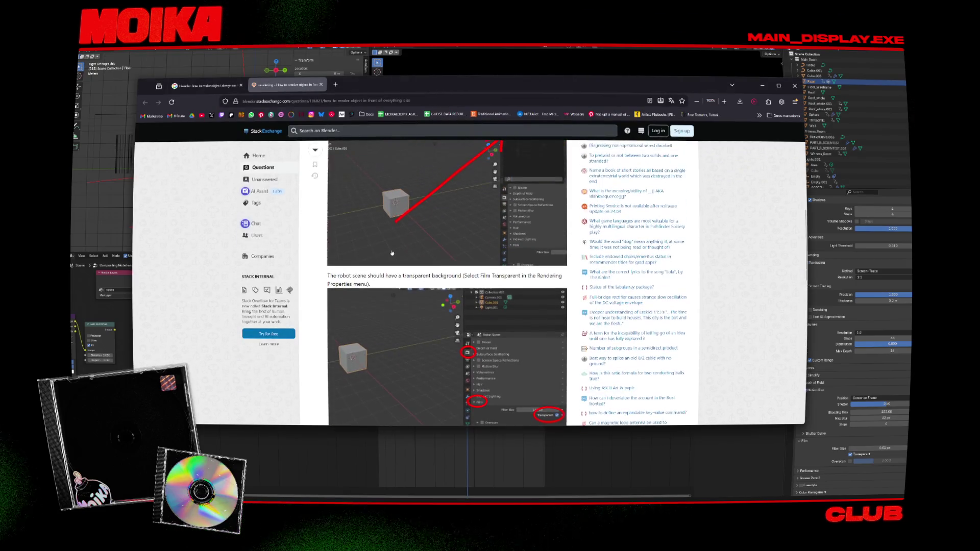
pyautogui.scroll(-3, 388, 253)
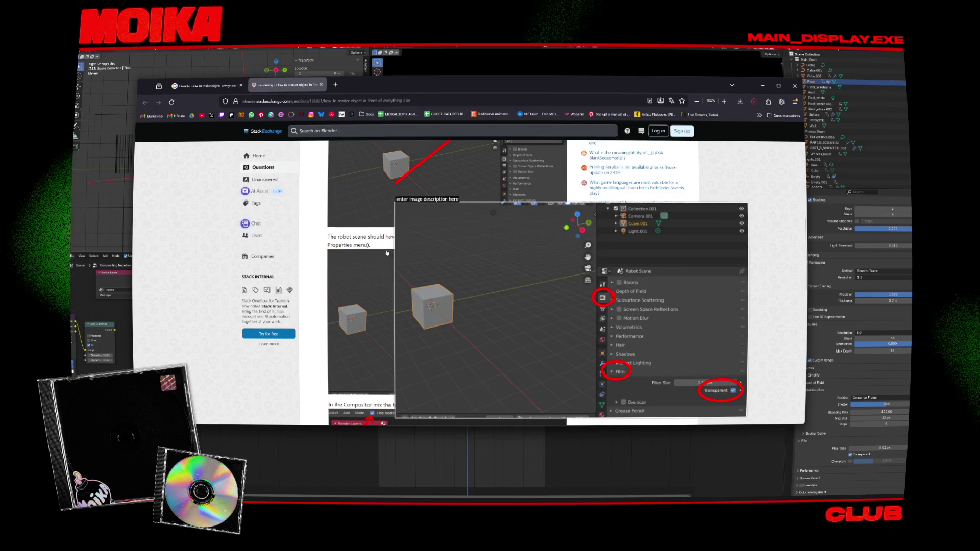
pyautogui.scroll(4, 340, 294)
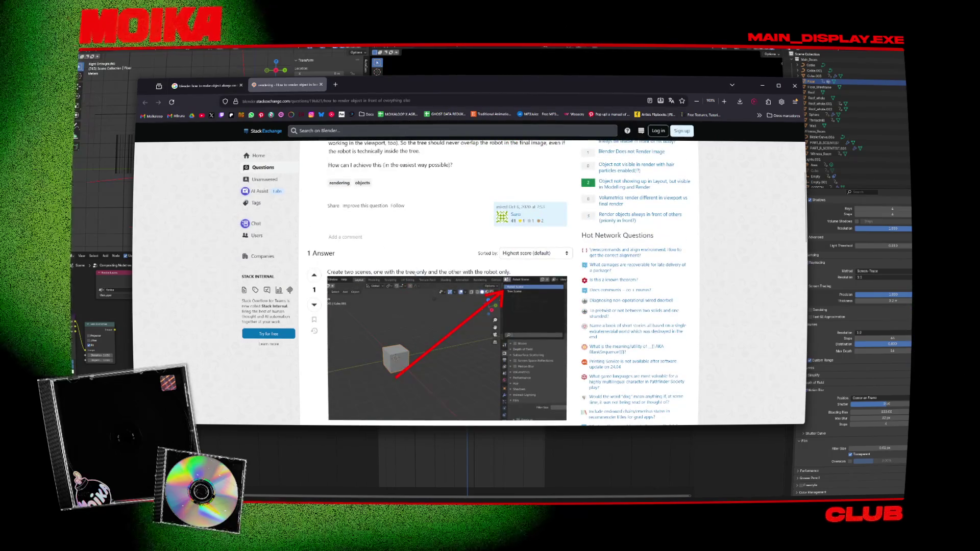
pyautogui.scroll(-2, 438, 281)
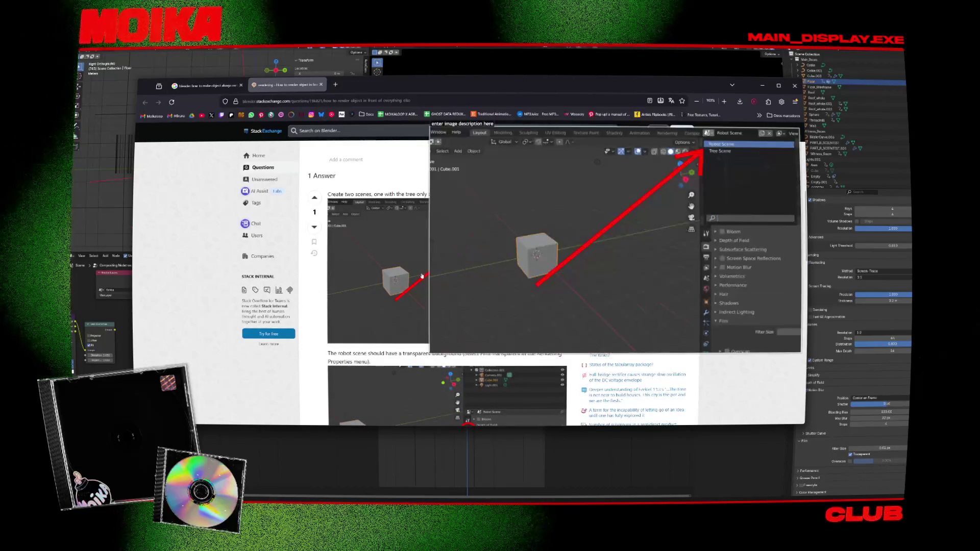
pyautogui.click(794, 236)
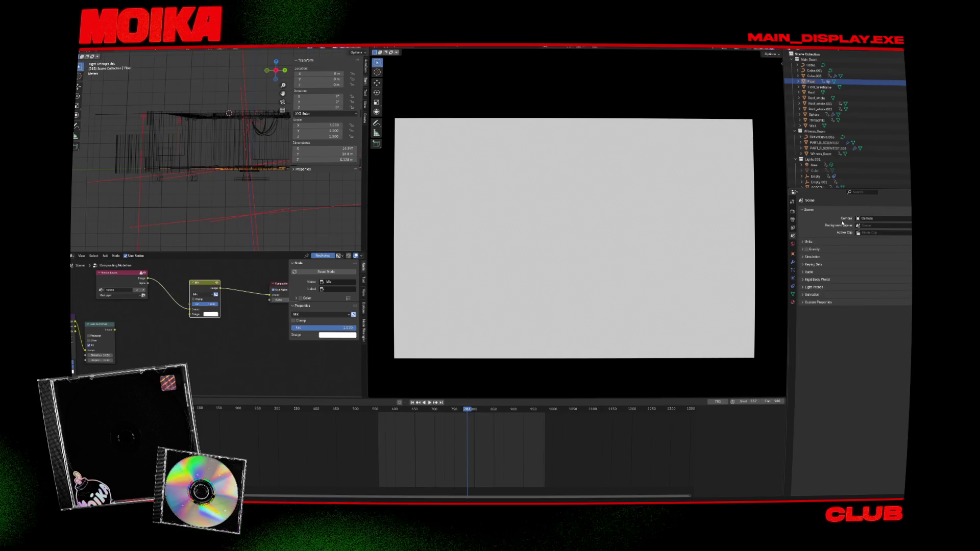
# Compare against the answer once more, then switch Blender to the robot character's scene
pyautogui.hotkey('alt', 'Tab')
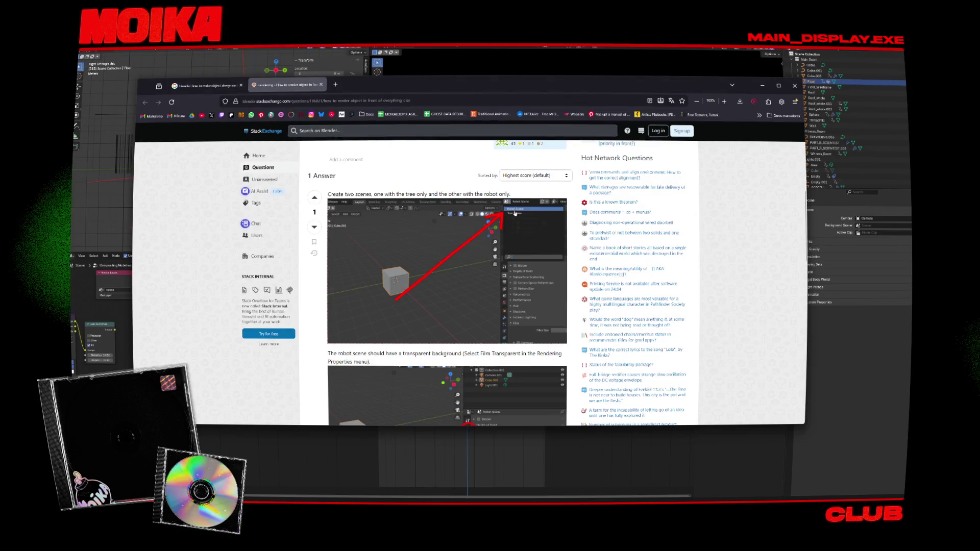
pyautogui.hotkey('alt', 'Tab')
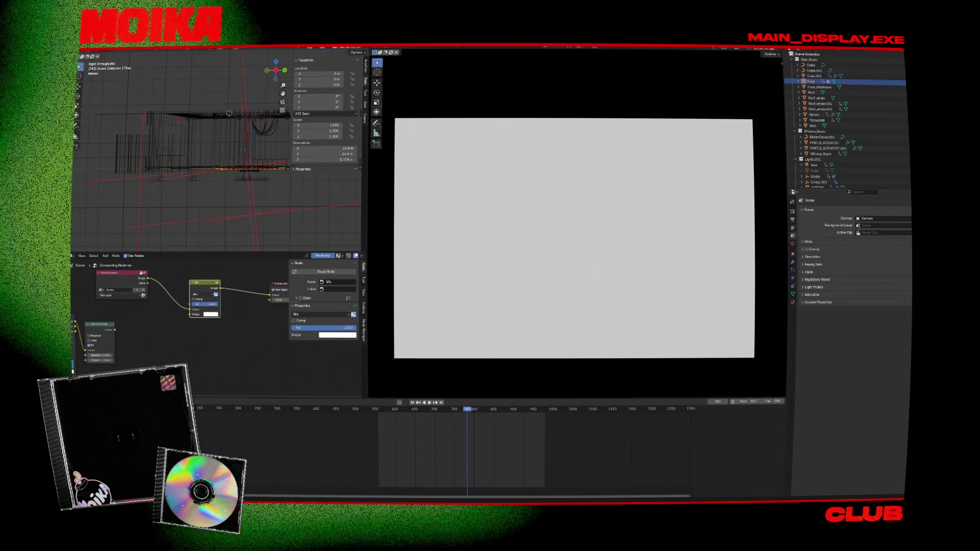
pyautogui.hotkey('alt', 'Tab')
pyautogui.hotkey('alt', 'Tab')
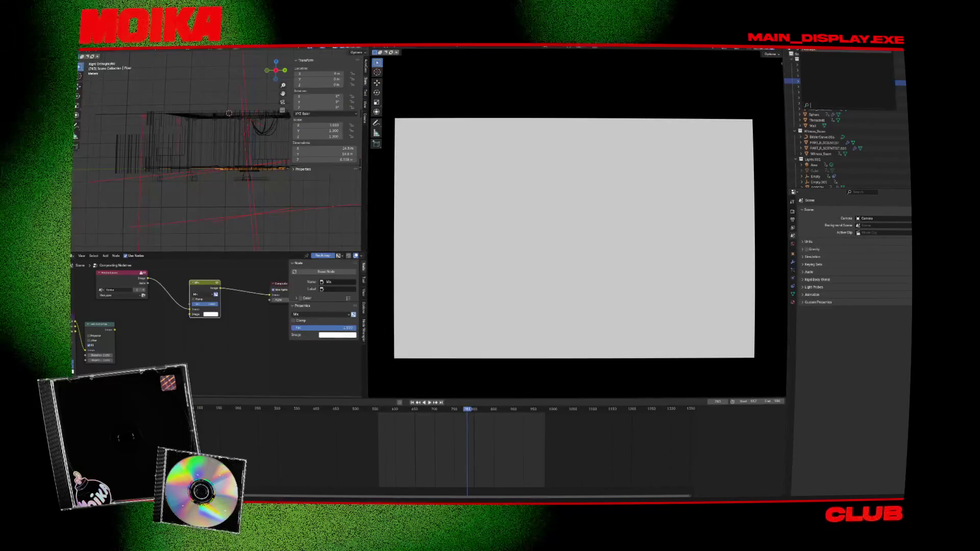
pyautogui.hotkey('alt', 'Tab')
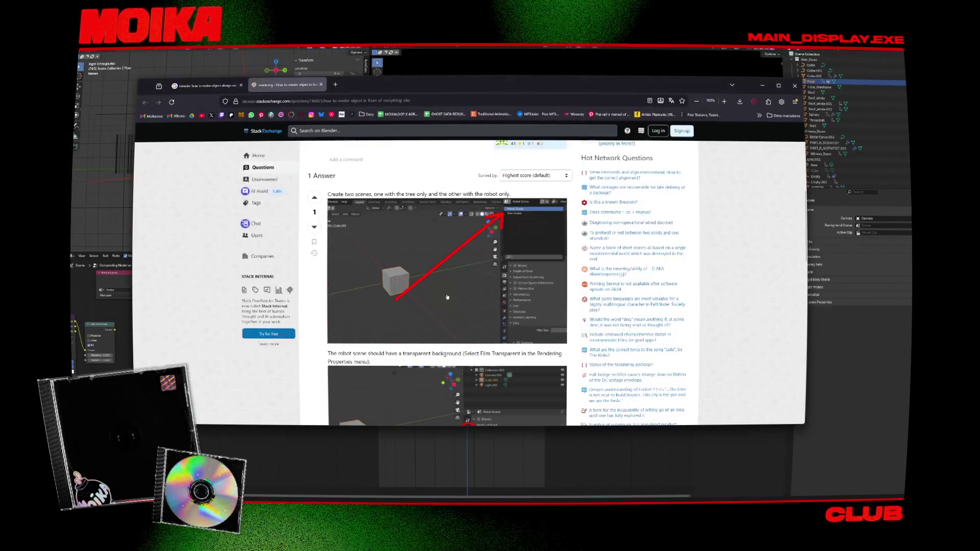
pyautogui.scroll(-1, 447, 296)
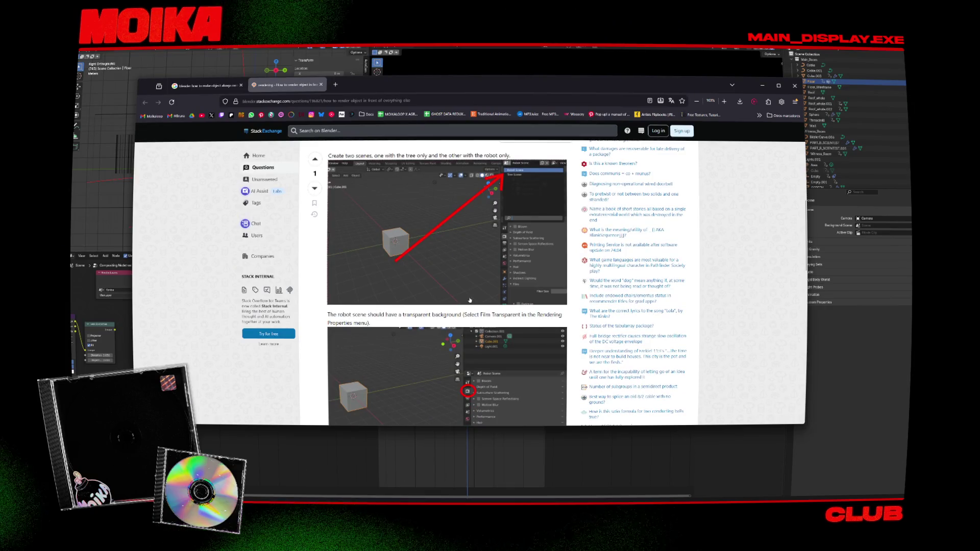
pyautogui.scroll(-2, 470, 300)
pyautogui.click(838, 233)
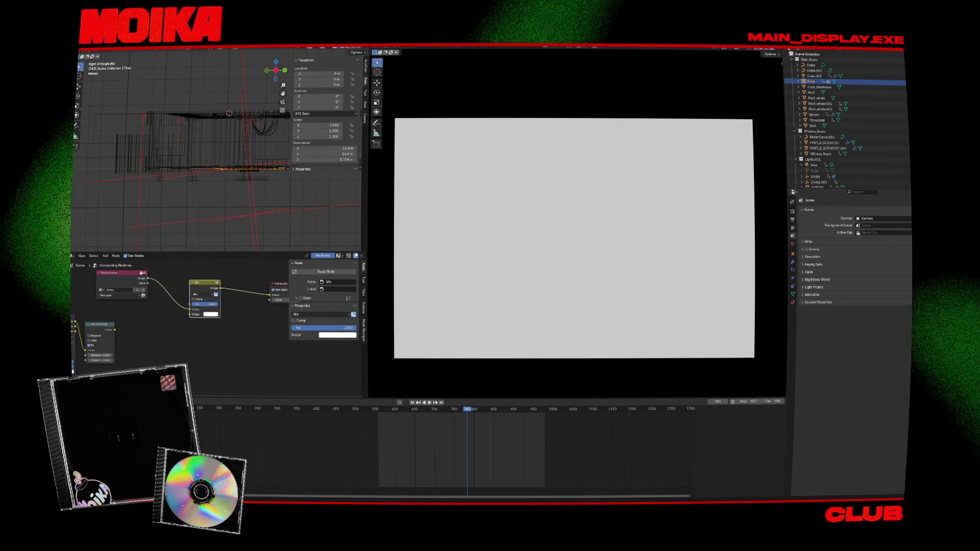
pyautogui.click(825, 51)
pyautogui.click(825, 54)
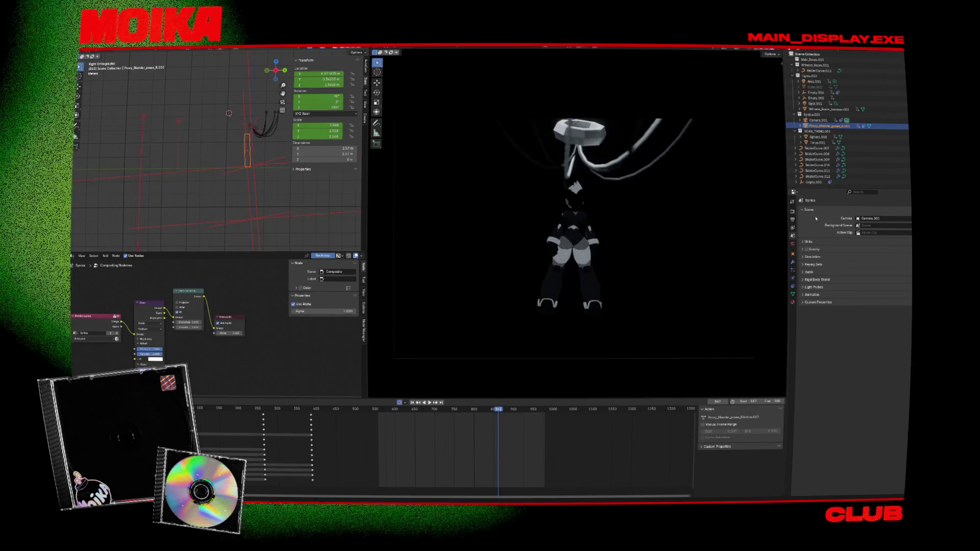
# View the answer's compositor mixing screenshot, then return to Blender's compositing graph
pyautogui.scroll(-5, 815, 376)
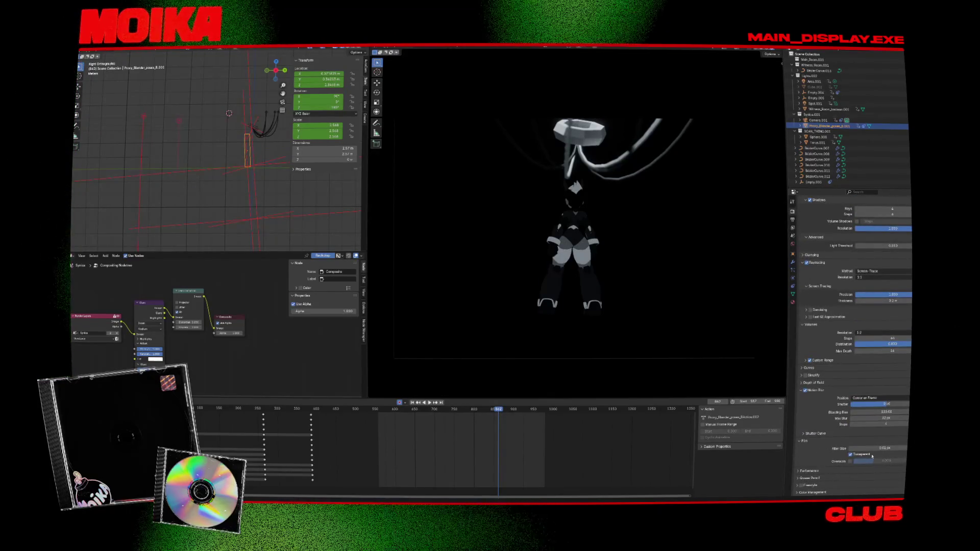
pyautogui.hotkey('alt', 'Tab')
pyautogui.scroll(-3, 419, 325)
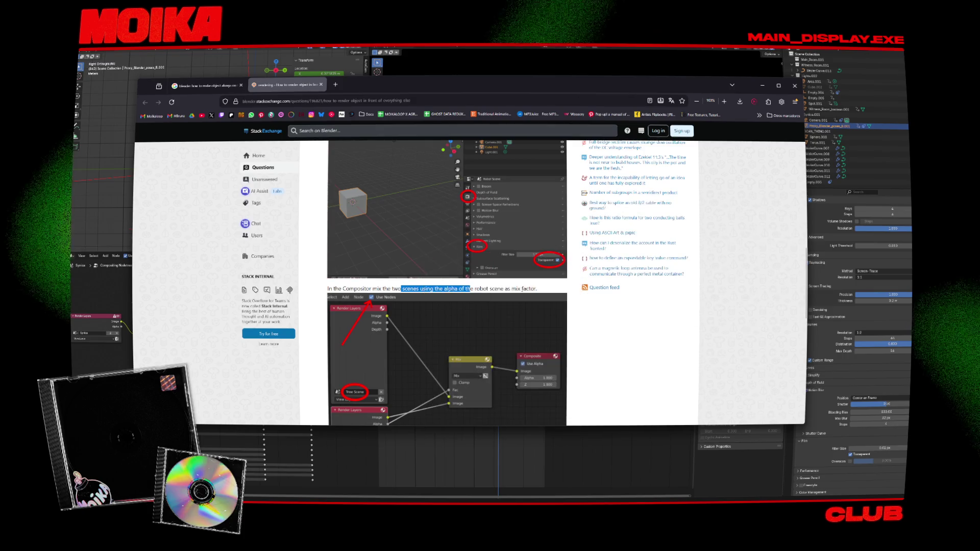
pyautogui.click(341, 56)
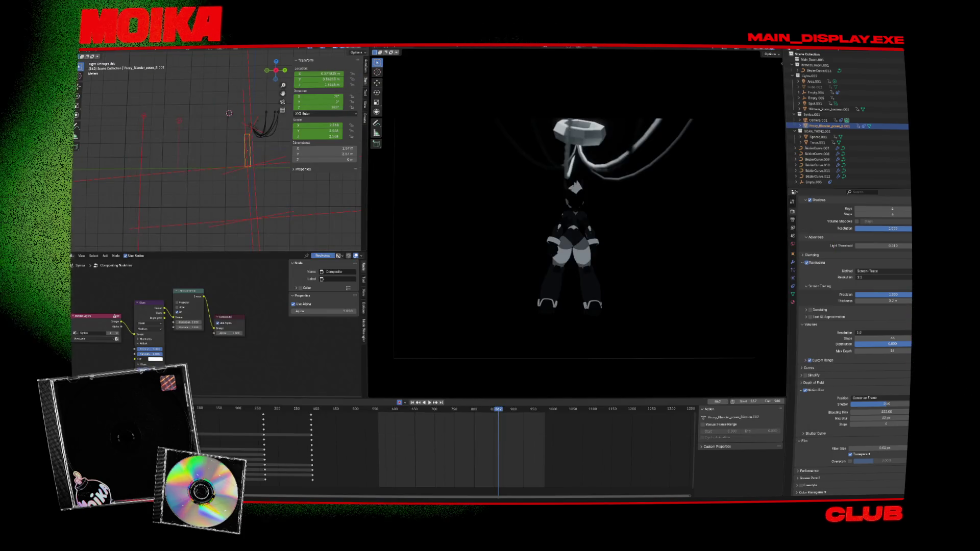
pyautogui.scroll(-2, 453, 280)
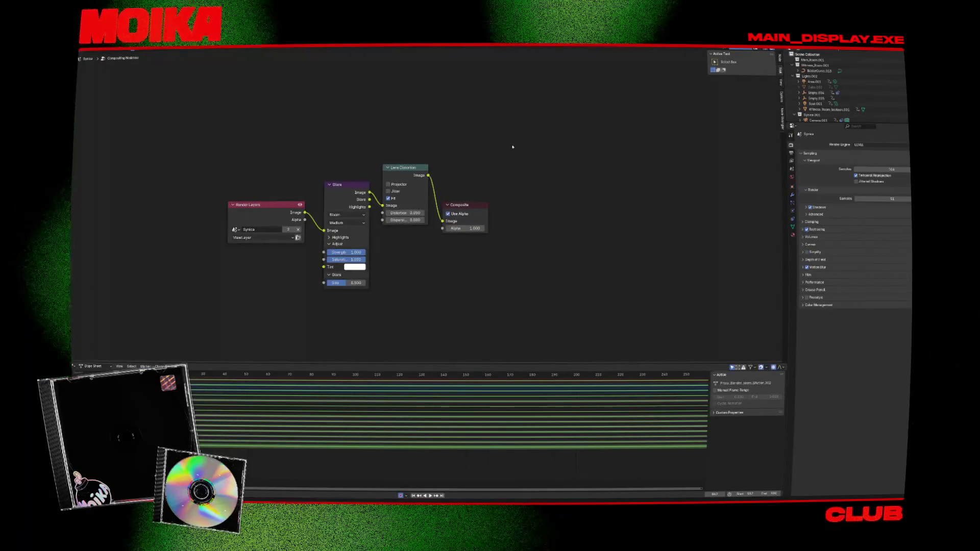
# Delete the Glare and Lens Distortion nodes
pyautogui.moveTo(531, 139)
pyautogui.mouseDown()
pyautogui.moveTo(451, 161)
pyautogui.moveTo(260, 264)
pyautogui.mouseUp()
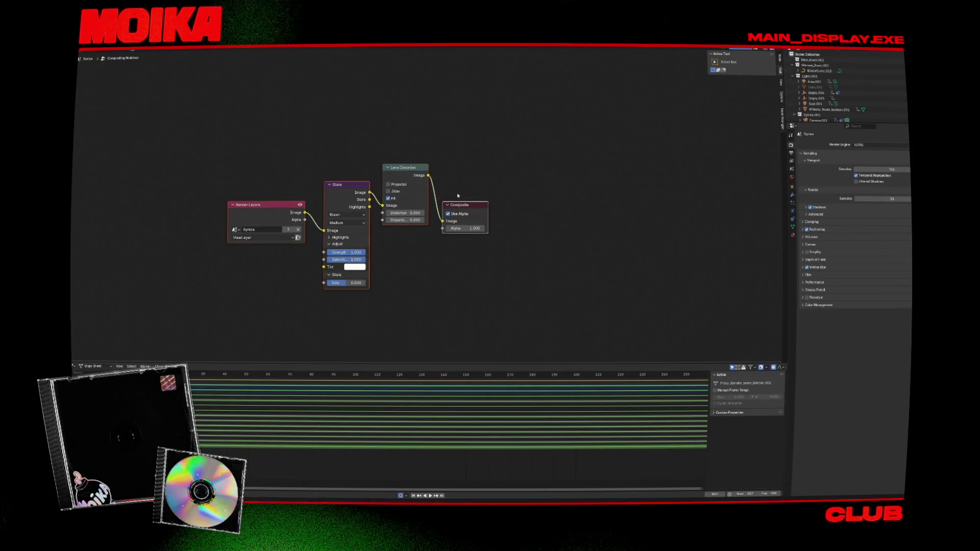
pyautogui.moveTo(440, 148); pyautogui.dragTo(333, 237)
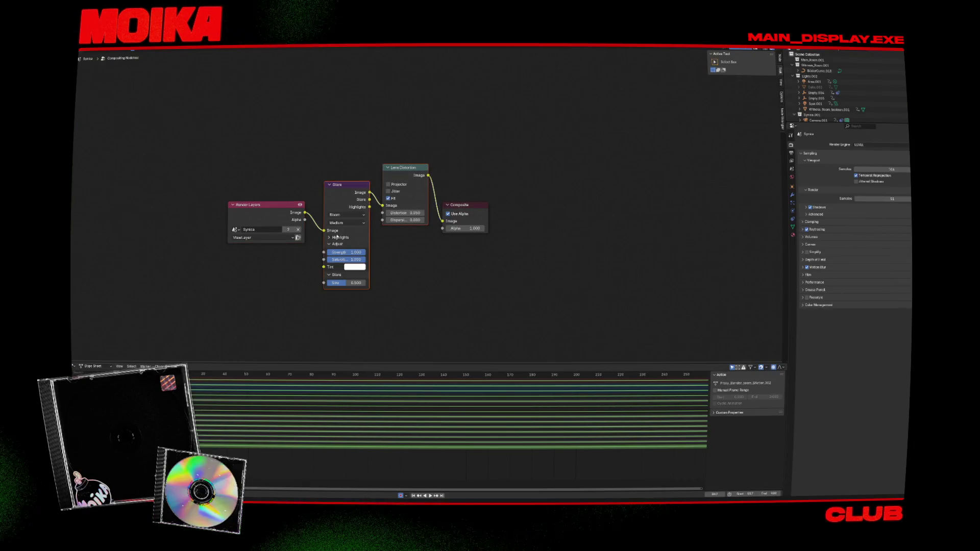
pyautogui.hotkey('ctrl', 'x')
# Shift the Render Layers node left and place a duplicate of it above
pyautogui.moveTo(291, 208); pyautogui.dragTo(192, 201)
pyautogui.hotkey('shift', 'd')
pyautogui.click(191, 152)
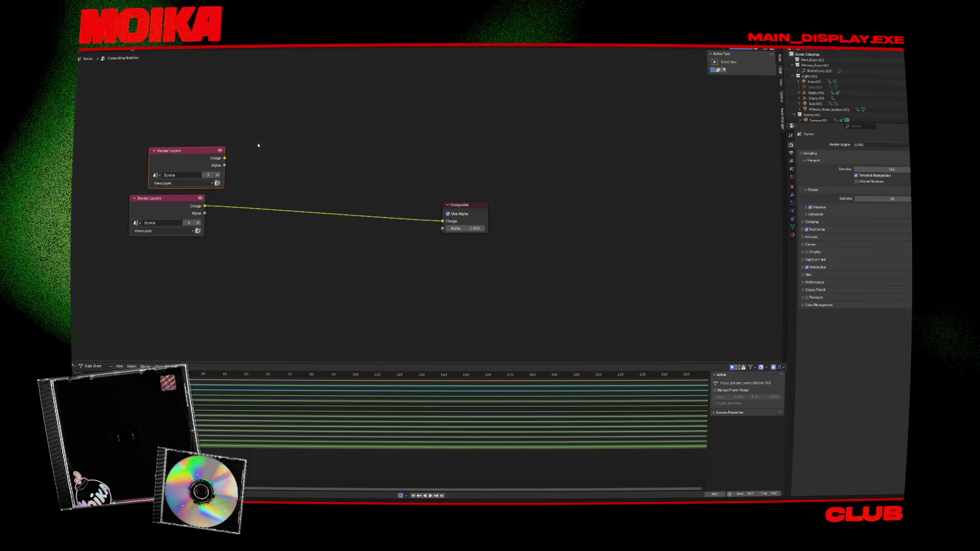
pyautogui.click(156, 175)
# Set the duplicate Render Layers to Scene and split the area with a 3D Viewport on the right
pyautogui.click(161, 184)
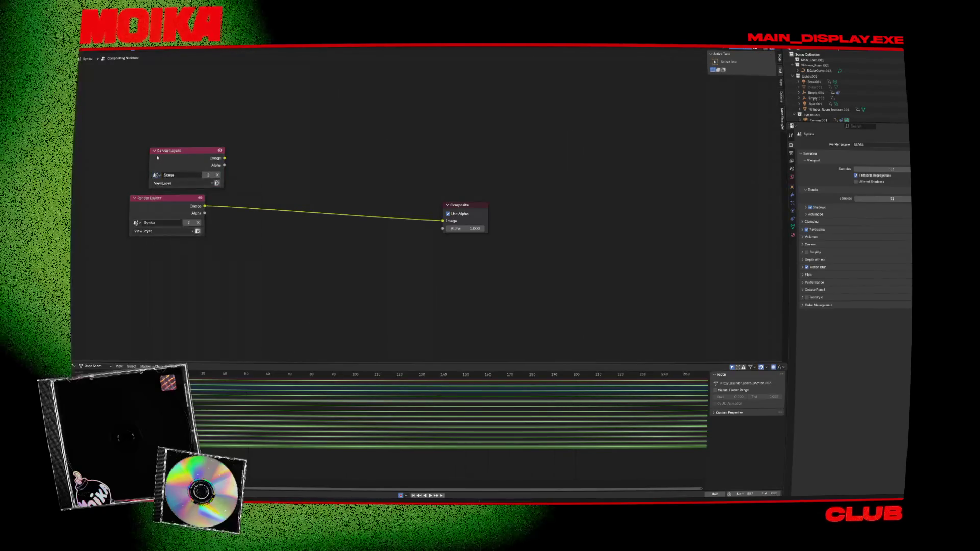
pyautogui.moveTo(161, 184); pyautogui.dragTo(146, 290)
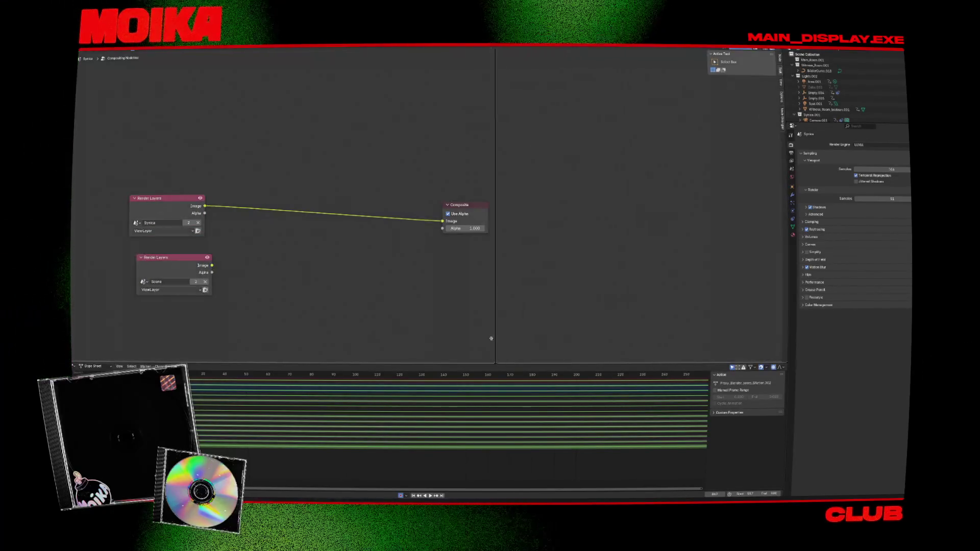
pyautogui.click(491, 338)
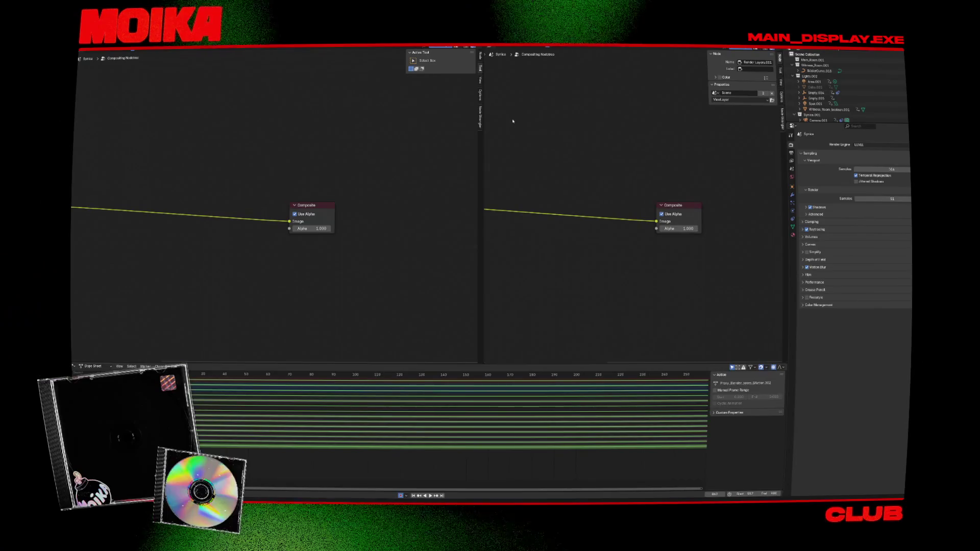
pyautogui.click(498, 53)
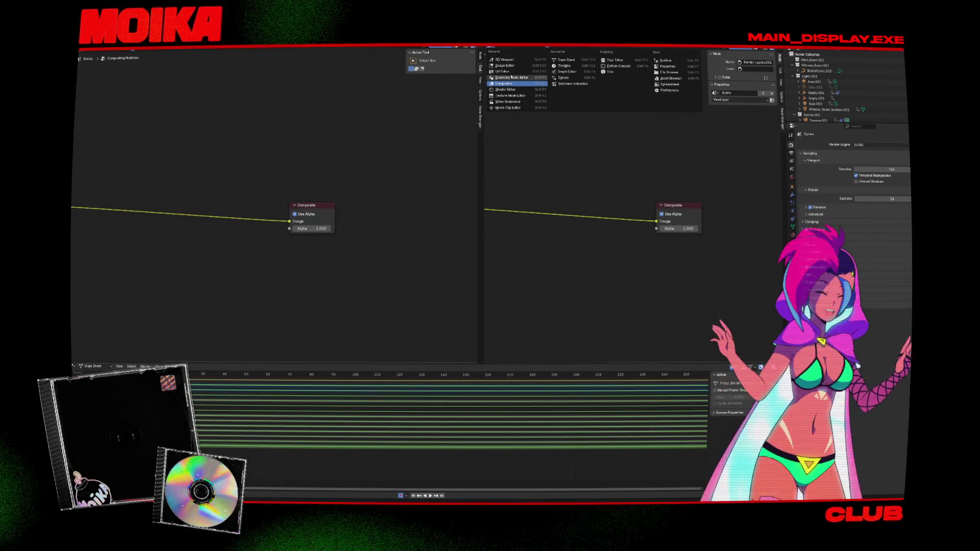
pyautogui.click(512, 66)
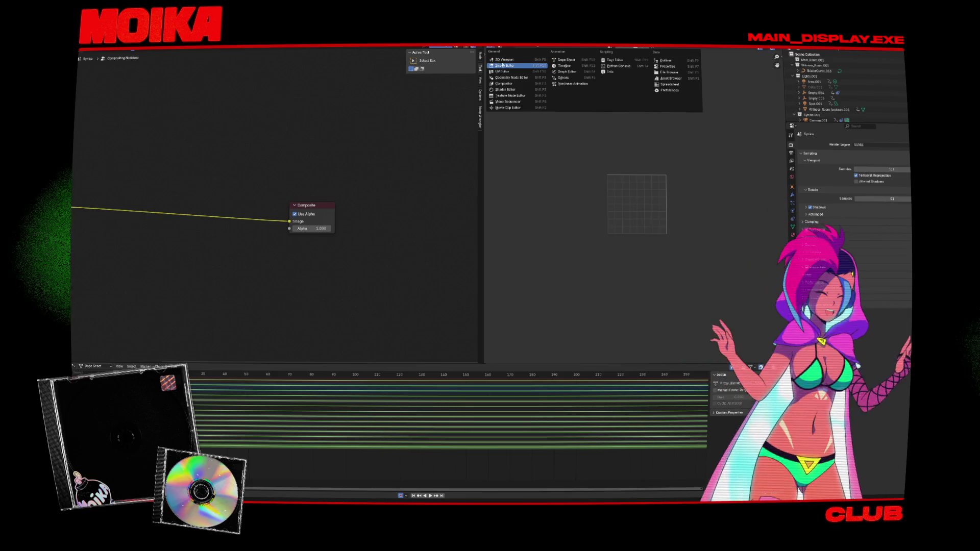
pyautogui.click(508, 101)
pyautogui.click(497, 53)
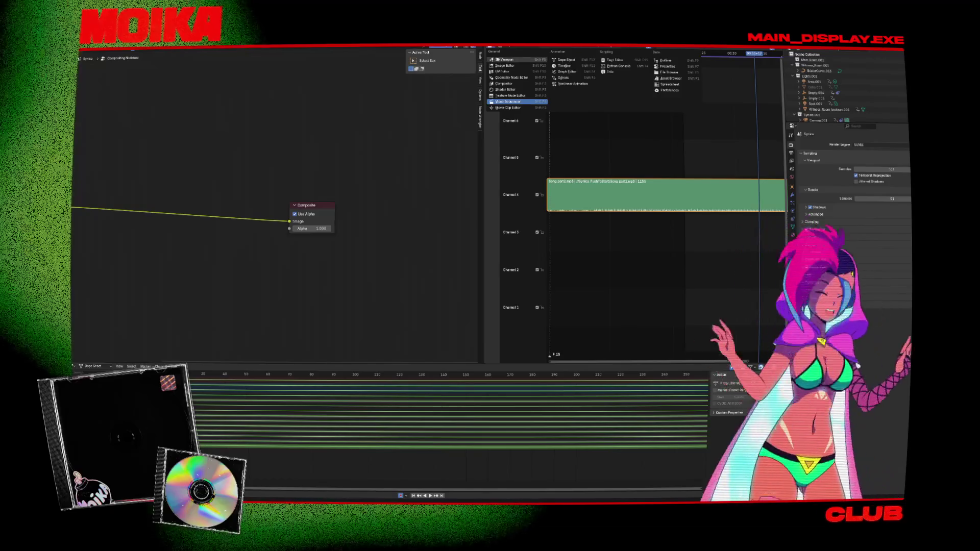
pyautogui.click(507, 59)
# View the robot through the scene camera with rendered shading, framed to fit
pyautogui.press('KP_0')
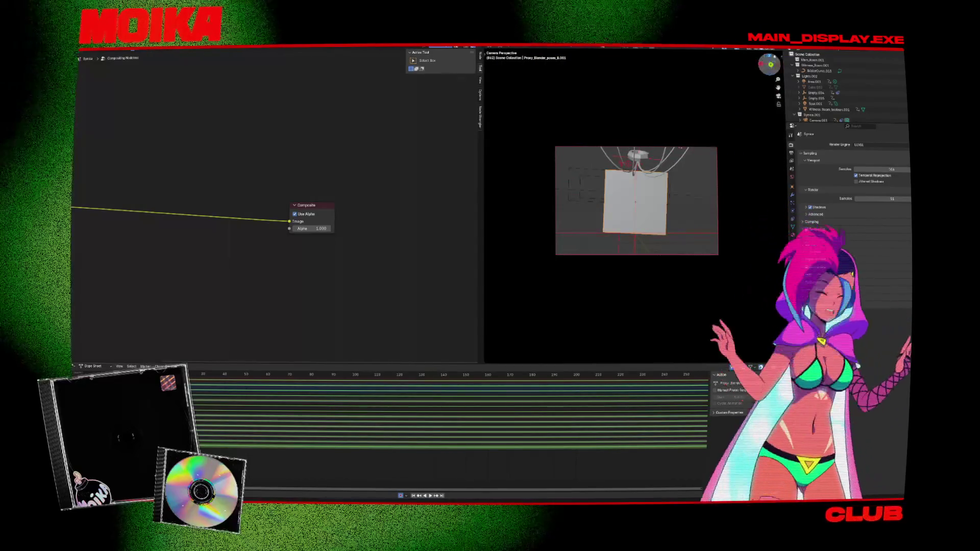
pyautogui.click(770, 49)
pyautogui.click(777, 49)
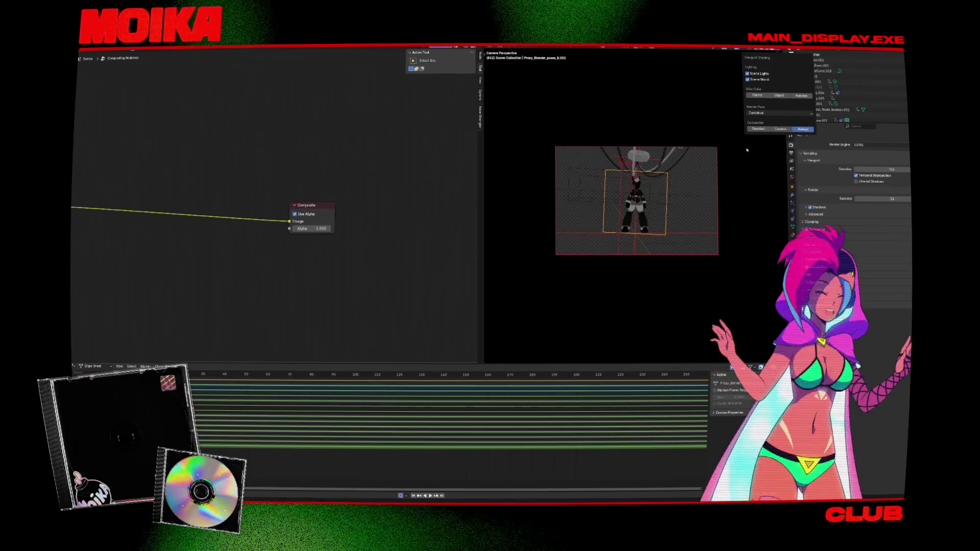
pyautogui.click(694, 187)
pyautogui.press('Home')
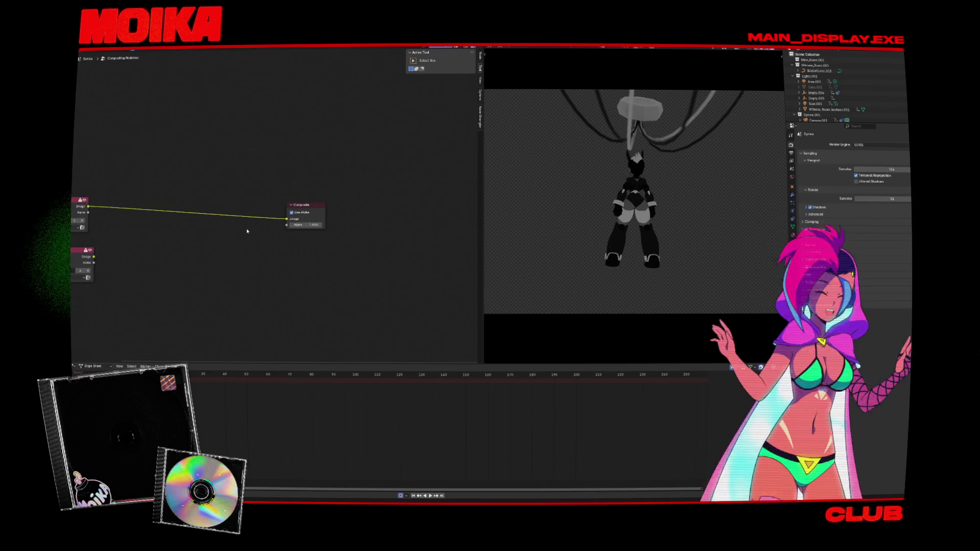
pyautogui.press('Home')
# Insert a Mix Color node into the Render Layers→Composite link
pyautogui.hotkey('shift', 'a')
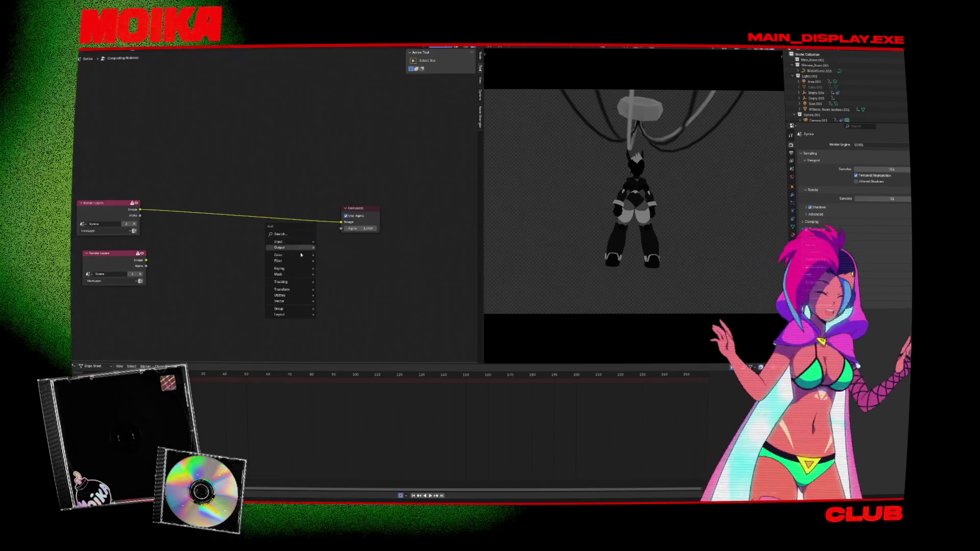
pyautogui.moveTo(294, 269)
pyautogui.write('m')
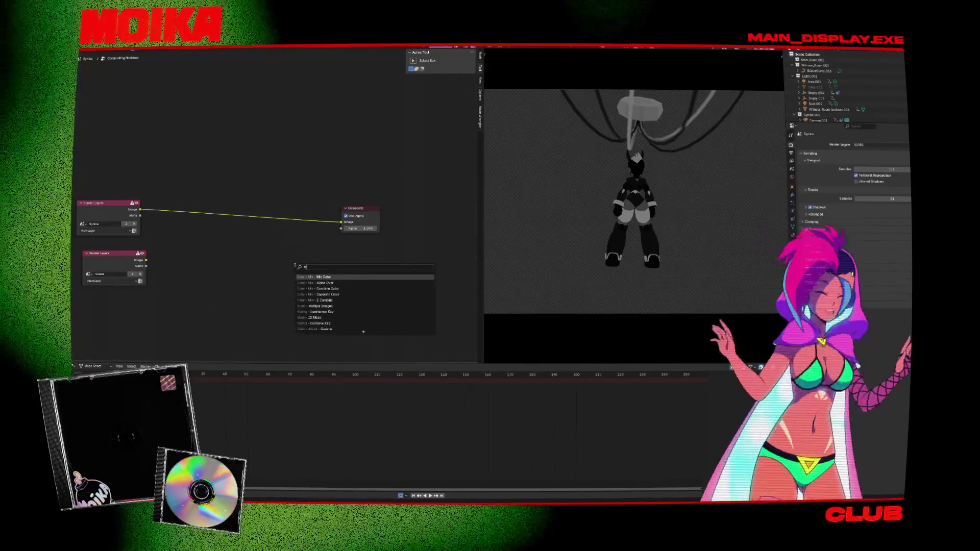
pyautogui.click(336, 277)
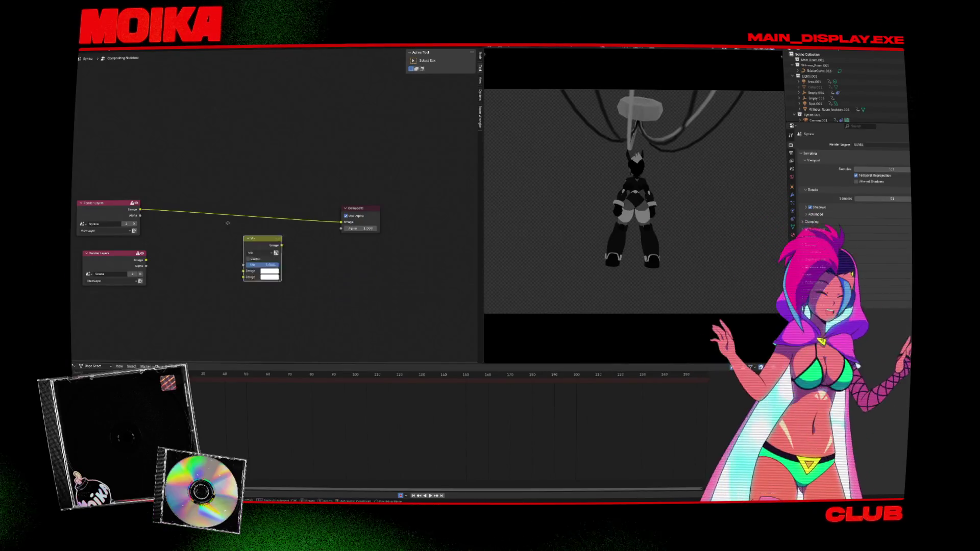
pyautogui.click(257, 222)
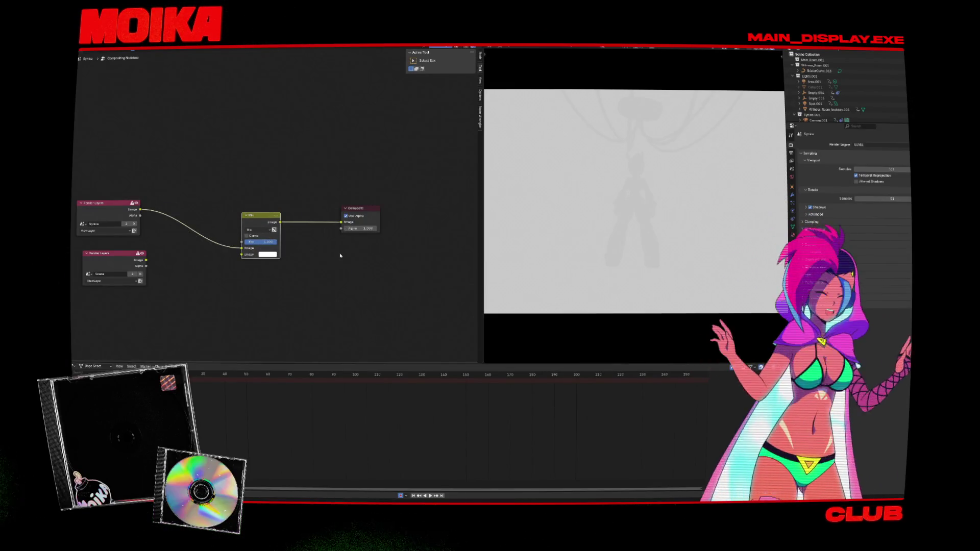
pyautogui.hotkey('alt', 'Tab')
pyautogui.hotkey('alt', 'Tab')
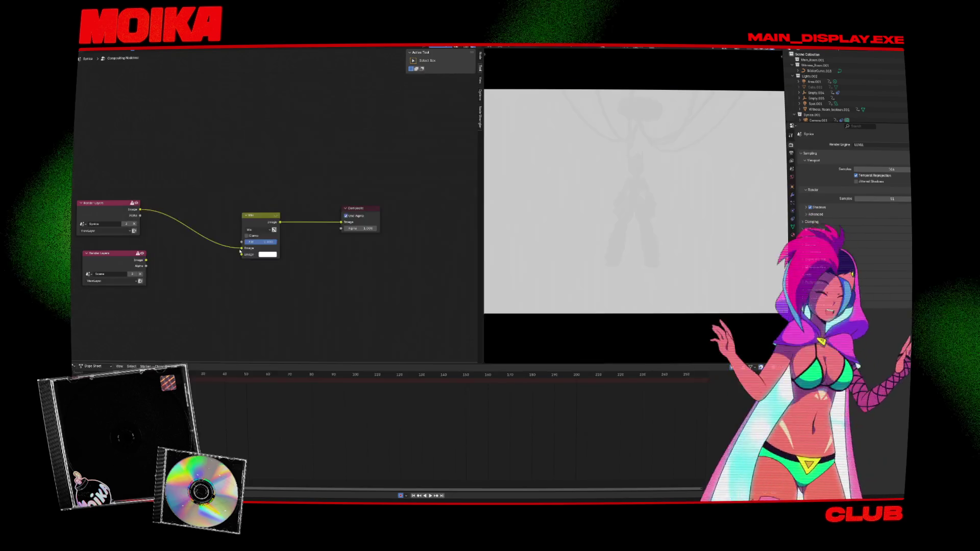
# Drive the Mix factor with the upper Render Layers Alpha and wire the lower layer into Mix
pyautogui.moveTo(140, 215); pyautogui.dragTo(242, 245)
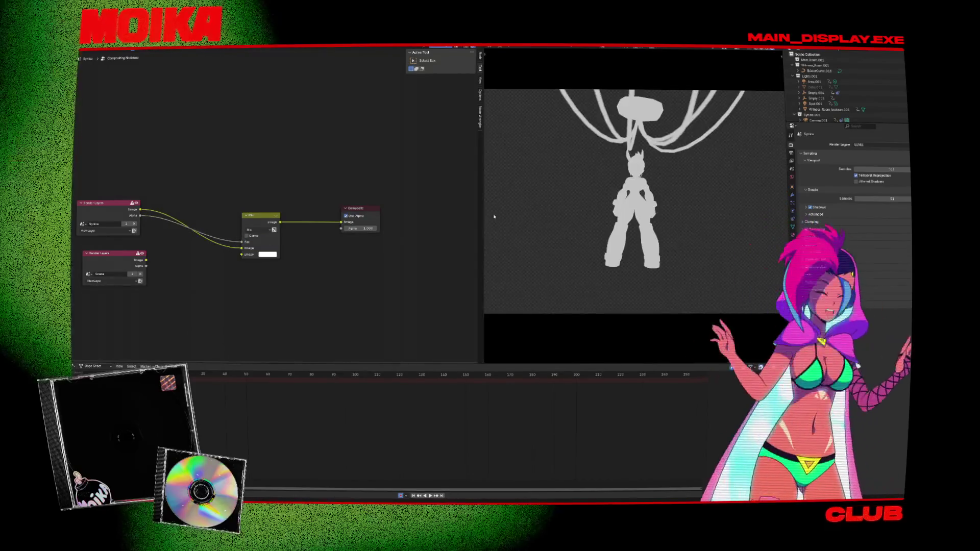
pyautogui.press('Up')
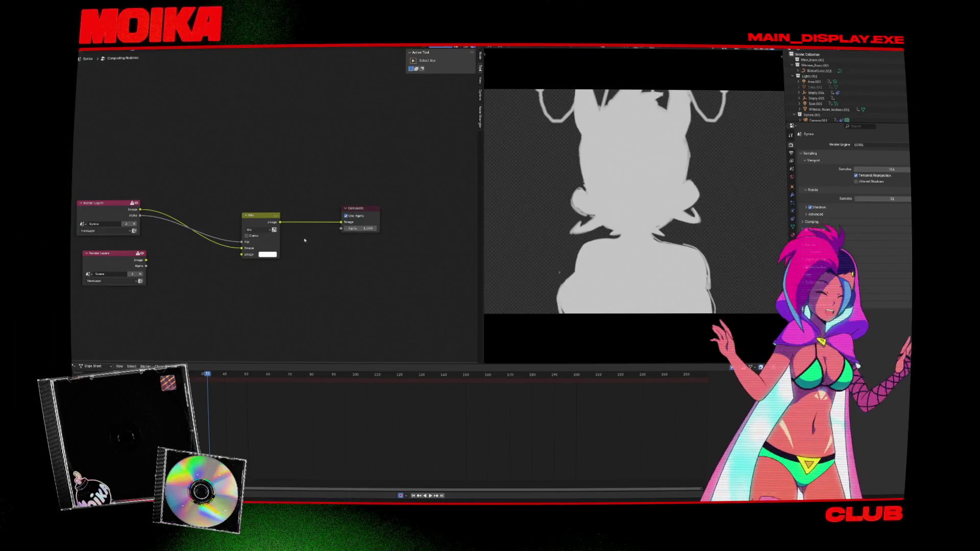
pyautogui.click(268, 254)
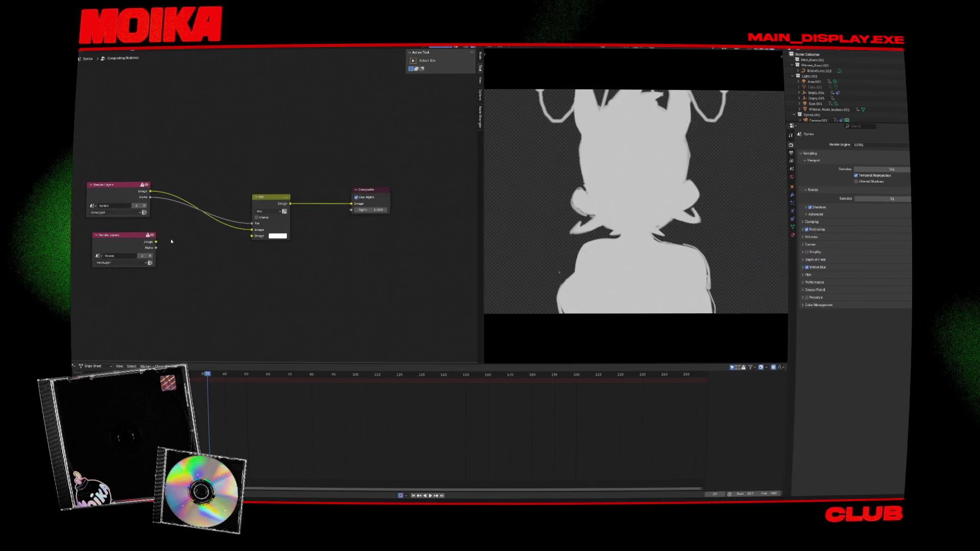
pyautogui.moveTo(117, 236); pyautogui.dragTo(106, 252)
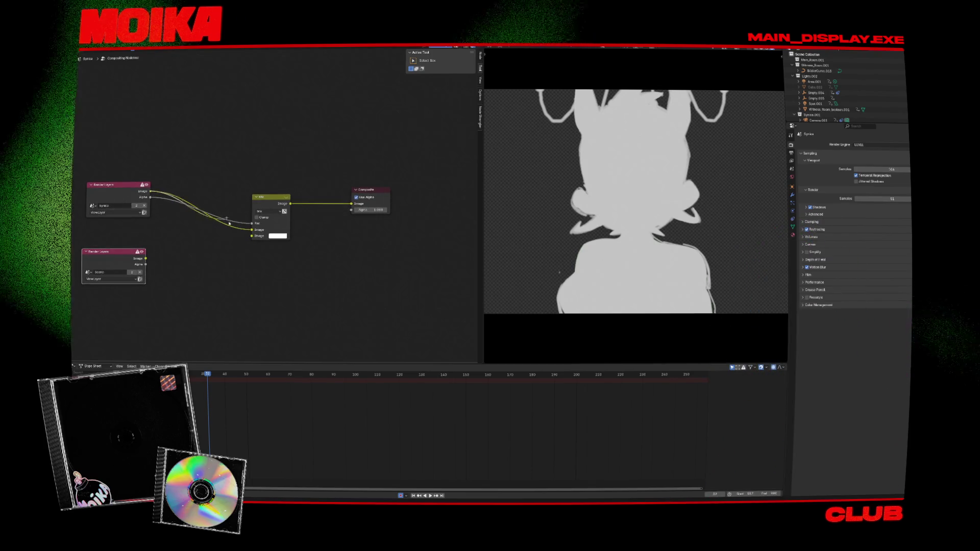
pyautogui.moveTo(150, 191)
pyautogui.mouseDown()
pyautogui.moveTo(252, 236)
pyautogui.moveTo(257, 417)
pyautogui.mouseUp()
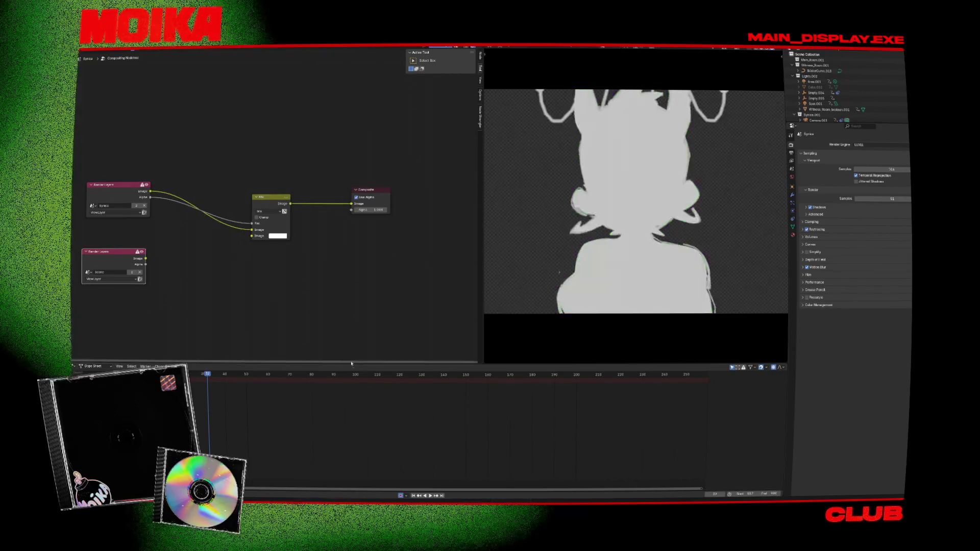
pyautogui.press('space')
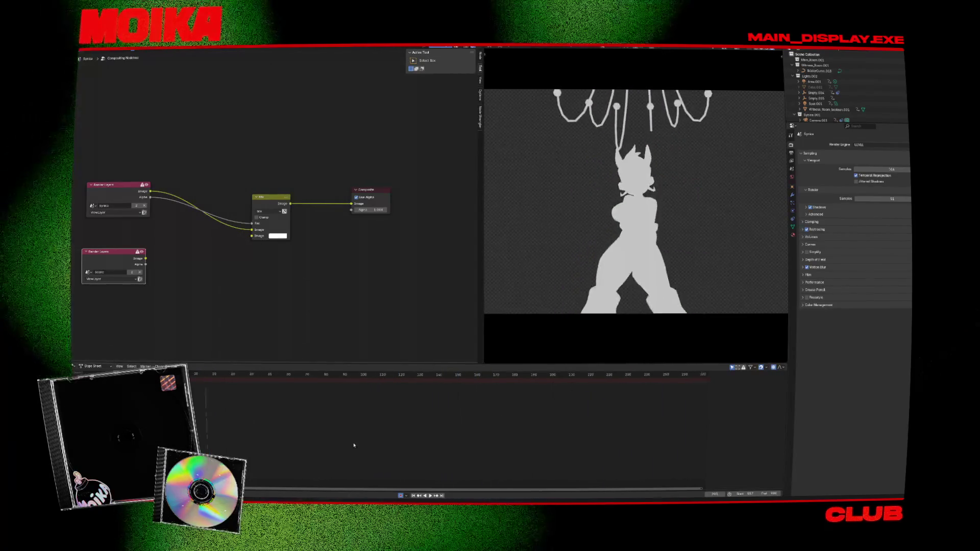
# Stop playback, go to frame 712, and test-link then unlink the lower Render Layers Image
pyautogui.press('space')
pyautogui.scroll(-8, 379, 444)
pyautogui.hscroll(5, 434, 413)
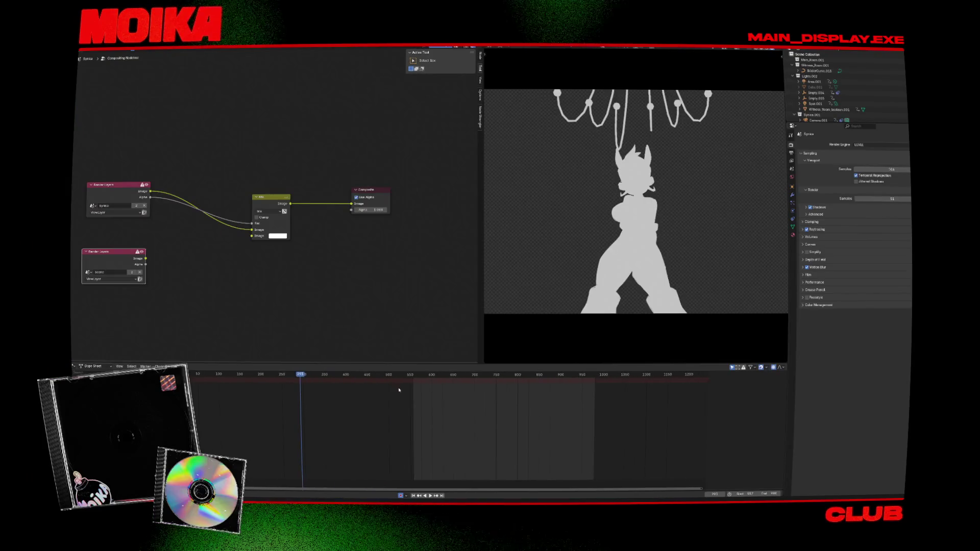
pyautogui.moveTo(374, 378)
pyautogui.mouseDown()
pyautogui.moveTo(548, 376)
pyautogui.moveTo(539, 377)
pyautogui.mouseUp()
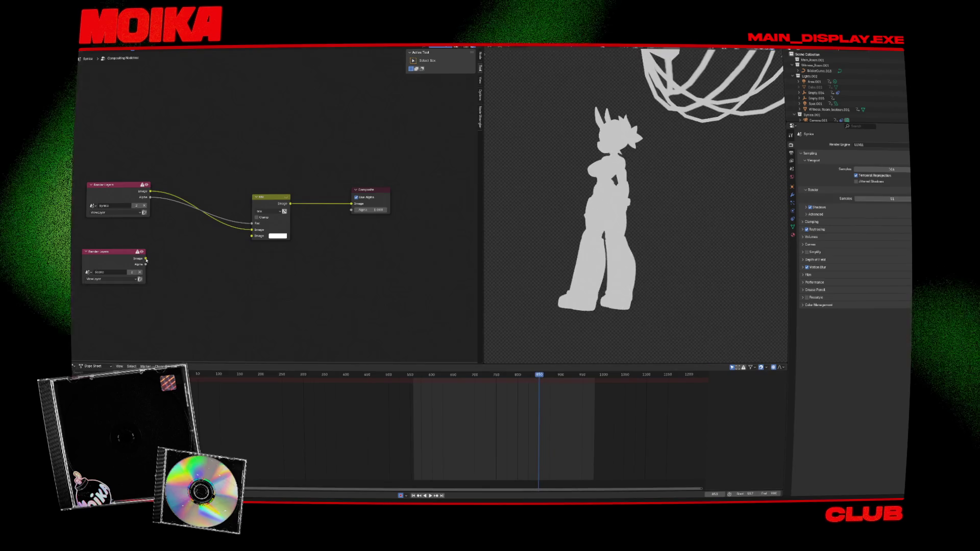
pyautogui.moveTo(147, 260); pyautogui.dragTo(251, 236)
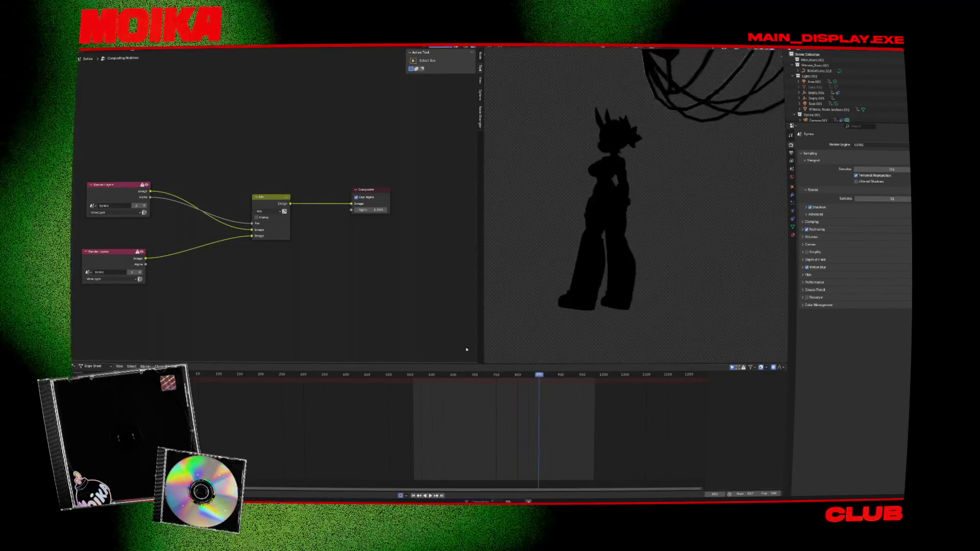
pyautogui.moveTo(252, 236); pyautogui.dragTo(366, 294)
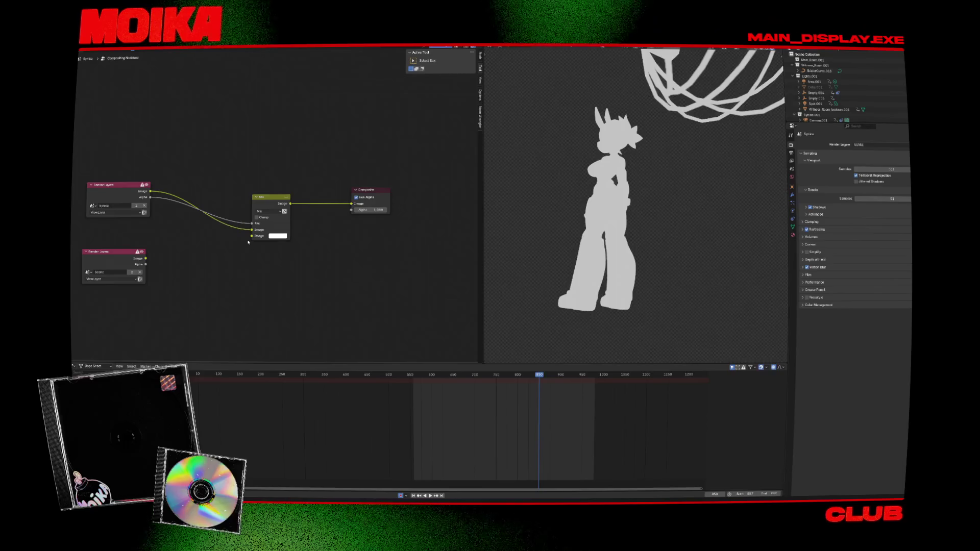
# Highlight the comment suggesting view layers in one scene, close the Stack Exchange tab, and return to Blender
pyautogui.hotkey('alt', 'Tab')
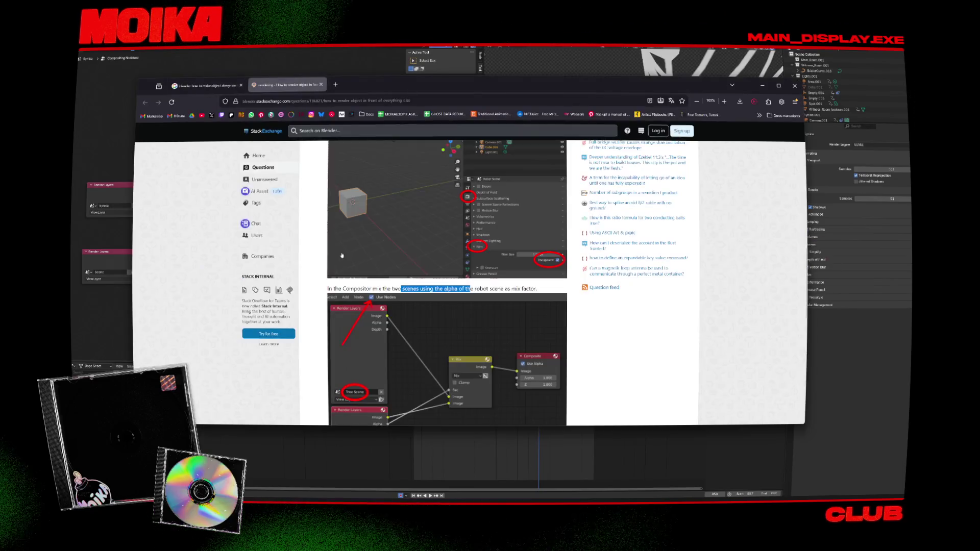
pyautogui.scroll(-10, 394, 281)
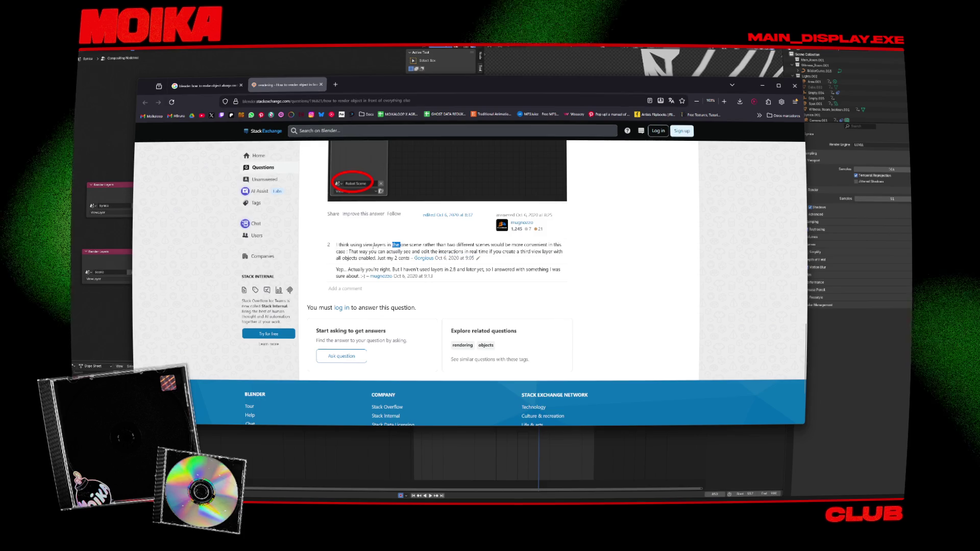
pyautogui.moveTo(352, 245)
pyautogui.mouseDown()
pyautogui.moveTo(562, 252)
pyautogui.moveTo(442, 245)
pyautogui.mouseUp()
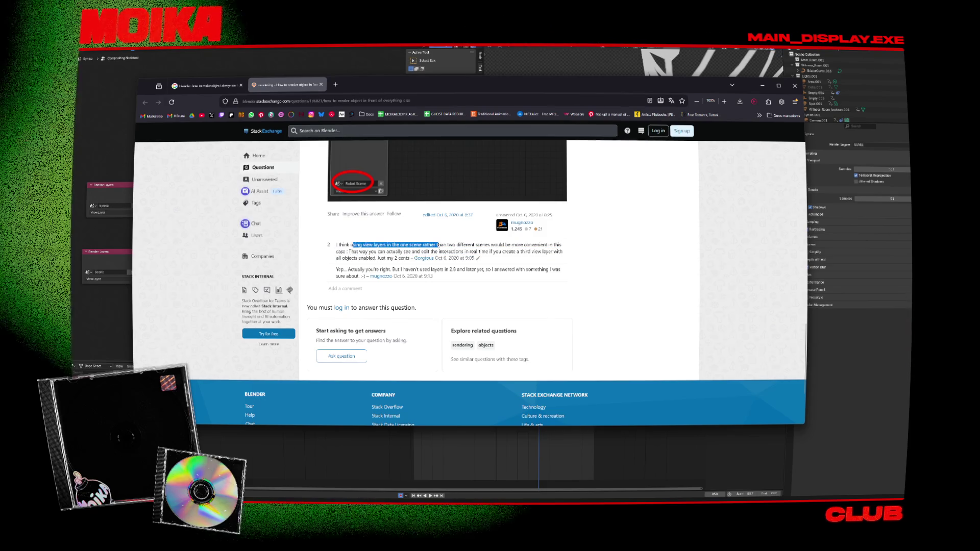
pyautogui.moveTo(525, 245)
pyautogui.mouseDown()
pyautogui.moveTo(561, 245)
pyautogui.moveTo(414, 252)
pyautogui.mouseUp()
pyautogui.click(414, 252)
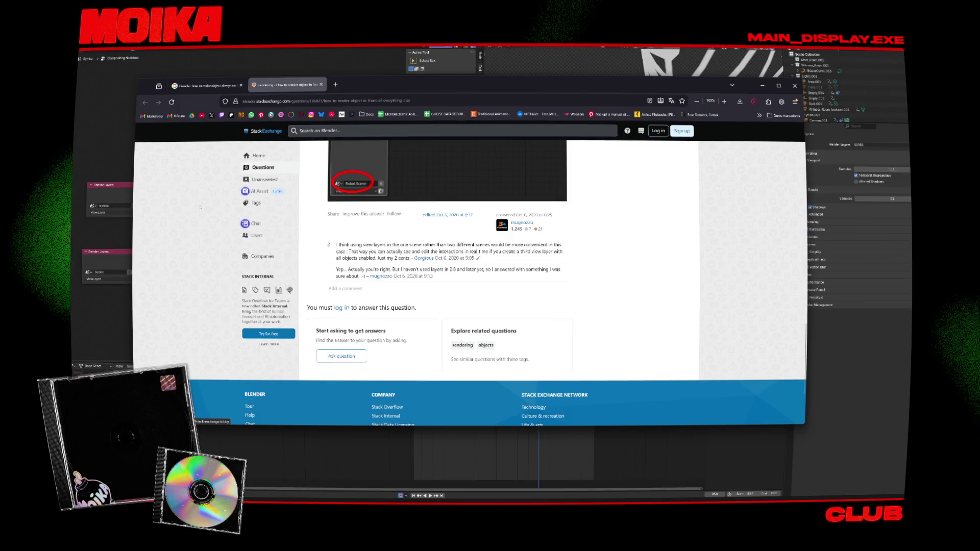
pyautogui.hotkey('ctrl', 'w')
pyautogui.scroll(15, 207, 232)
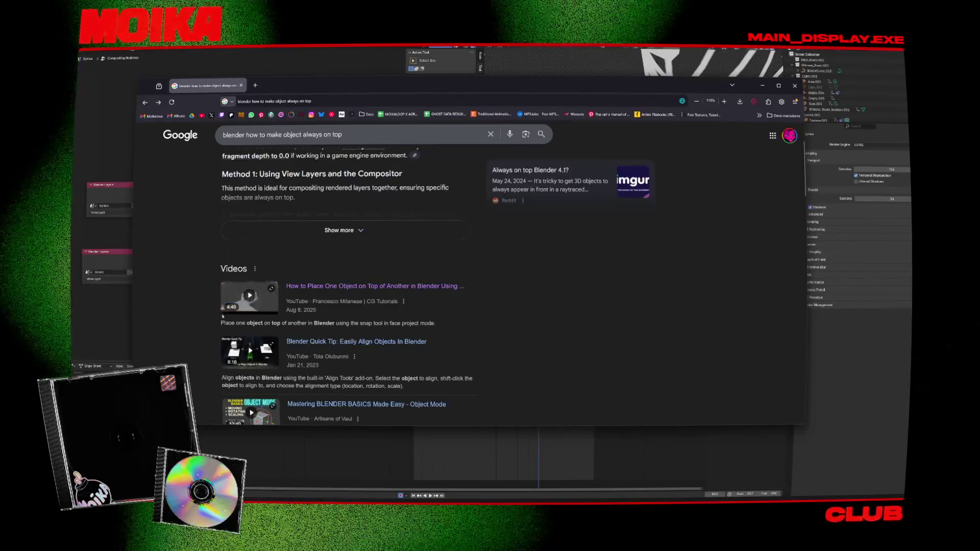
pyautogui.hotkey('alt', 'Tab')
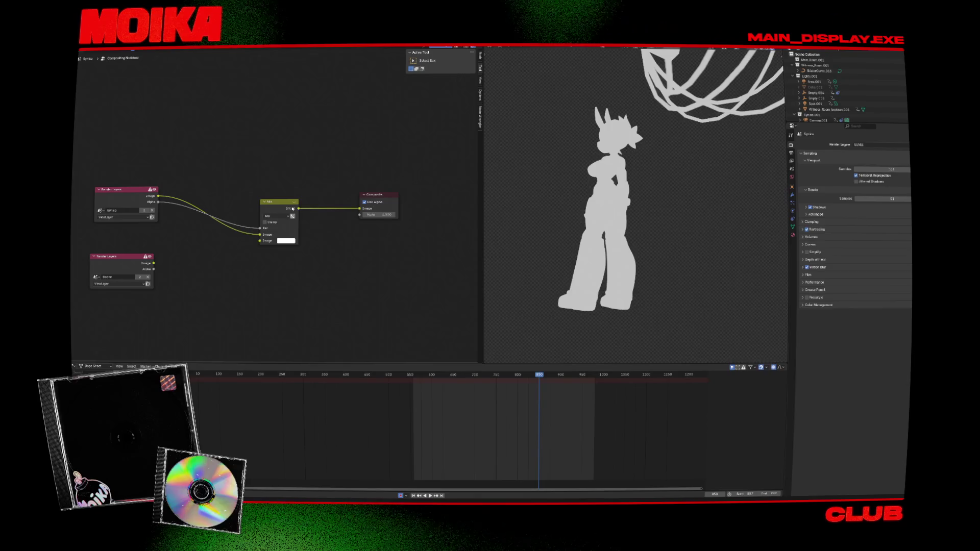
# Connect the lower Render Layers image to the Mix node's second Image input and save the file
pyautogui.moveTo(277, 199); pyautogui.dragTo(247, 197)
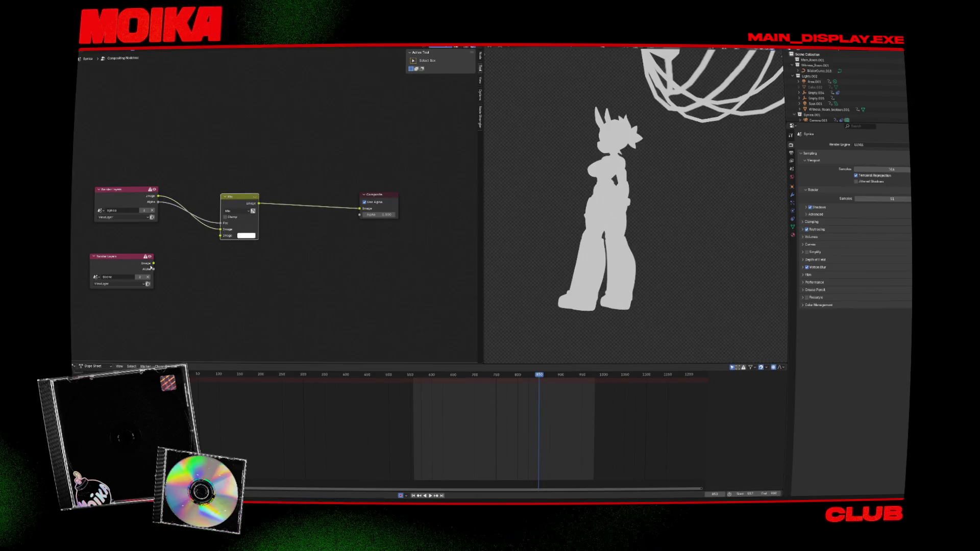
pyautogui.moveTo(220, 238); pyautogui.dragTo(222, 240)
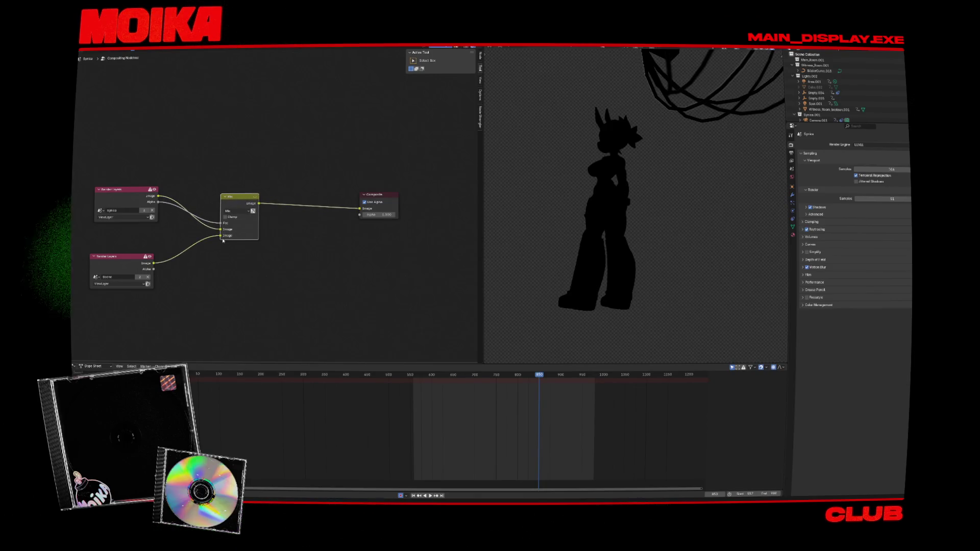
pyautogui.click(154, 266)
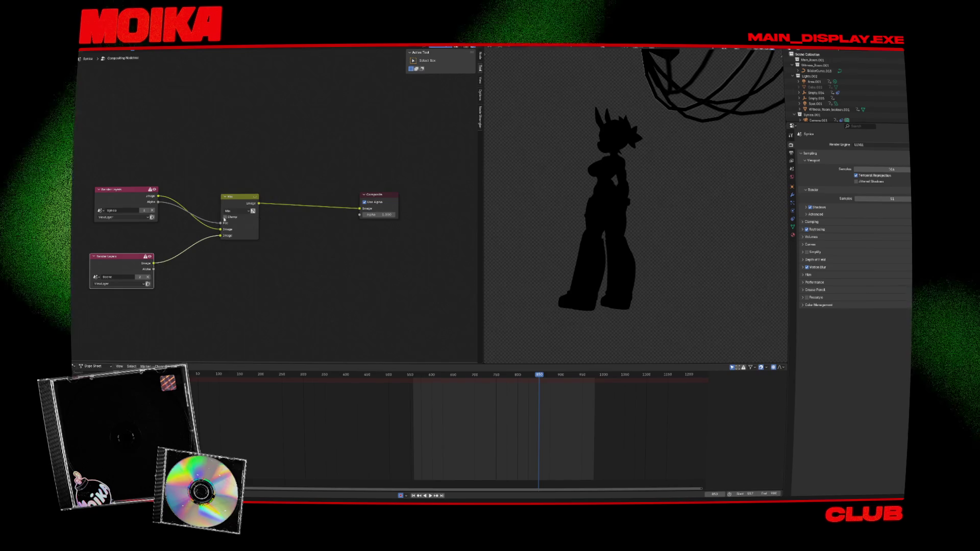
pyautogui.hotkey('ctrl', 's')
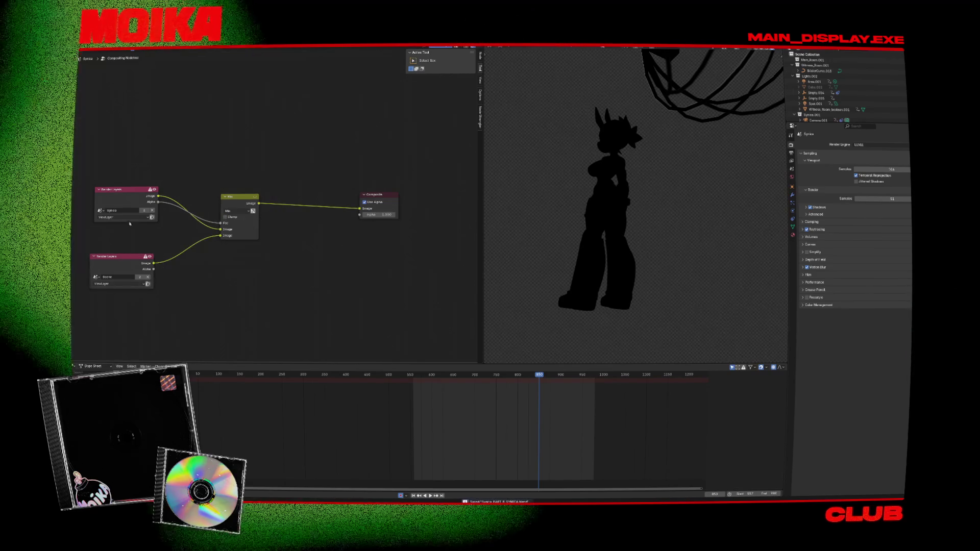
# Close the render result window and switch to the scene named Scene
pyautogui.click(147, 220)
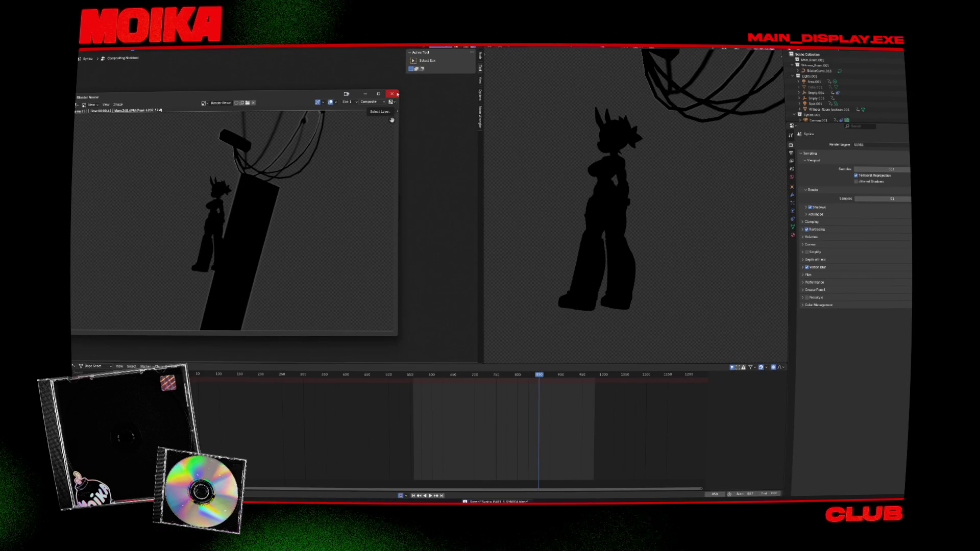
pyautogui.click(392, 95)
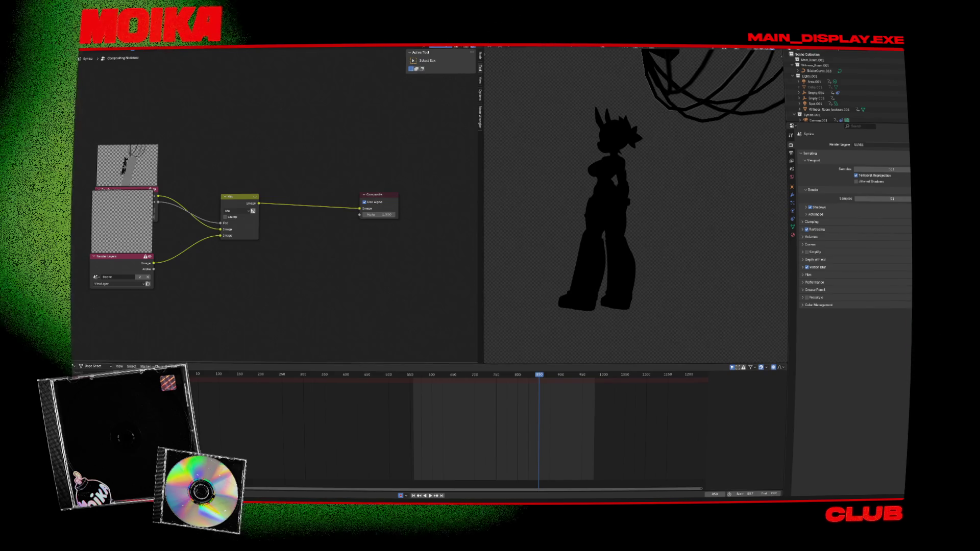
pyautogui.click(749, 47)
pyautogui.click(752, 48)
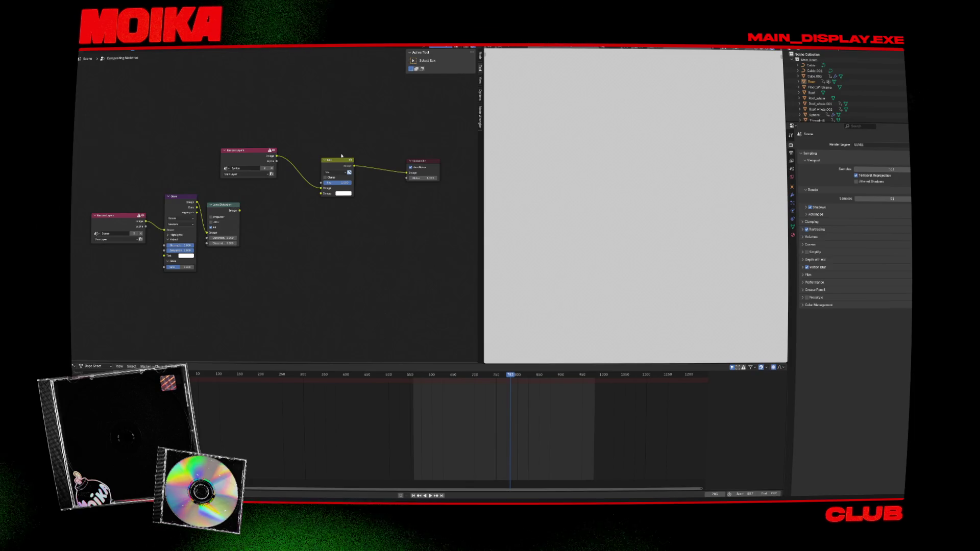
# Delete the extra Render Layers and Mix nodes and zoom into the compositing nodes
pyautogui.press('Delete')
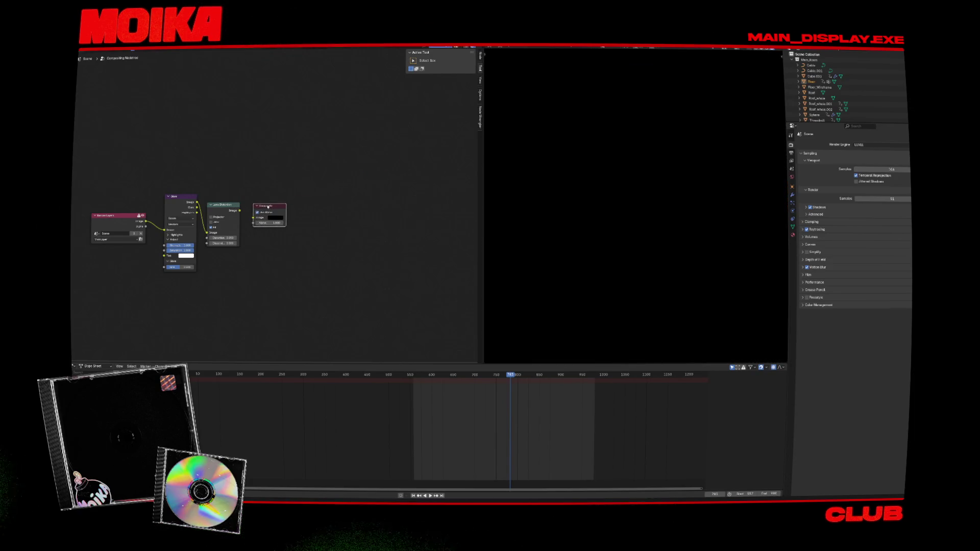
pyautogui.hotkey('ctrl', 's')
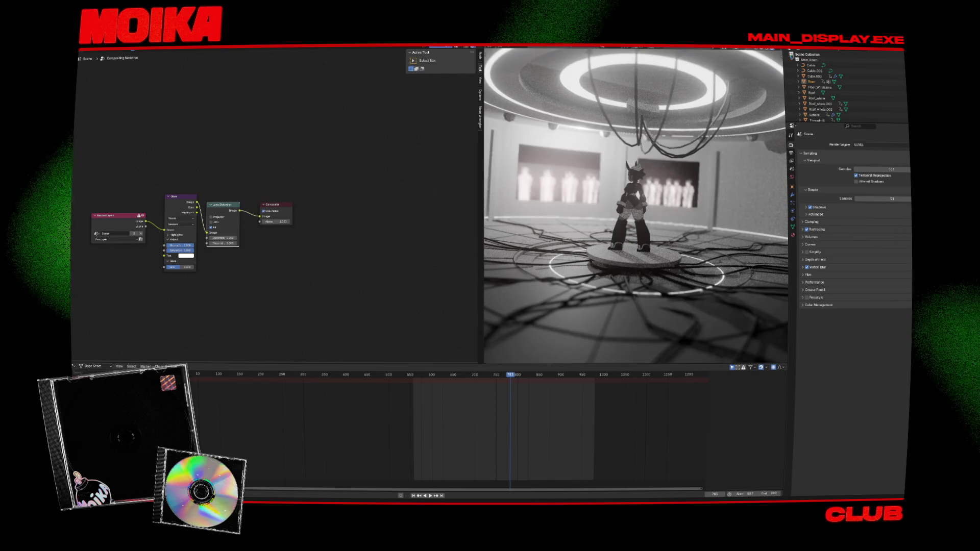
pyautogui.click(779, 49)
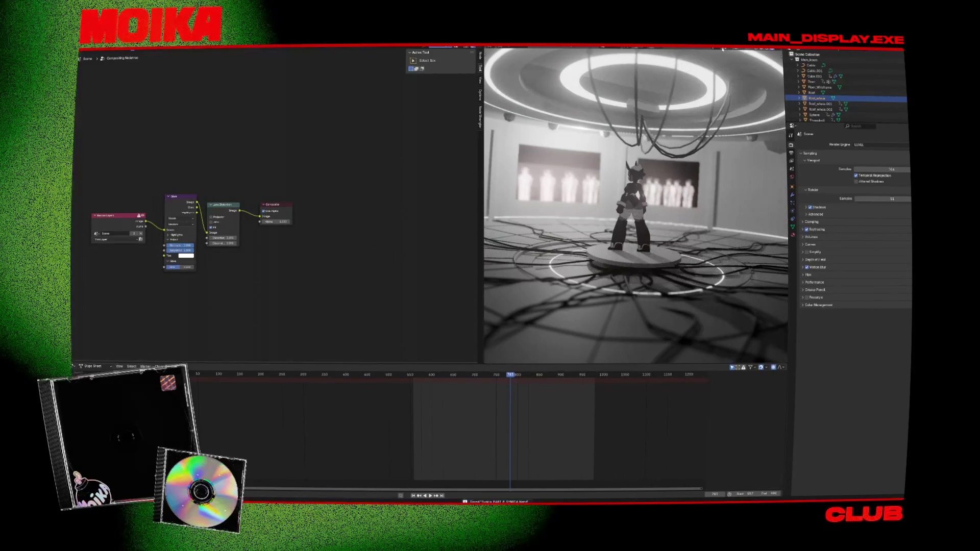
pyautogui.click(723, 49)
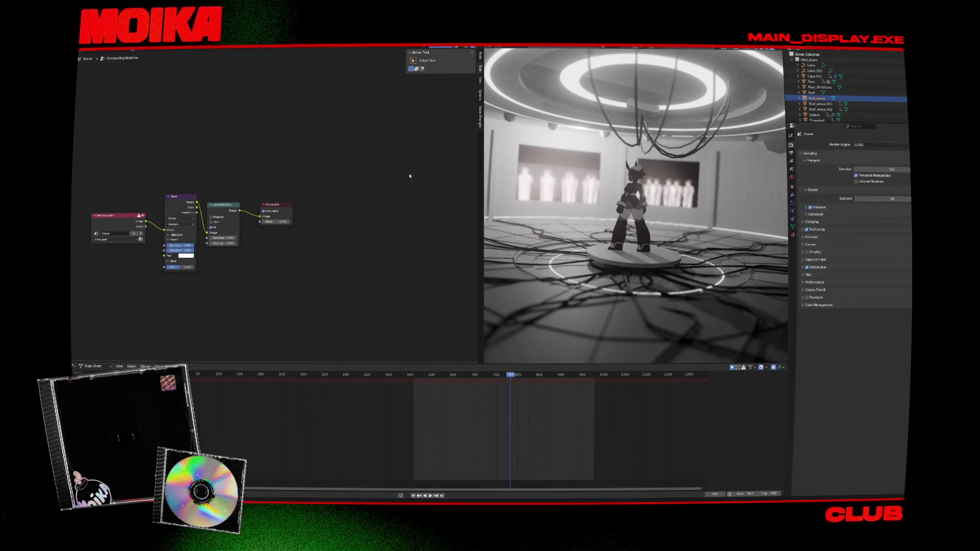
pyautogui.moveTo(482, 180); pyautogui.dragTo(423, 180)
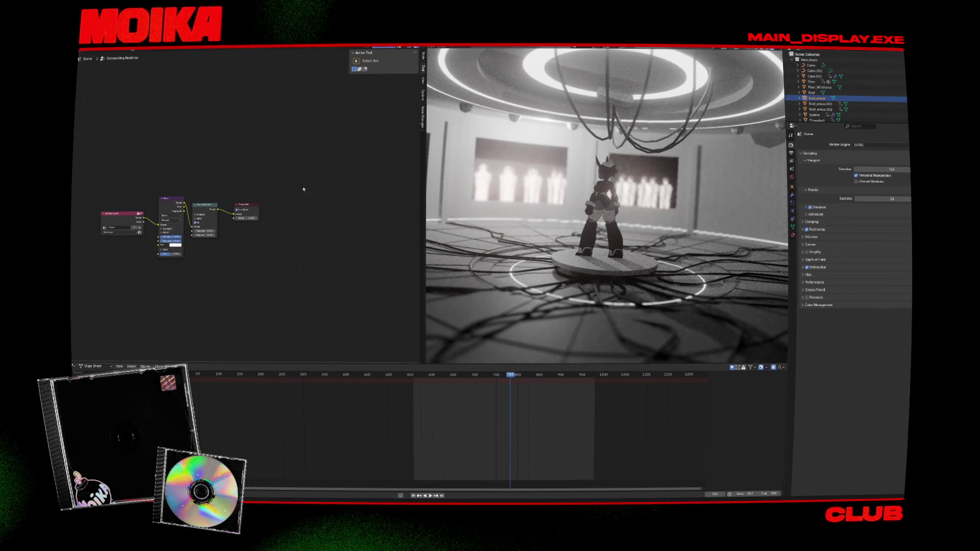
pyautogui.scroll(3, 341, 174)
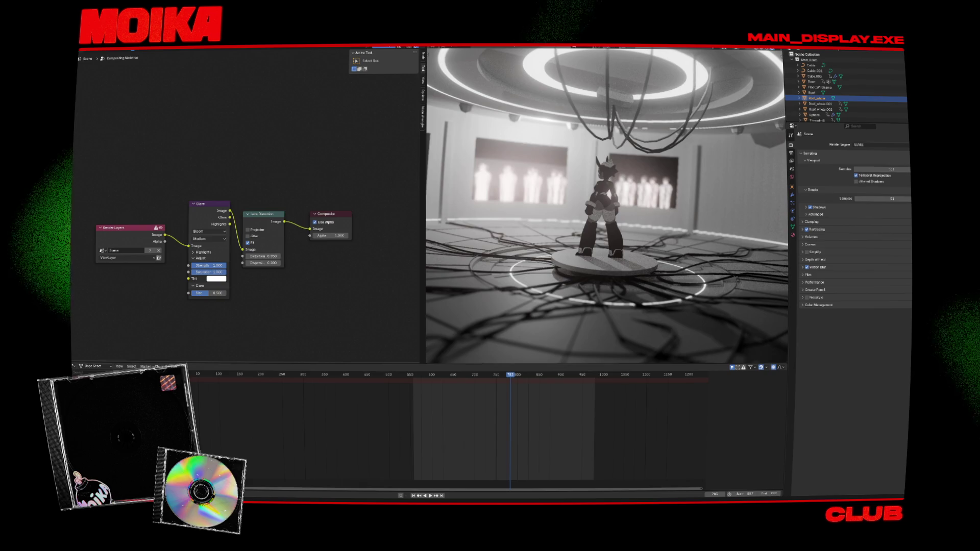
# Scrub through the camera animation keyframes, then quit Blender, saving the scene
pyautogui.press('F3')
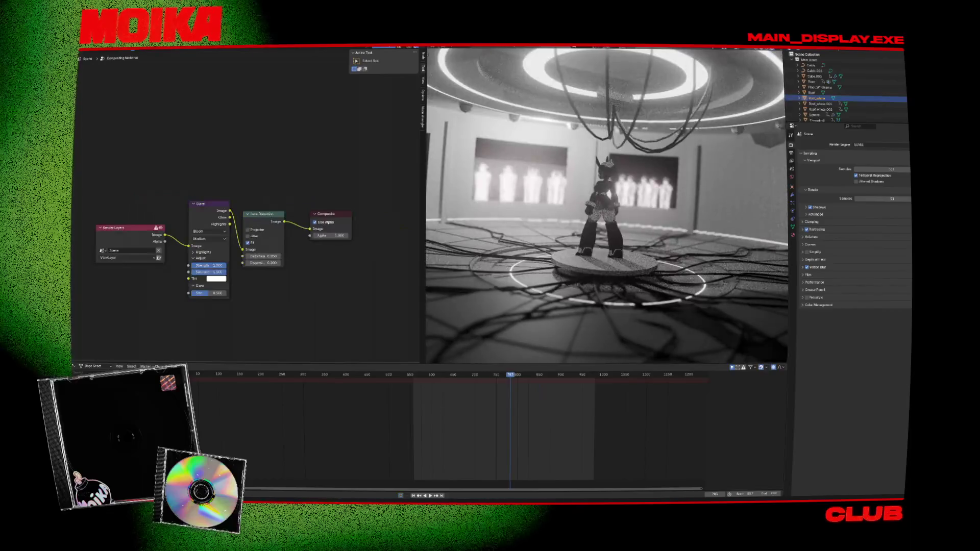
pyautogui.click(553, 191)
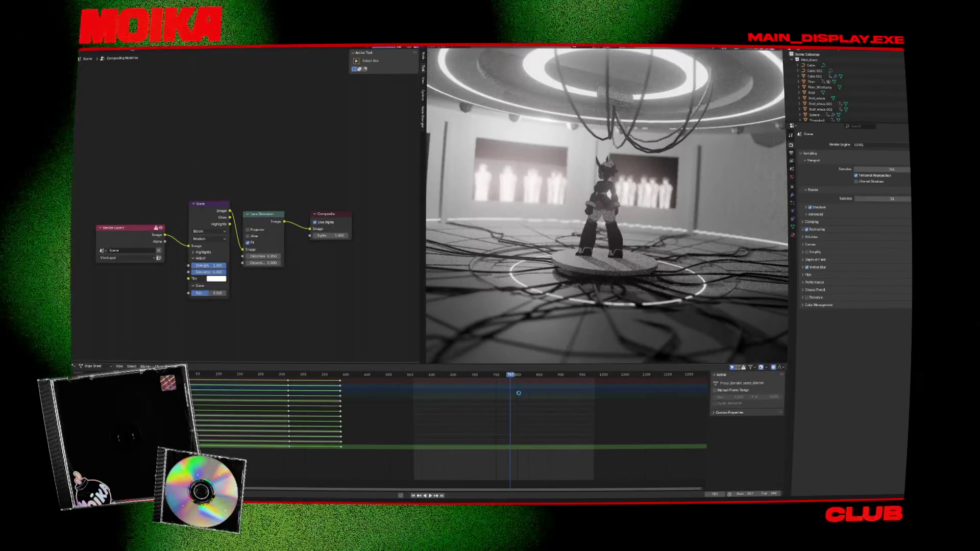
pyautogui.moveTo(517, 376)
pyautogui.mouseDown()
pyautogui.moveTo(558, 376)
pyautogui.moveTo(456, 376)
pyautogui.mouseUp()
pyautogui.hotkey('ctrl', 'q')
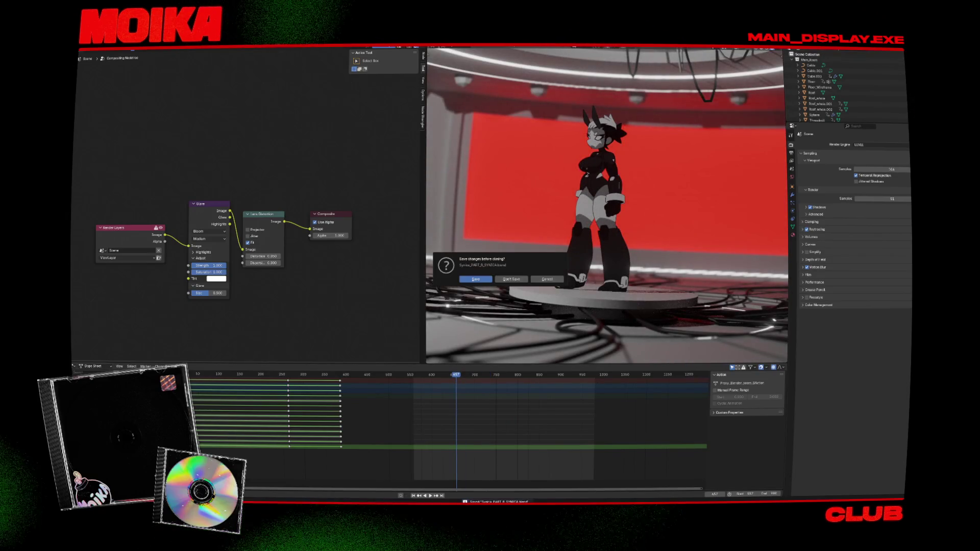
pyautogui.click(476, 279)
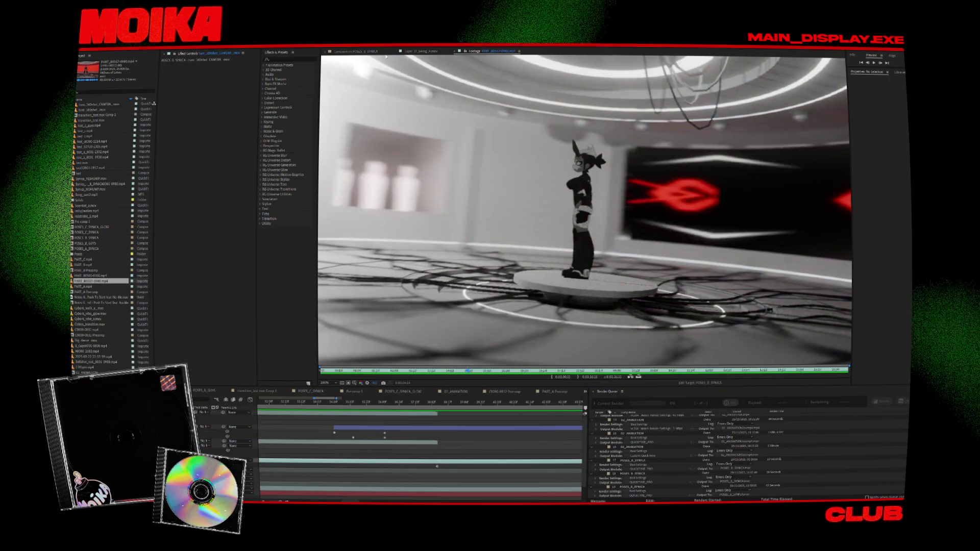
pyautogui.click(357, 52)
pyautogui.click(482, 51)
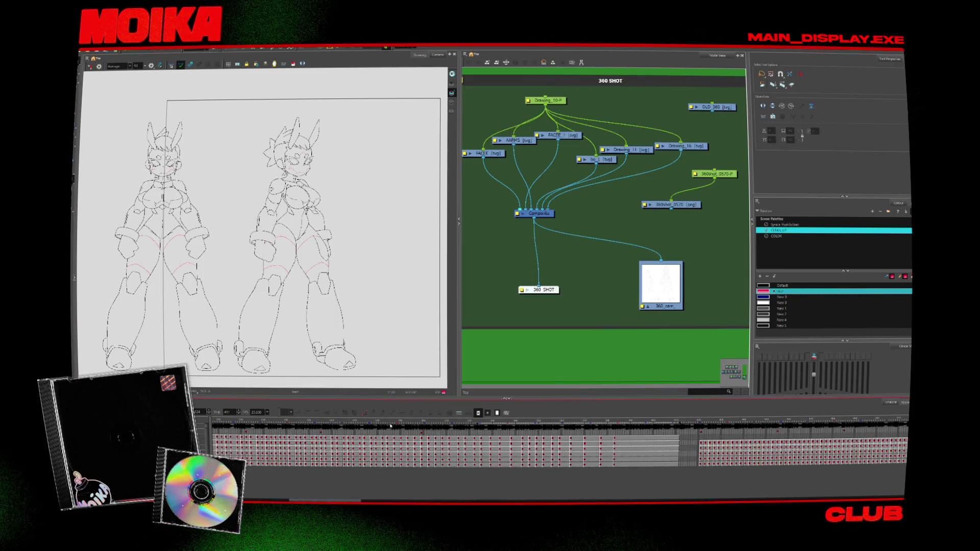
# Jump to the later frame with the side-profile line drawing and zoom the Camera view in
pyautogui.moveTo(351, 428); pyautogui.dragTo(365, 440)
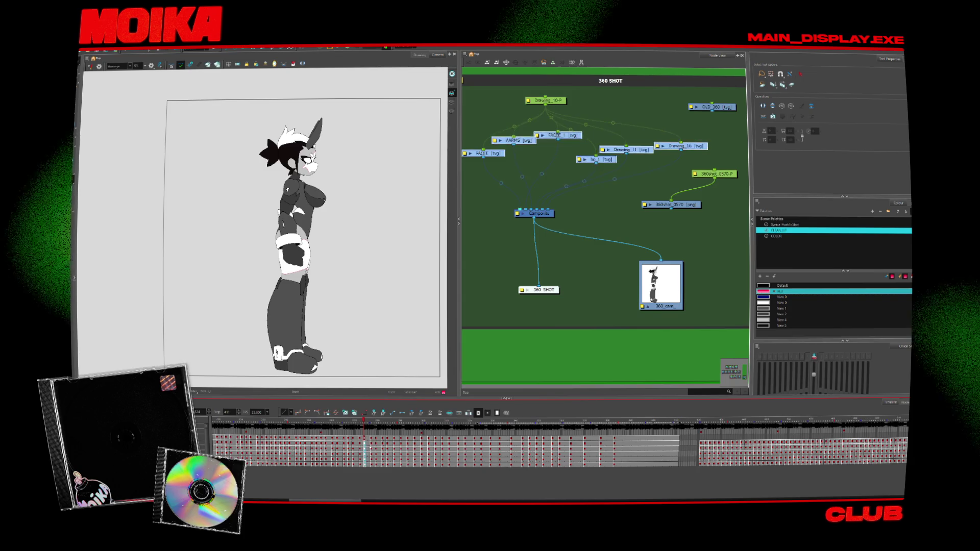
pyautogui.hotkey('ctrl', 'a')
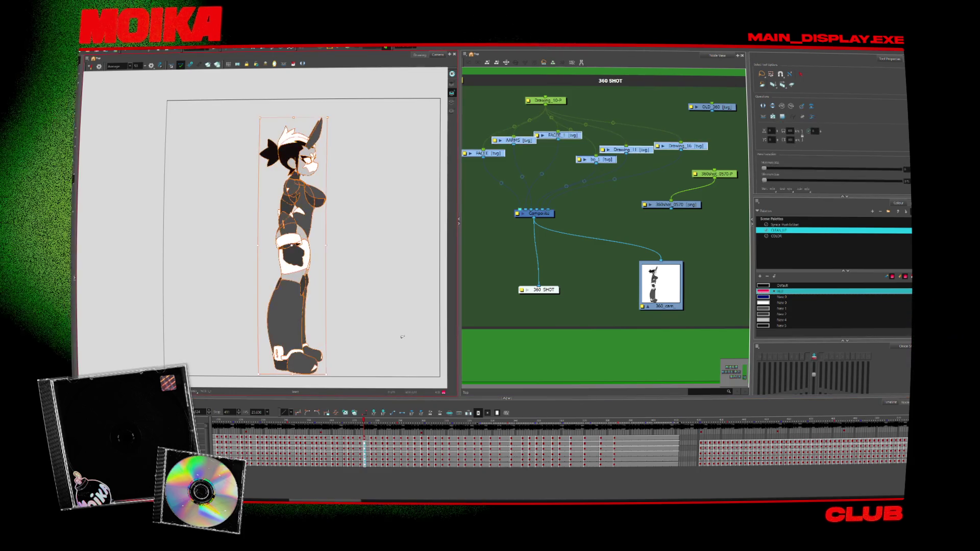
pyautogui.moveTo(338, 497); pyautogui.dragTo(372, 497)
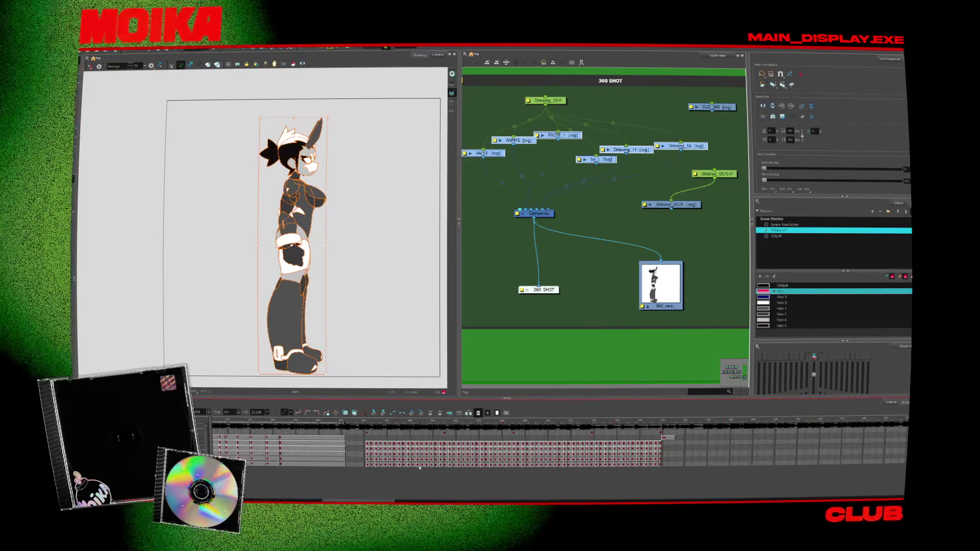
pyautogui.click(664, 439)
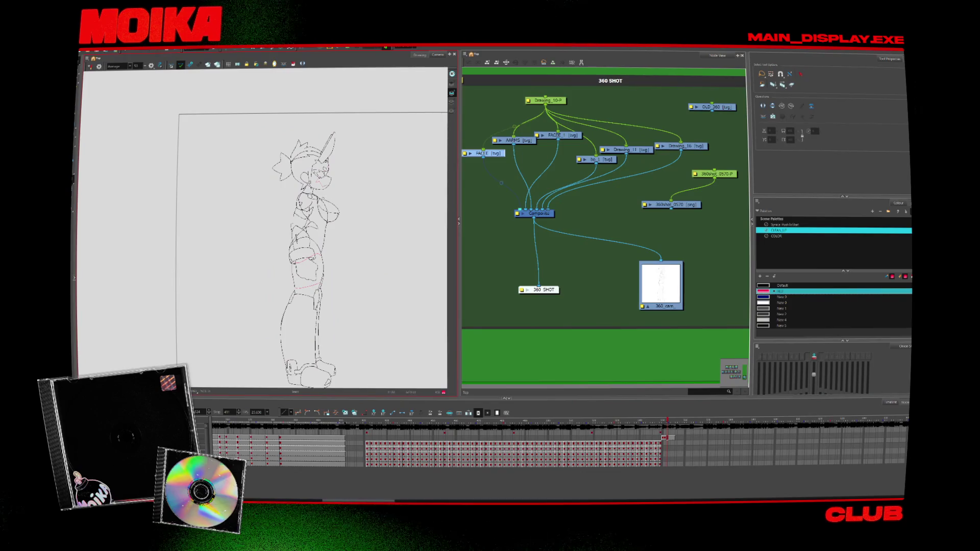
pyautogui.scroll(5, 359, 241)
pyautogui.moveTo(458, 203); pyautogui.dragTo(550, 207)
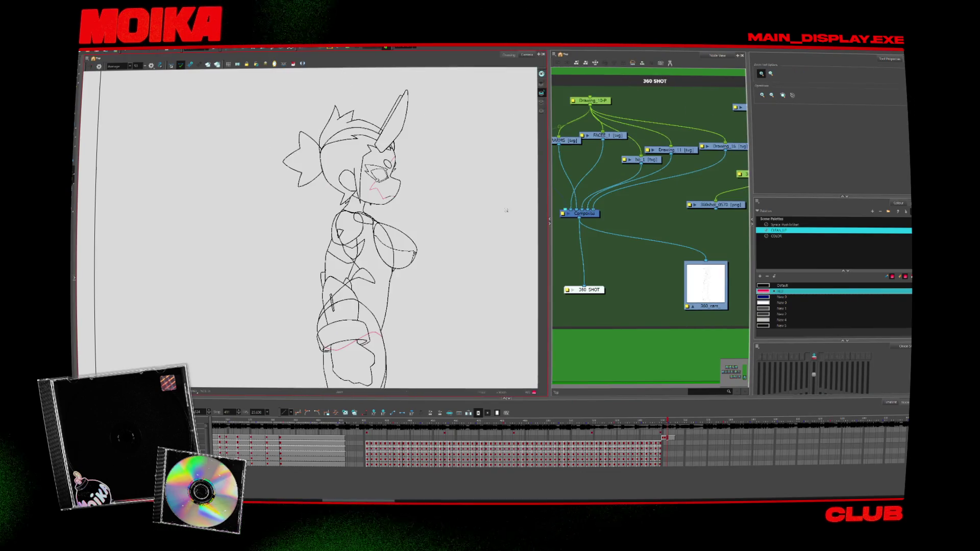
pyautogui.click(344, 259)
pyautogui.click(356, 249)
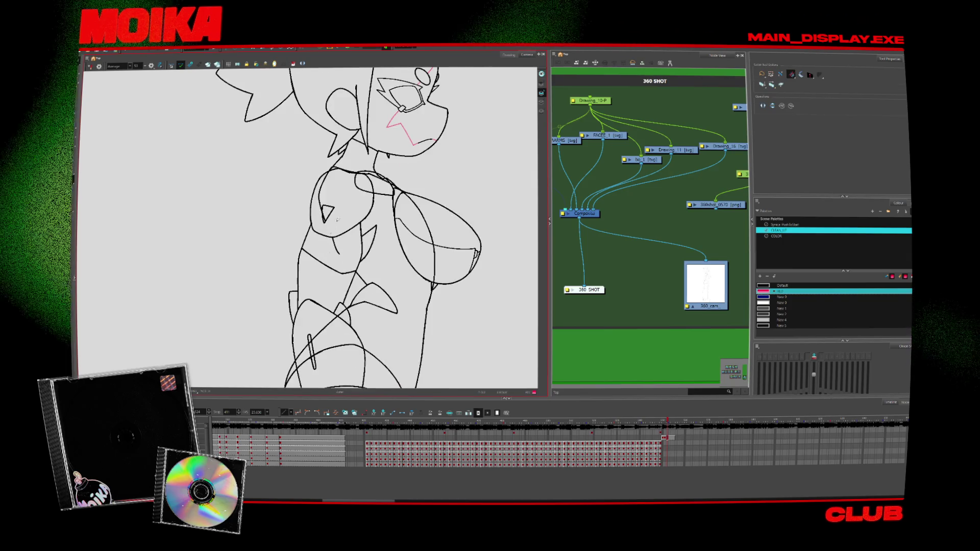
pyautogui.scroll(1, 333, 224)
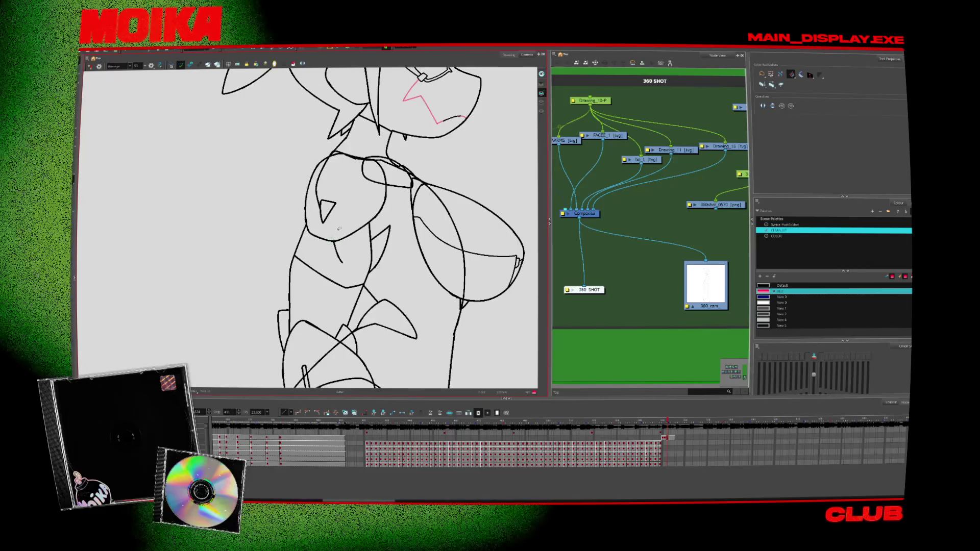
pyautogui.scroll(3, 314, 199)
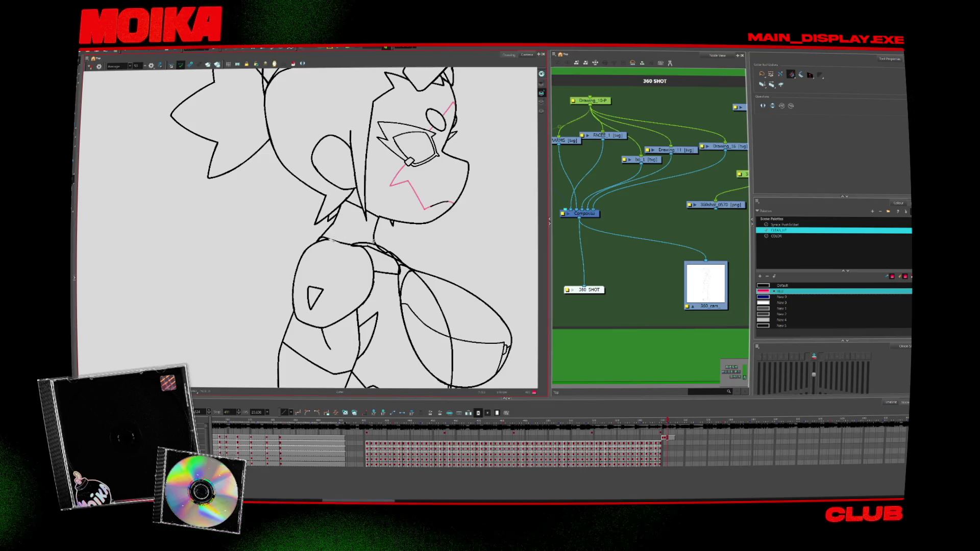
pyautogui.press('4')
pyautogui.scroll(2, 349, 250)
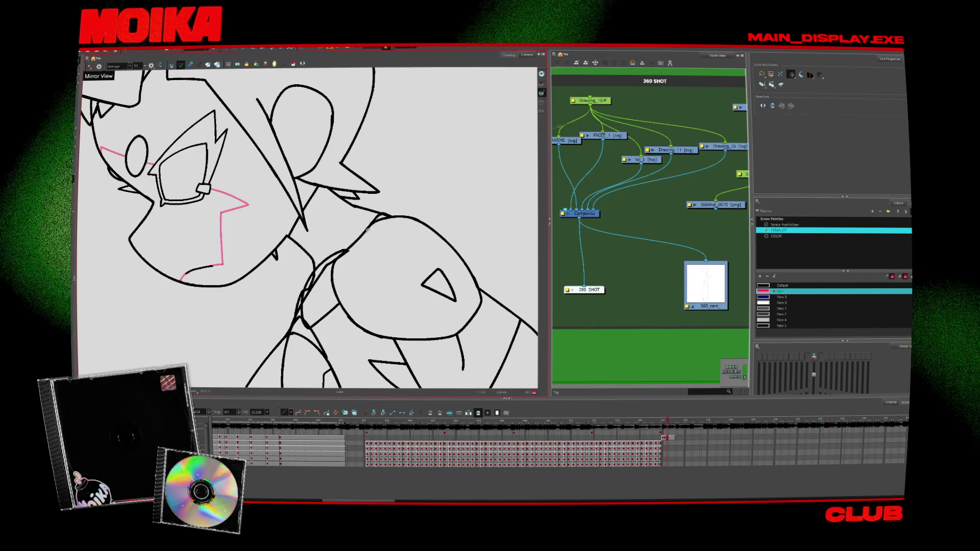
pyautogui.moveTo(368, 230); pyautogui.dragTo(413, 254)
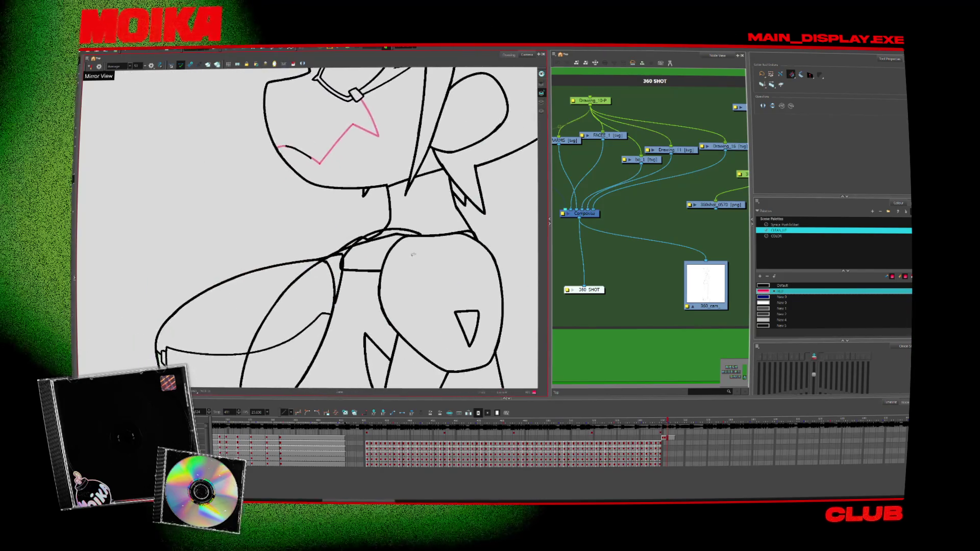
pyautogui.scroll(-2, 287, 311)
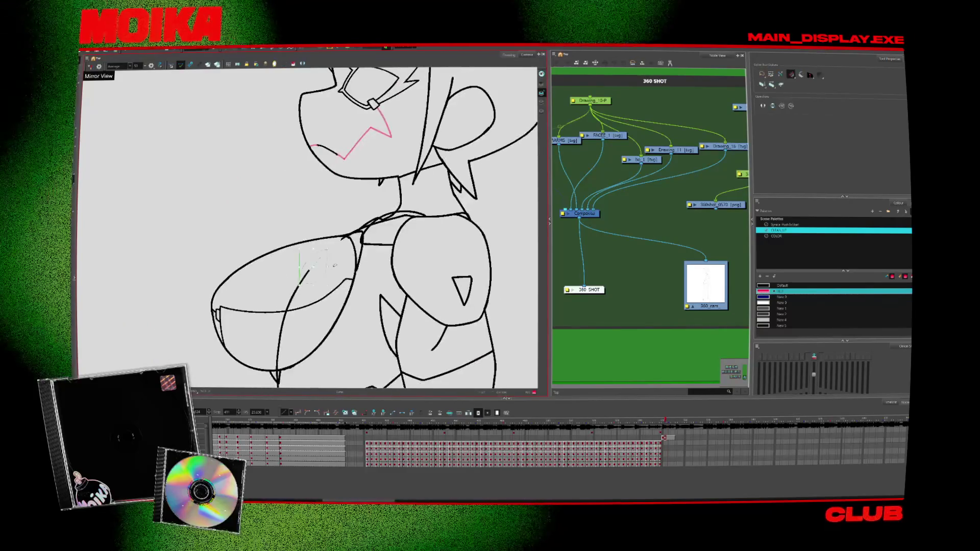
pyautogui.moveTo(279, 364); pyautogui.dragTo(282, 323)
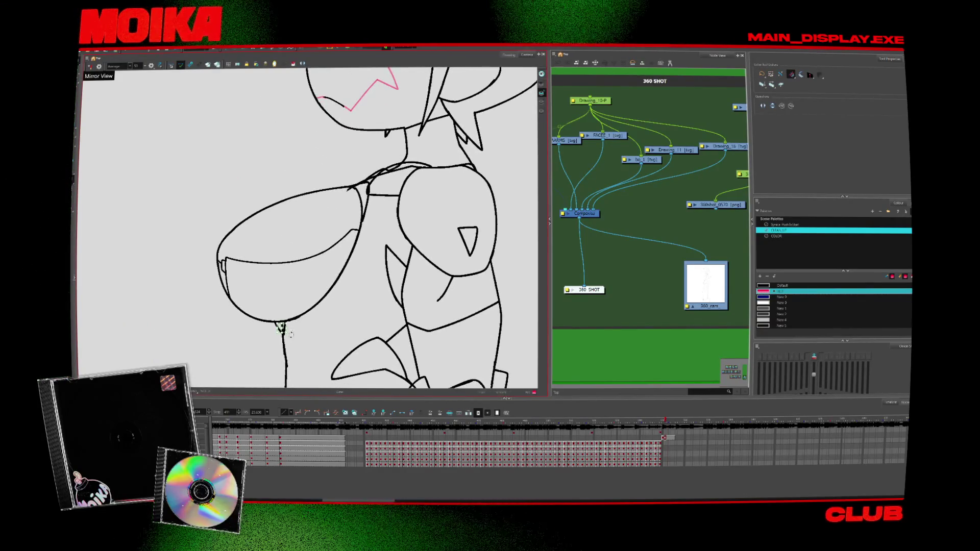
pyautogui.moveTo(360, 266); pyautogui.dragTo(306, 288)
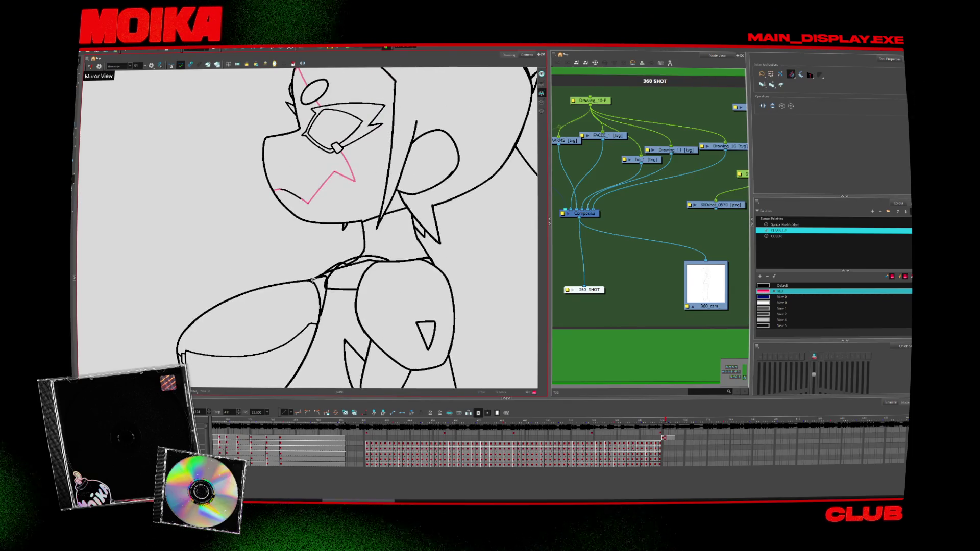
pyautogui.scroll(-1, 313, 279)
pyautogui.scroll(1, 322, 284)
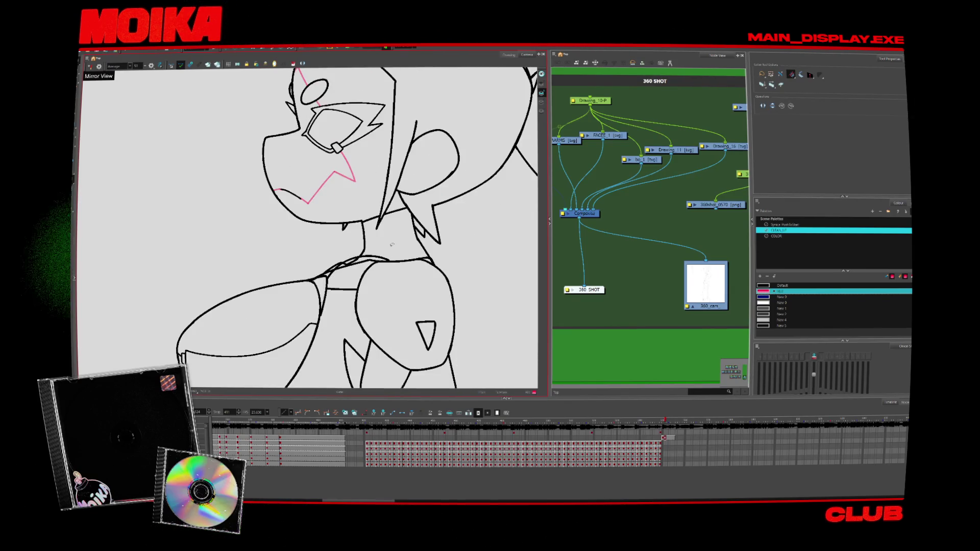
pyautogui.scroll(-1, 392, 245)
pyautogui.scroll(1, 394, 243)
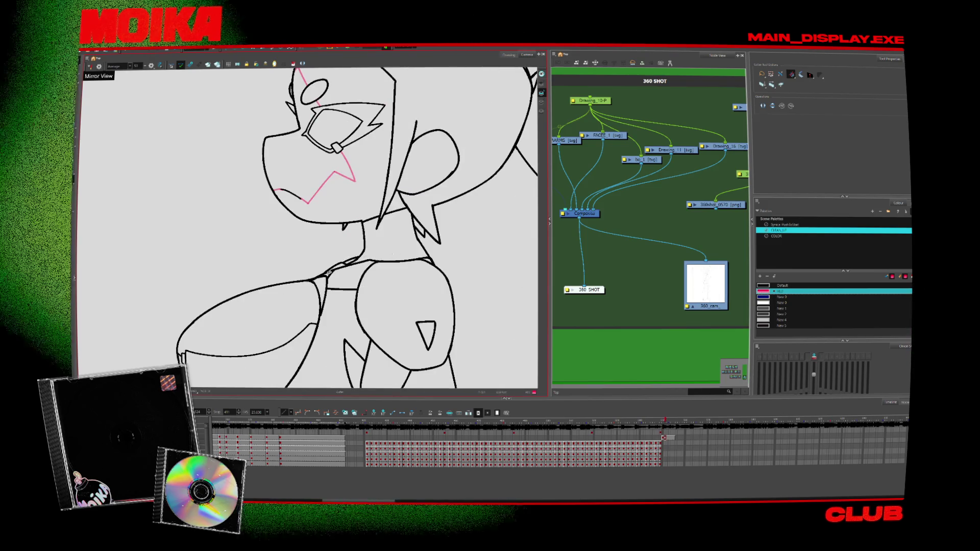
pyautogui.scroll(5, 405, 257)
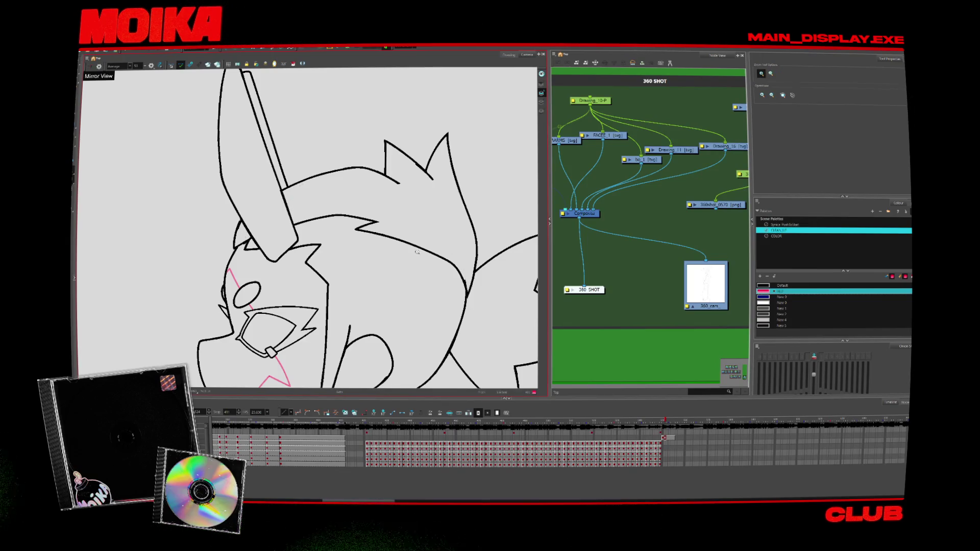
pyautogui.scroll(-10, 417, 252)
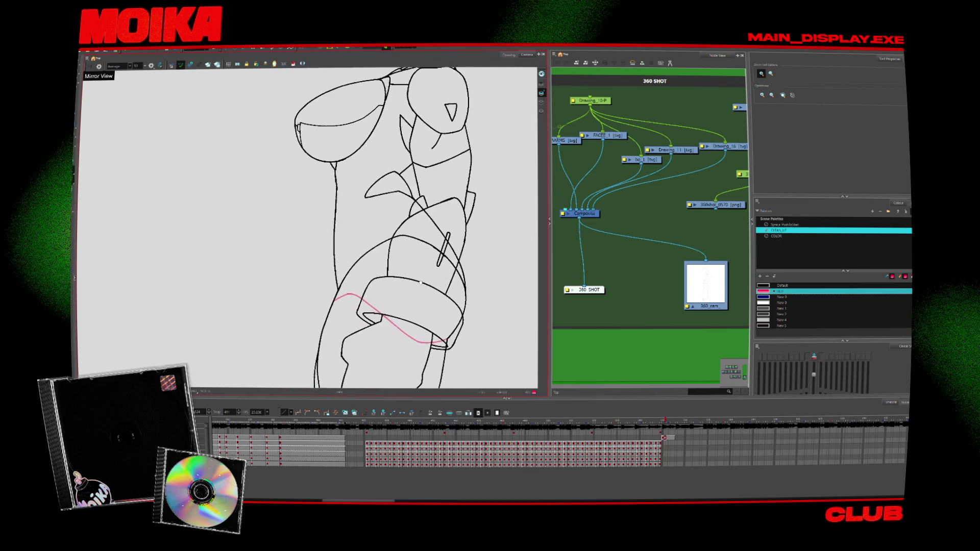
pyautogui.scroll(2, 421, 283)
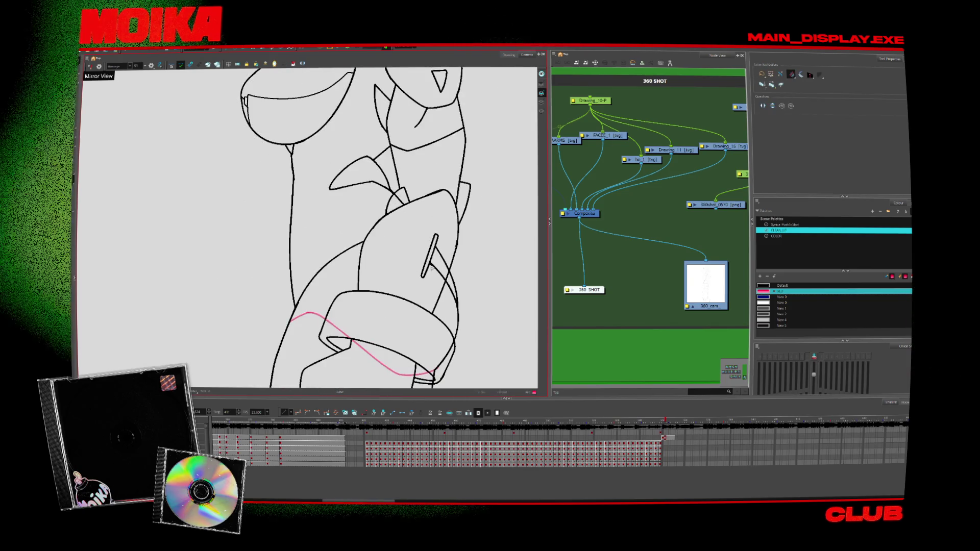
pyautogui.scroll(-3, 453, 240)
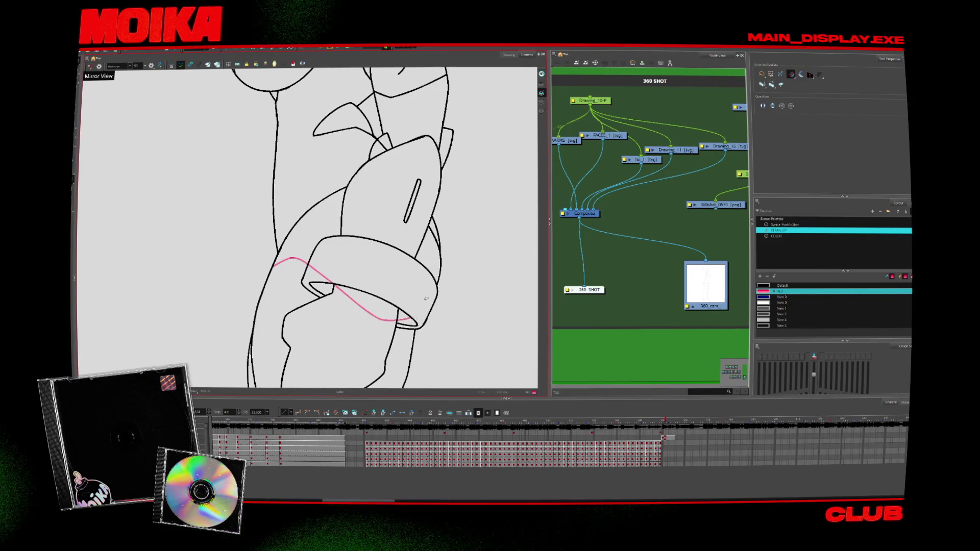
pyautogui.moveTo(389, 343); pyautogui.dragTo(372, 320)
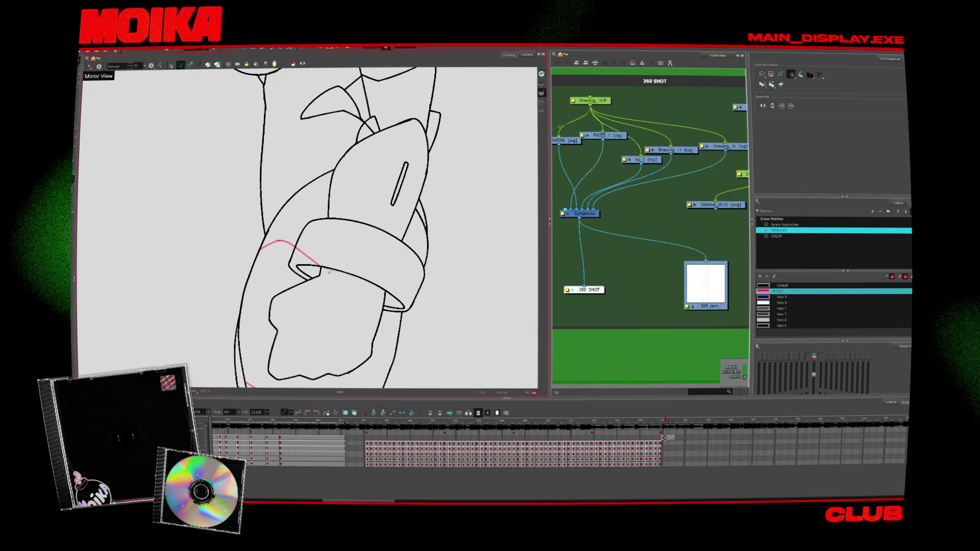
pyautogui.scroll(10, 330, 271)
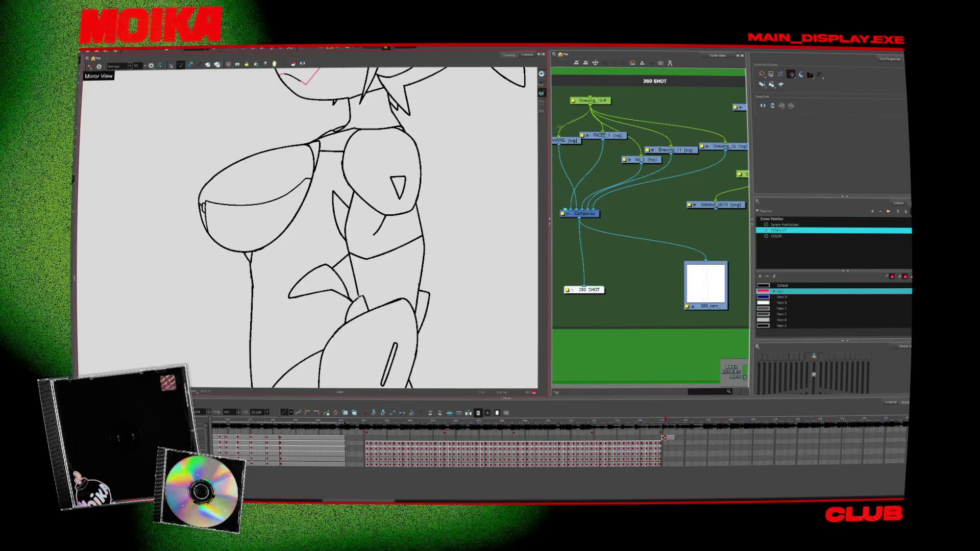
pyautogui.scroll(6, 359, 298)
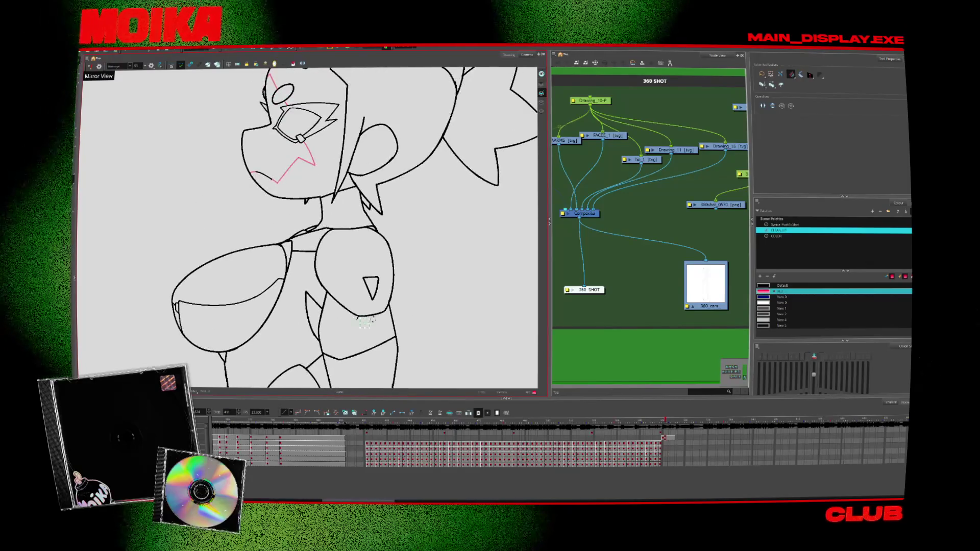
pyautogui.scroll(3, 377, 286)
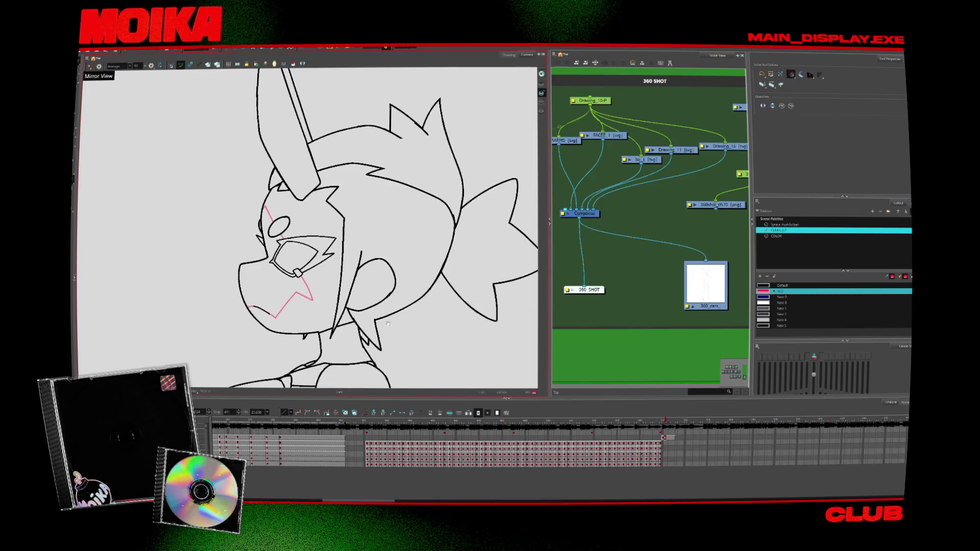
pyautogui.scroll(-5, 352, 332)
pyautogui.moveTo(342, 357)
pyautogui.mouseDown()
pyautogui.moveTo(375, 246)
pyautogui.moveTo(78, 75)
pyautogui.mouseUp()
# Cut and re-paste the character drawing, then lay out the side and back views in a row
pyautogui.hotkey('alt', 's')
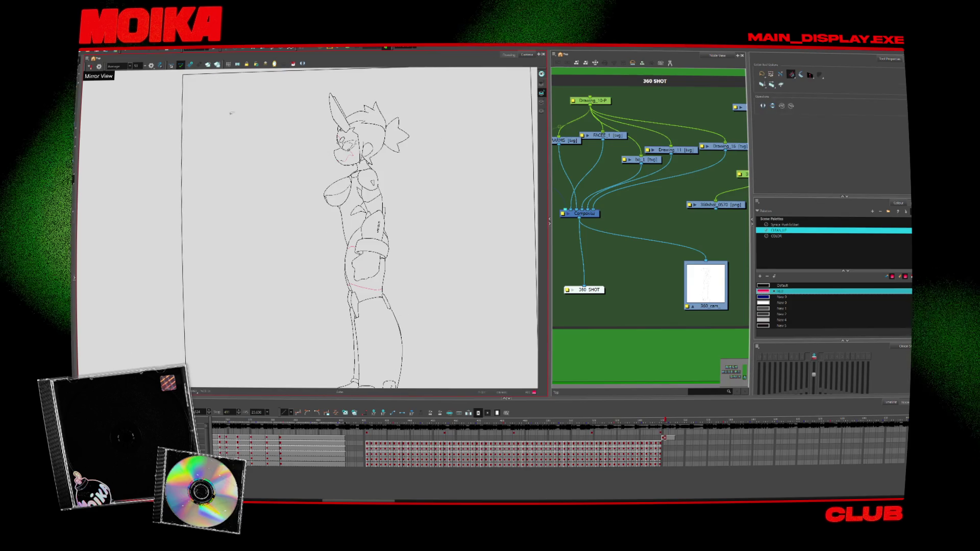
pyautogui.hotkey('ctrl', 'a')
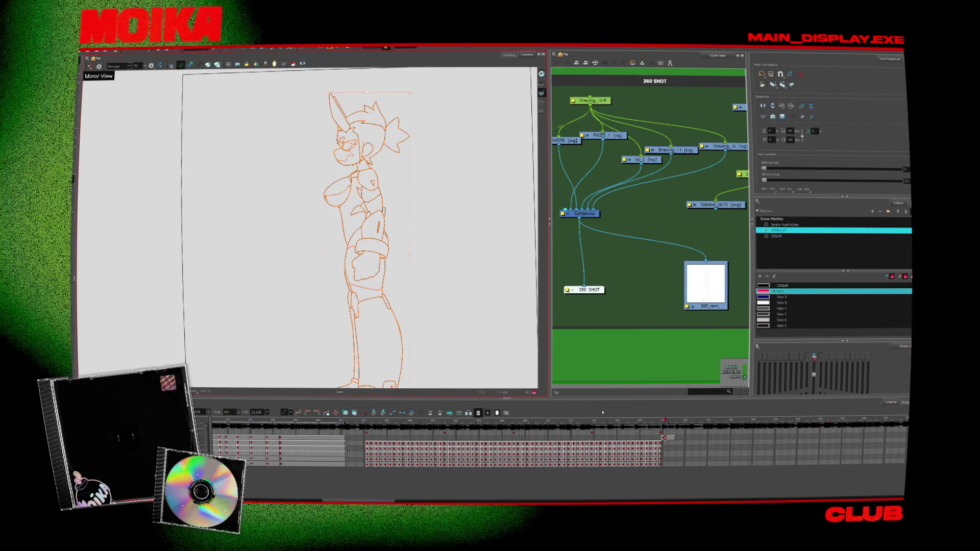
pyautogui.press('Delete')
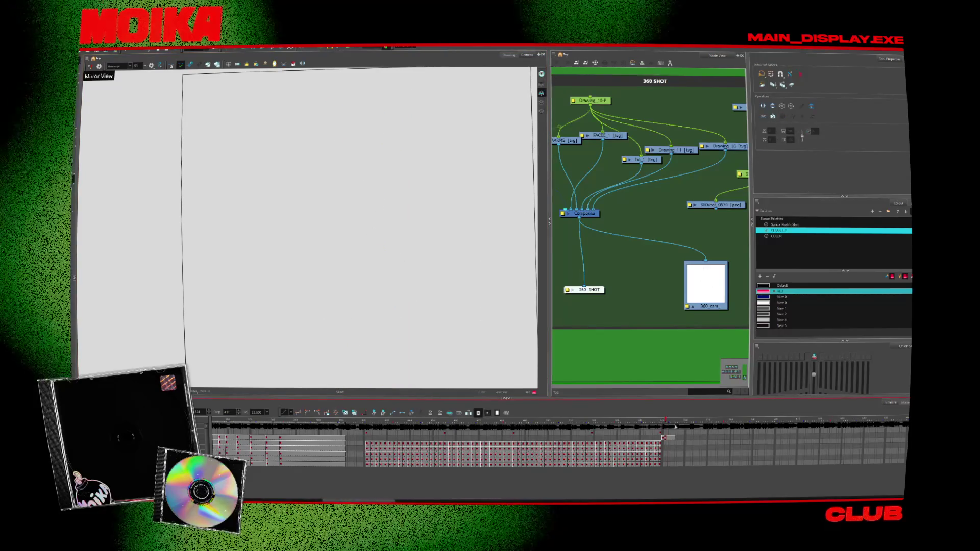
pyautogui.hotkey('ctrl', 'v')
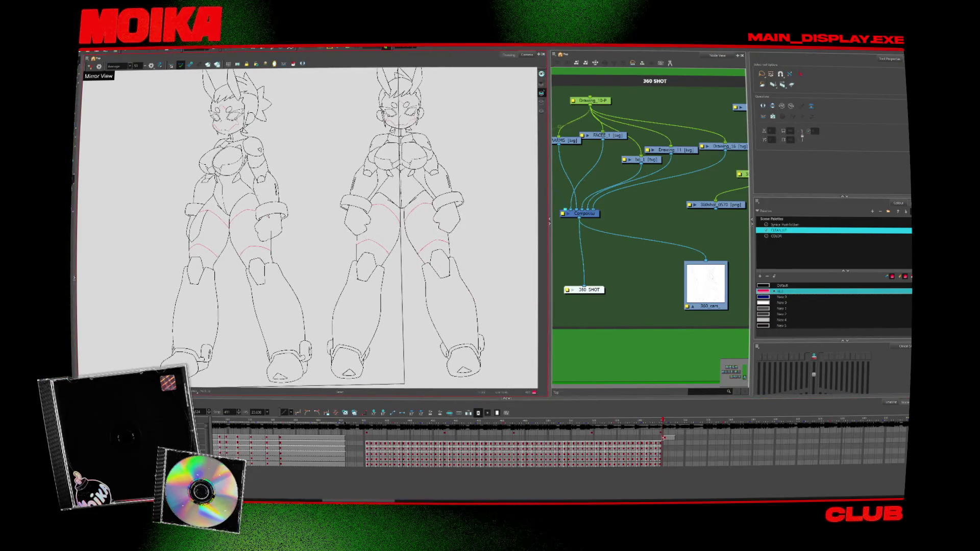
pyautogui.scroll(-5, 309, 227)
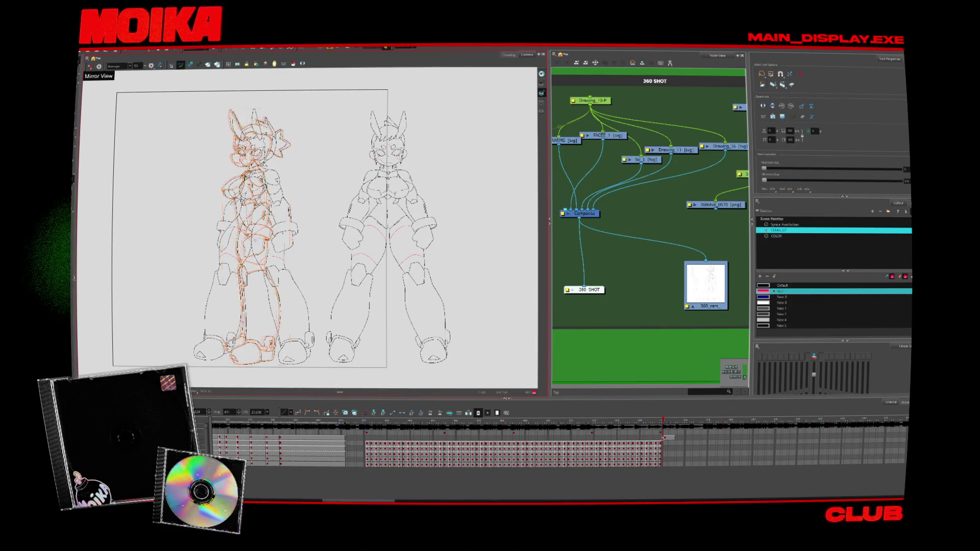
pyautogui.moveTo(256, 234); pyautogui.dragTo(138, 235)
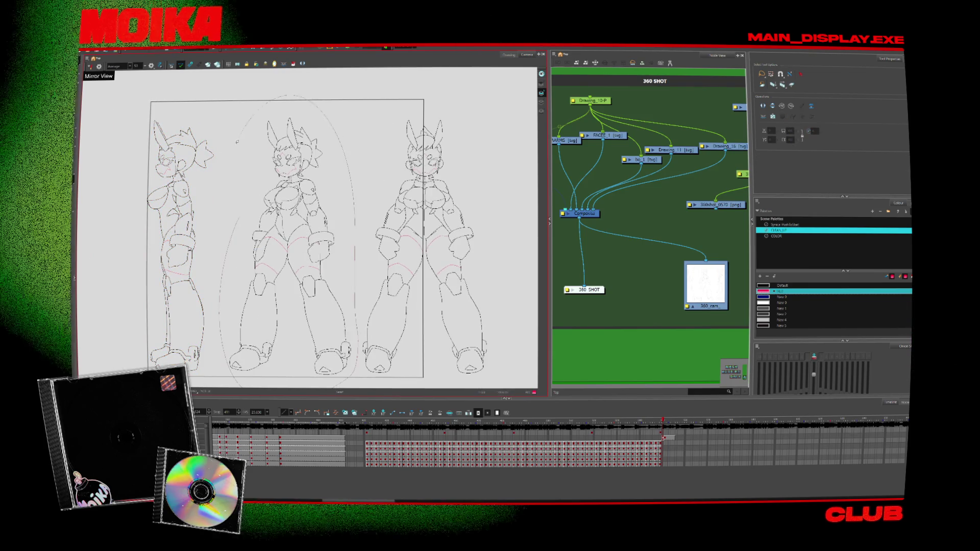
pyautogui.moveTo(514, 187); pyautogui.dragTo(504, 330)
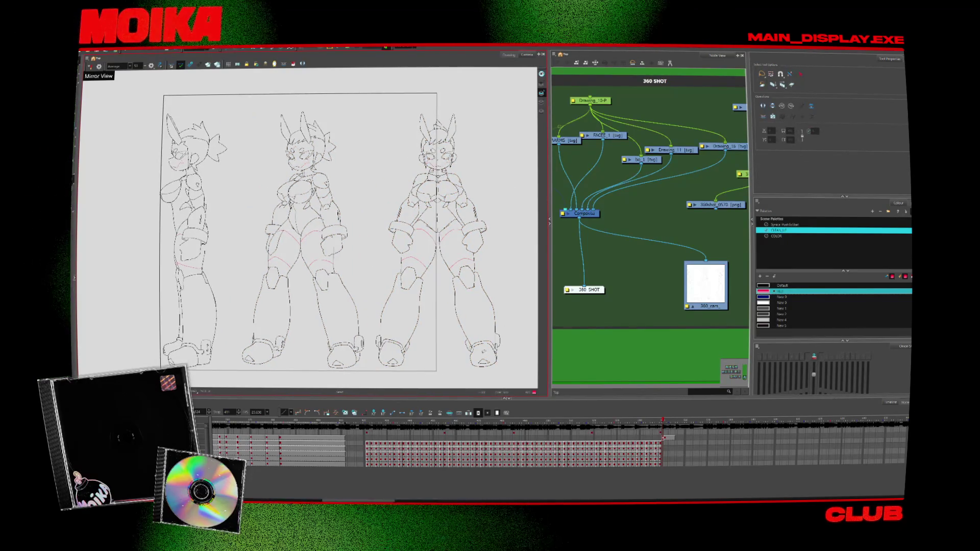
# Select all three views and cut them out, leaving the frame empty
pyautogui.click(525, 328)
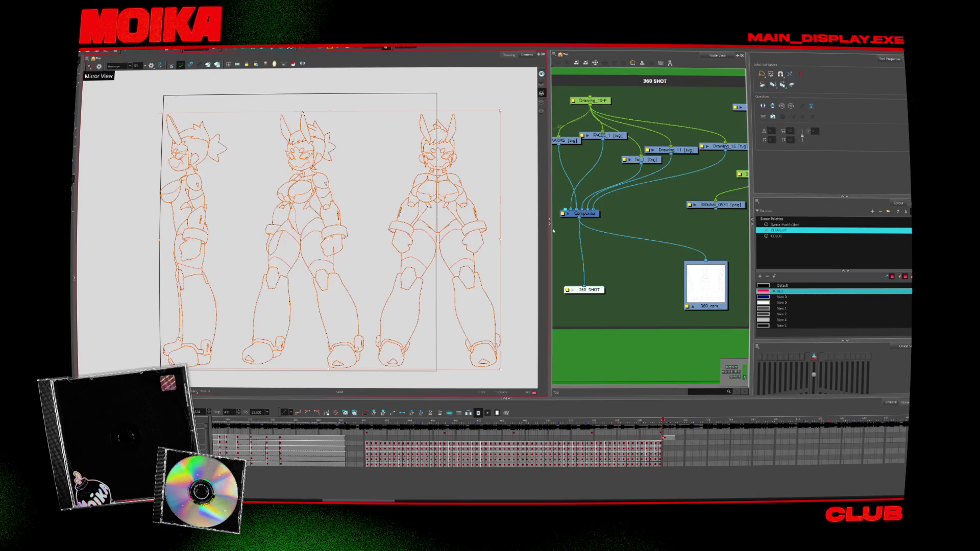
pyautogui.press('Delete')
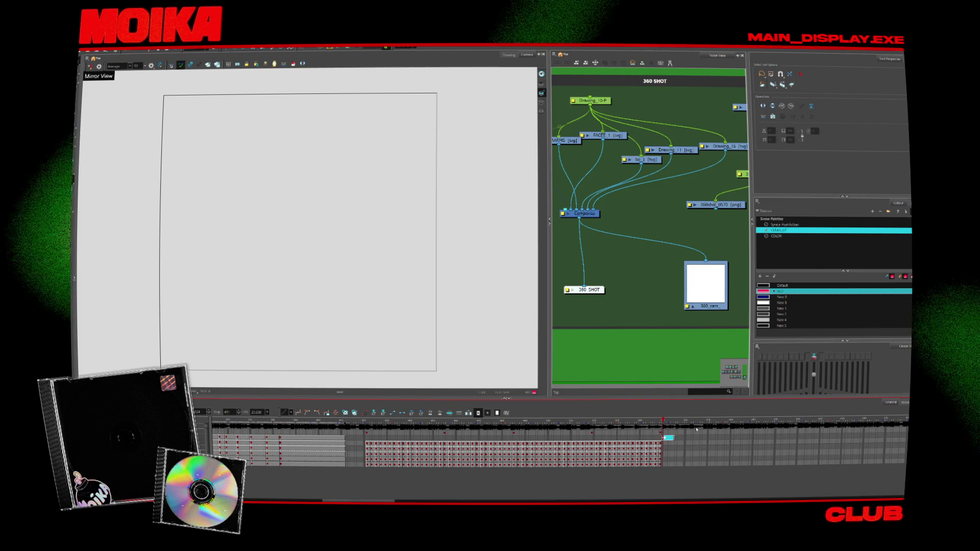
pyautogui.press('Escape')
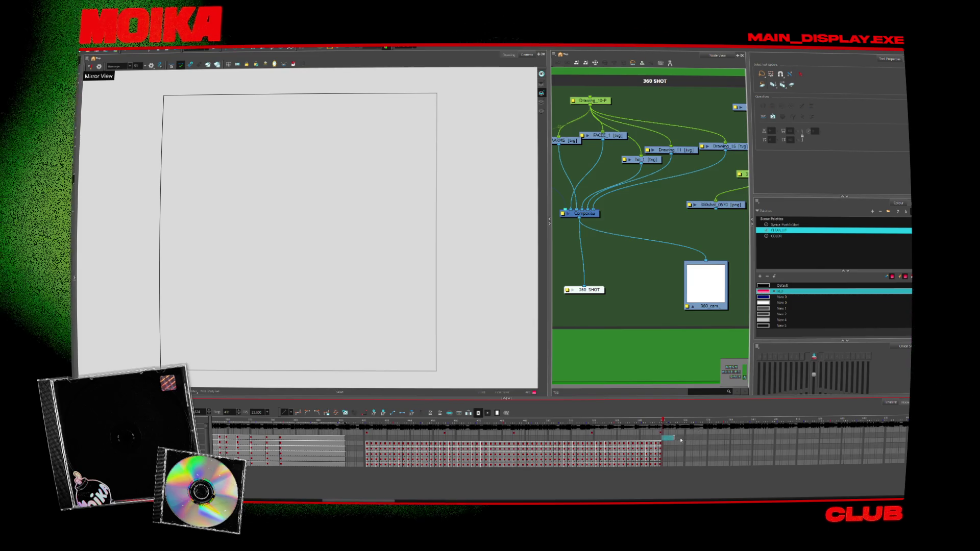
pyautogui.click(673, 437)
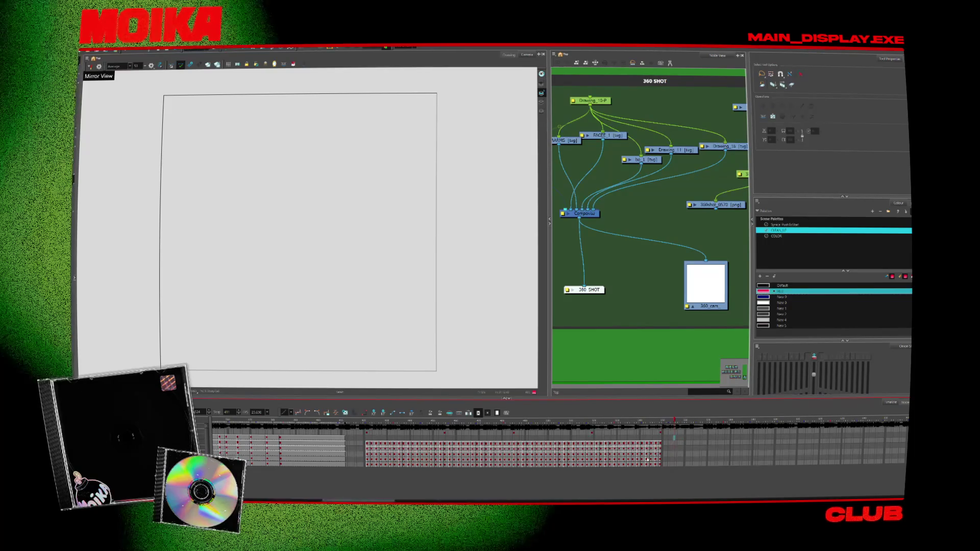
pyautogui.moveTo(353, 499); pyautogui.dragTo(274, 493)
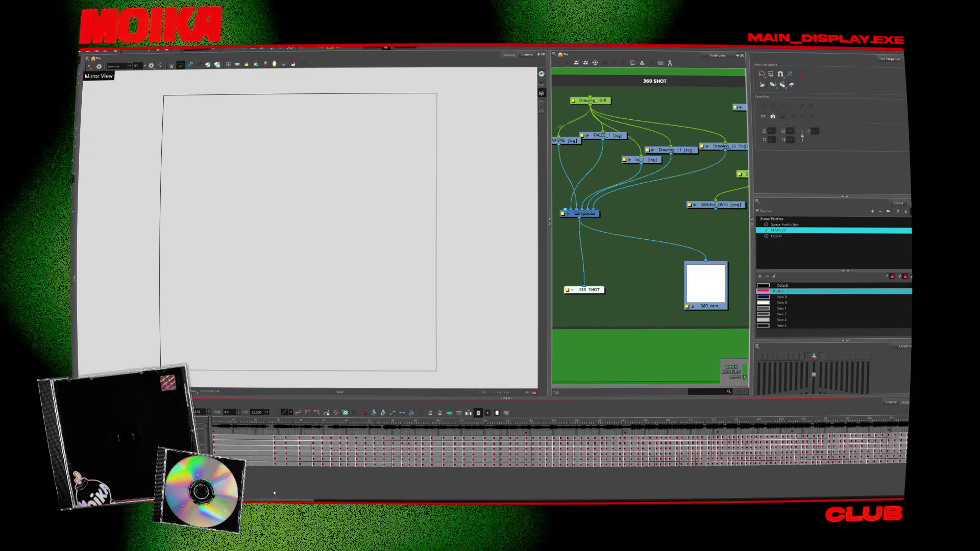
# Return to the first frame and insert a new drawing layer from the timeline
pyautogui.click(222, 422)
pyautogui.rightClick(221, 270)
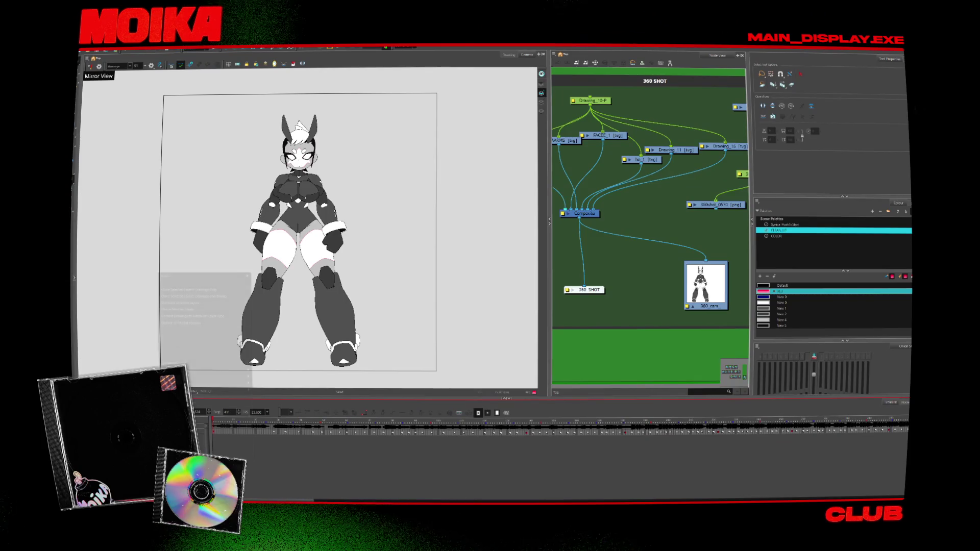
pyautogui.click(221, 289)
pyautogui.rightClick(169, 433)
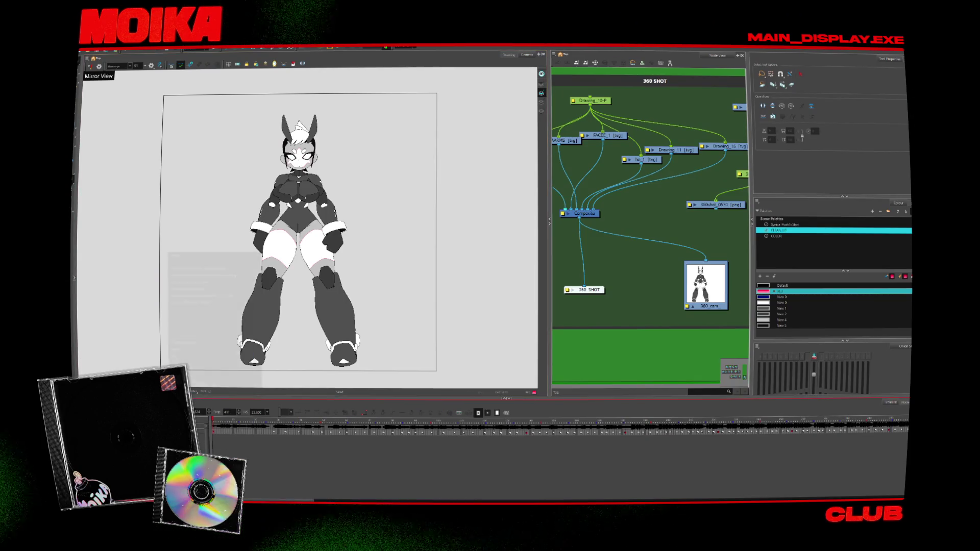
pyautogui.moveTo(230, 258)
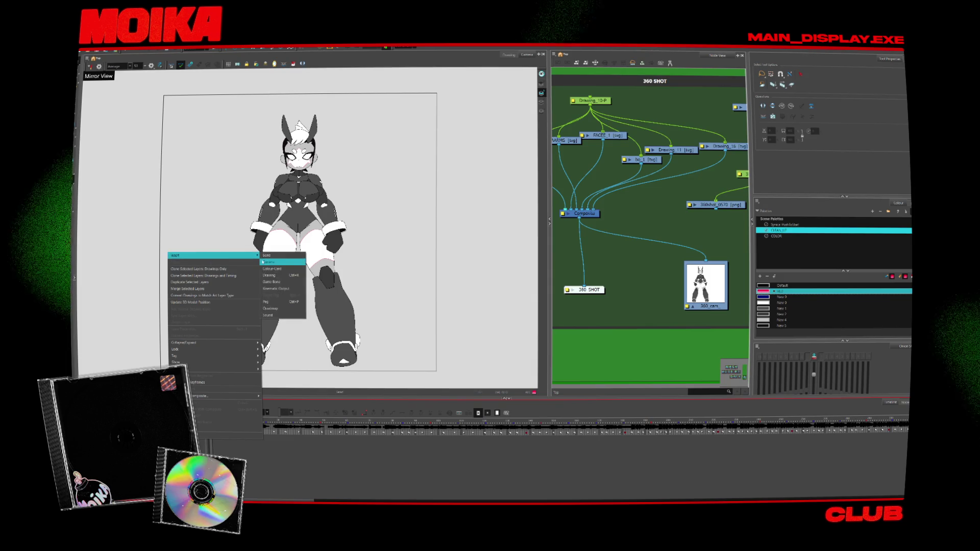
pyautogui.click(277, 262)
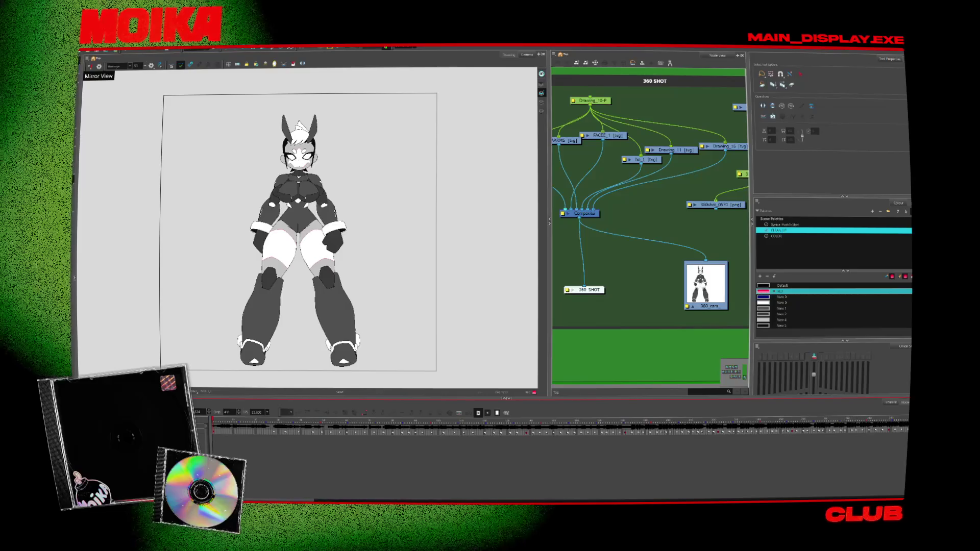
# Enter the reference layer's name in capitals, add the layer, and select its empty cell
pyautogui.press('capslock')
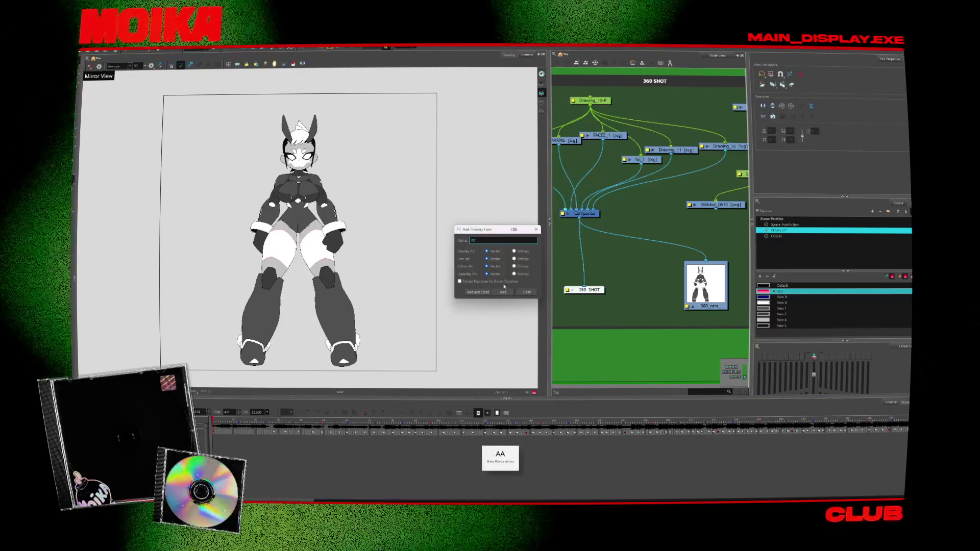
pyautogui.write('OIKA')
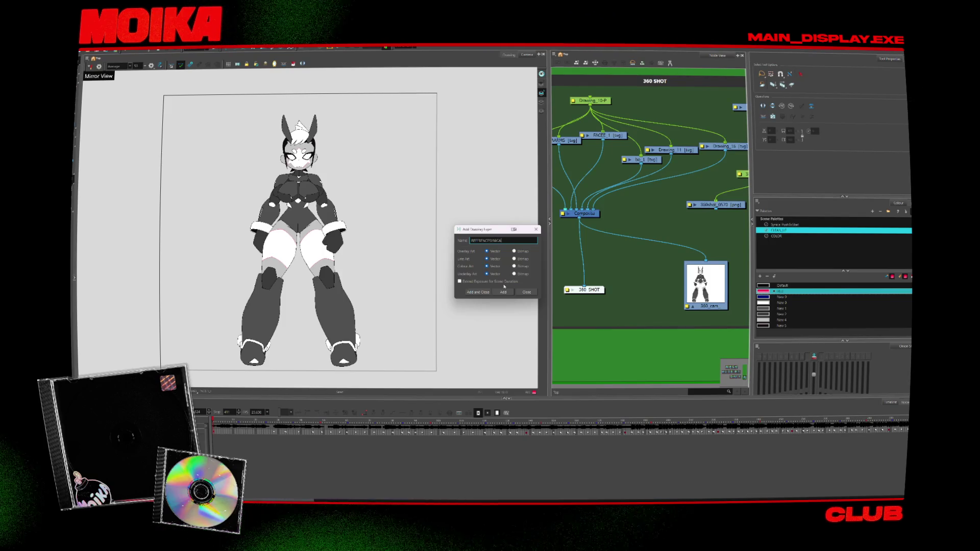
pyautogui.click(503, 292)
pyautogui.press('Escape')
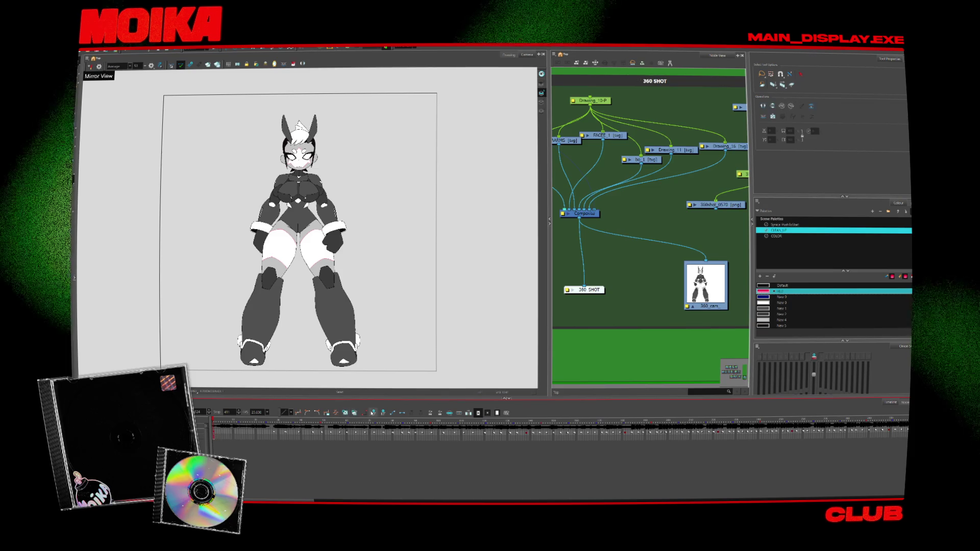
pyautogui.hscroll(3, 459, 432)
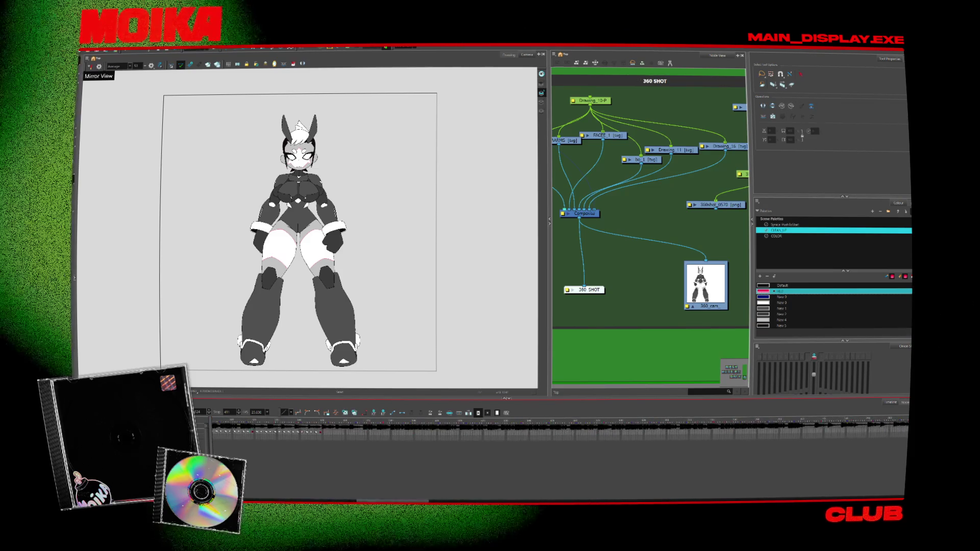
pyautogui.click(217, 438)
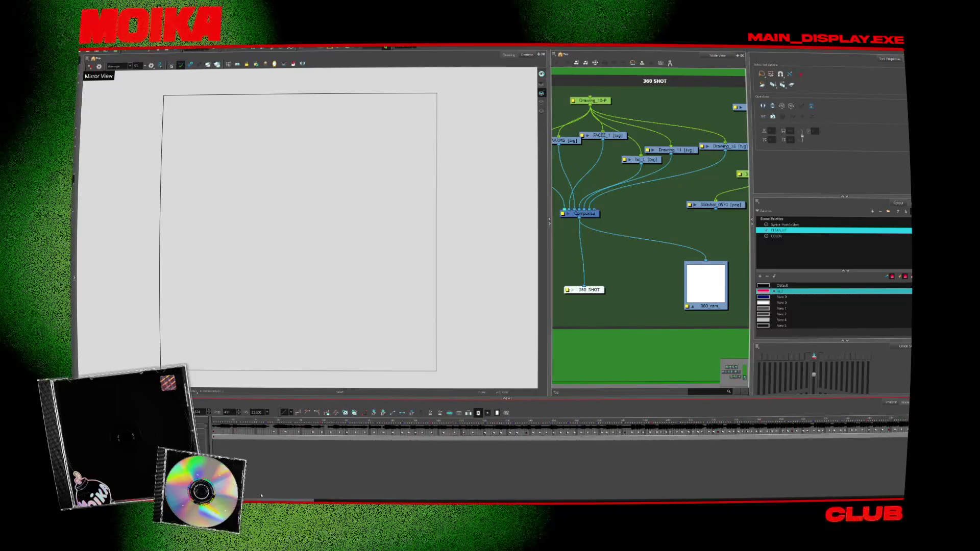
# Drag the three-view reference sketch up above the camera frame and check its placement
pyautogui.scroll(-3, 322, 322)
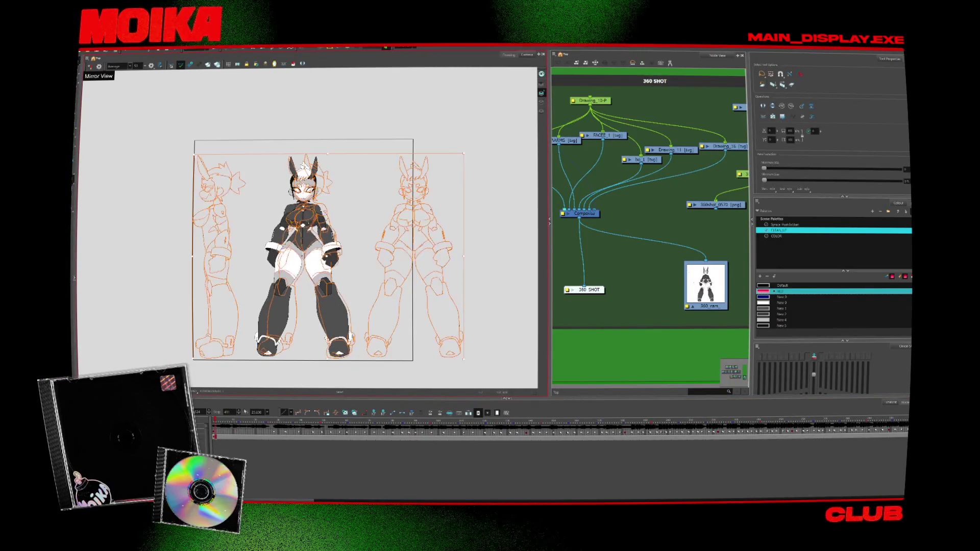
pyautogui.moveTo(353, 291)
pyautogui.mouseDown()
pyautogui.moveTo(259, 291)
pyautogui.moveTo(339, 121)
pyautogui.mouseUp()
pyautogui.moveTo(338, 77); pyautogui.dragTo(348, 178)
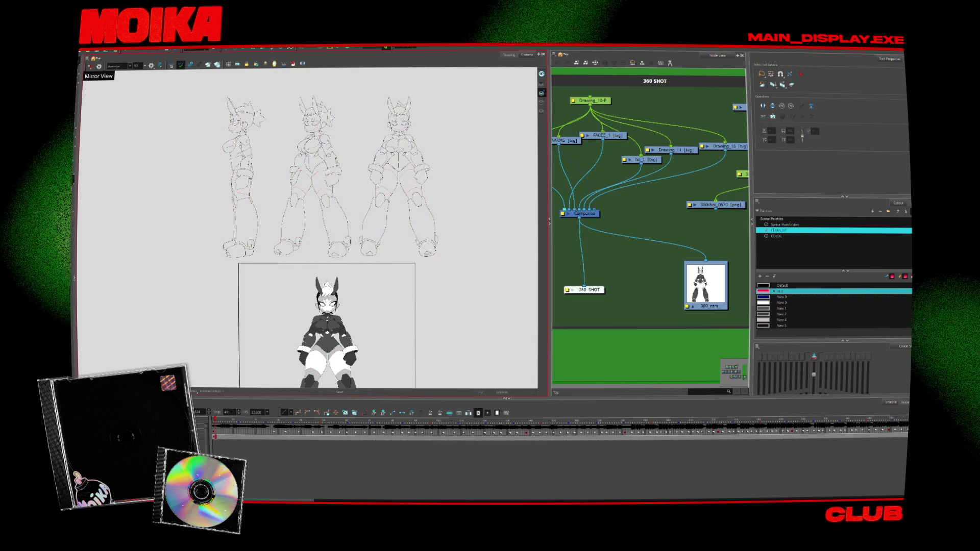
pyautogui.scroll(10, 310, 206)
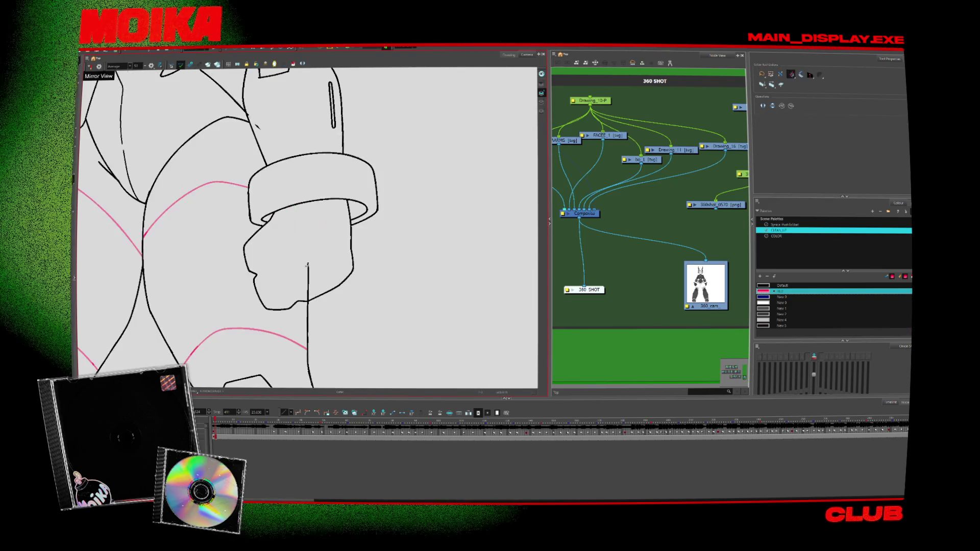
pyautogui.scroll(-5, 314, 287)
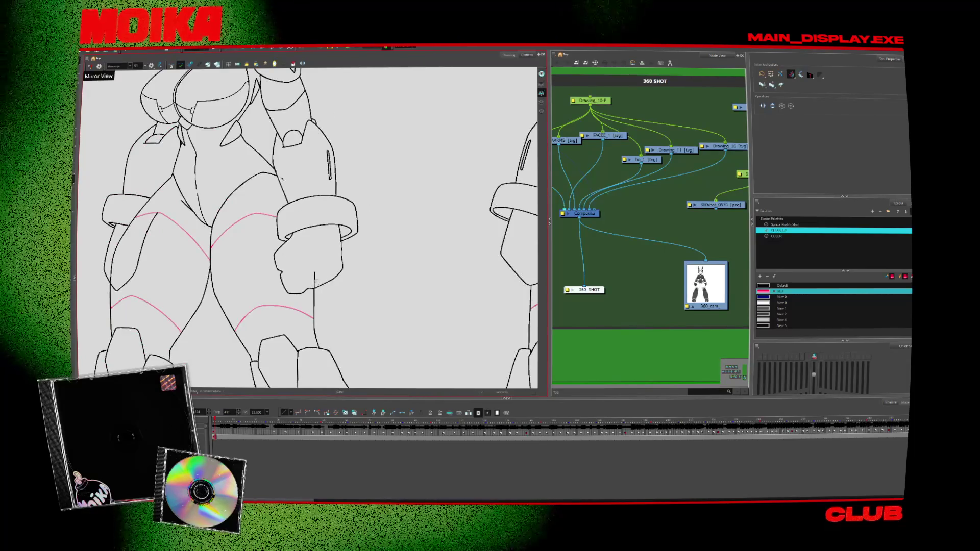
pyautogui.hscroll(-3, 227, 277)
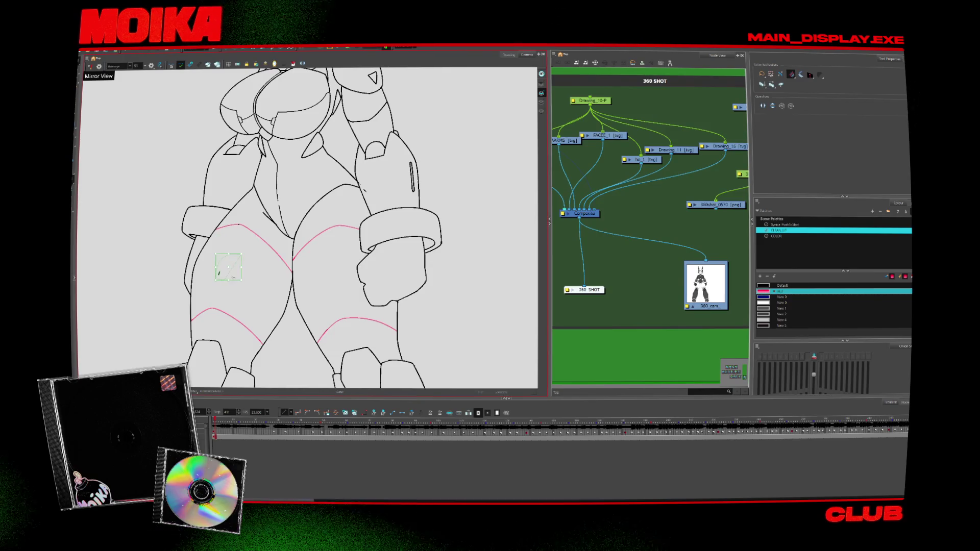
pyautogui.scroll(-5, 228, 266)
pyautogui.scroll(10, 304, 194)
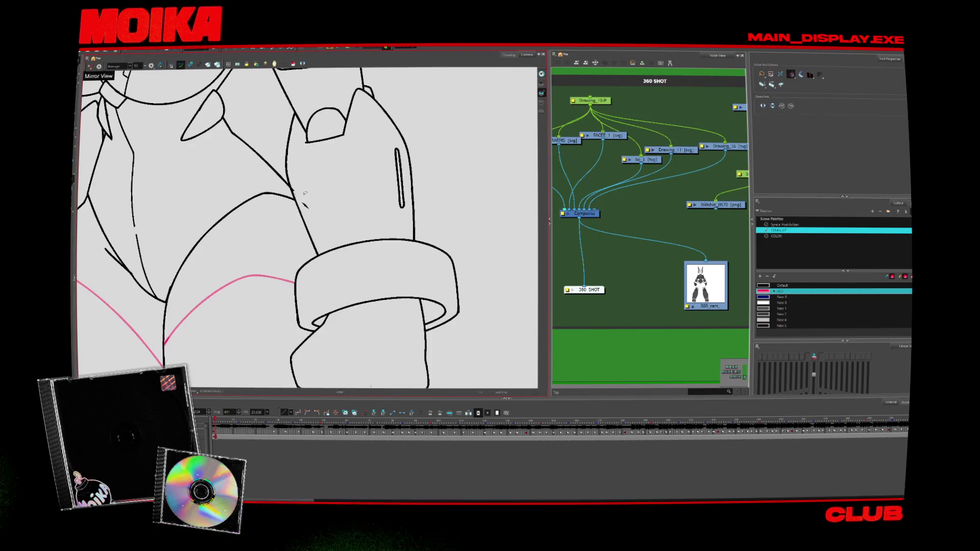
pyautogui.scroll(-10, 316, 216)
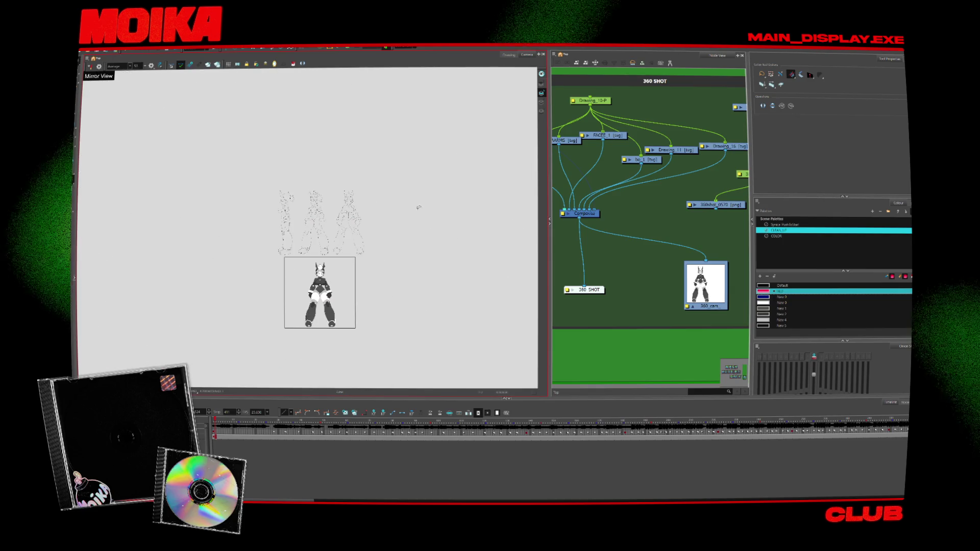
# Disconnect the node feeding the extra sketches in the Node View
pyautogui.hotkey('alt', 's')
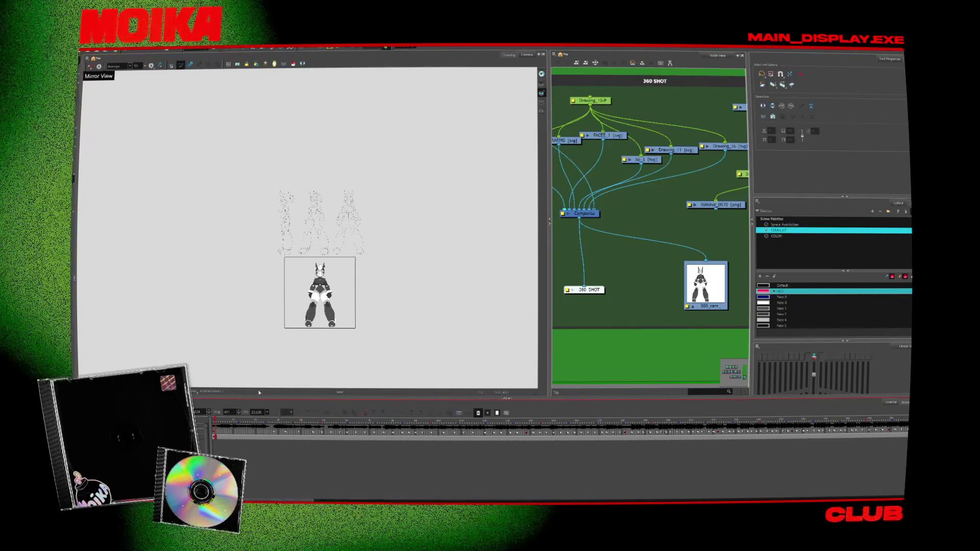
pyautogui.scroll(-3, 663, 230)
pyautogui.scroll(2, 696, 220)
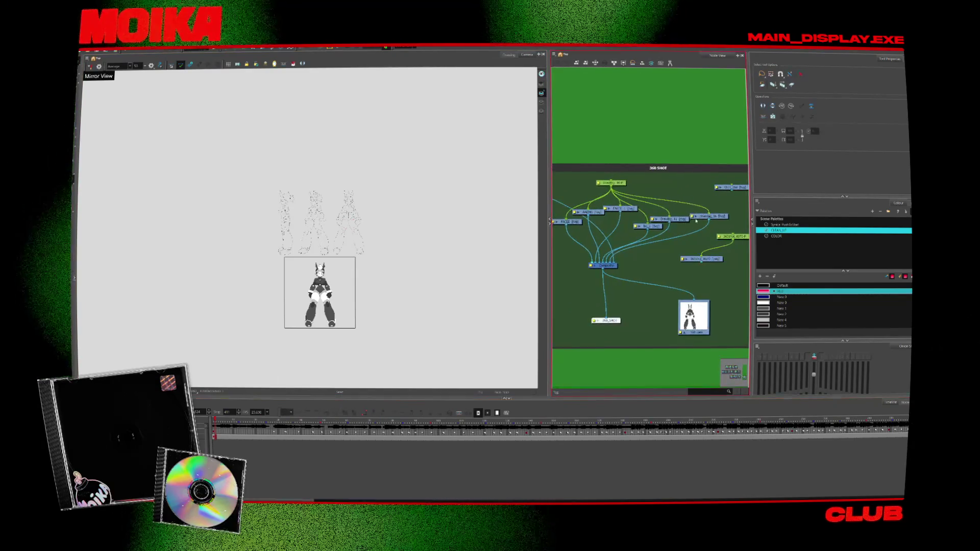
pyautogui.scroll(-5, 606, 230)
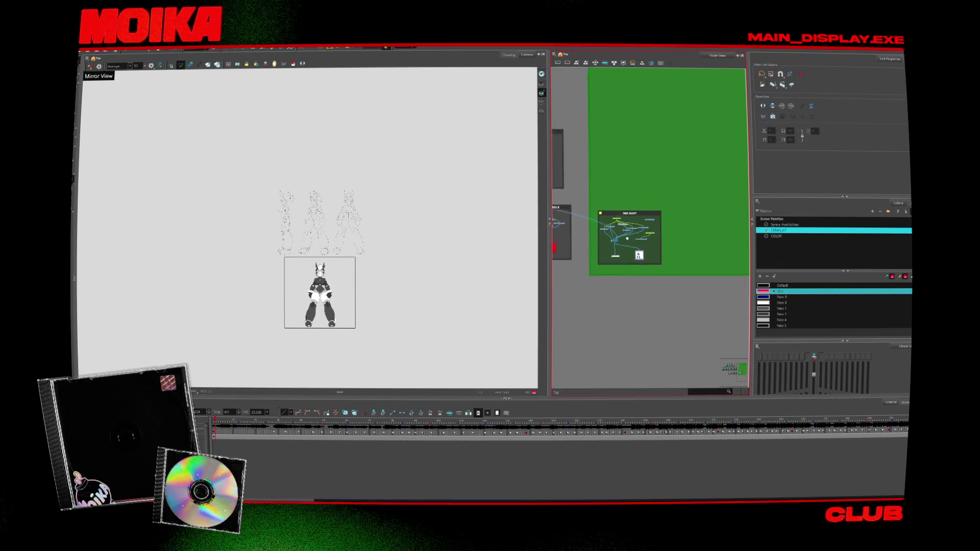
pyautogui.scroll(3, 683, 233)
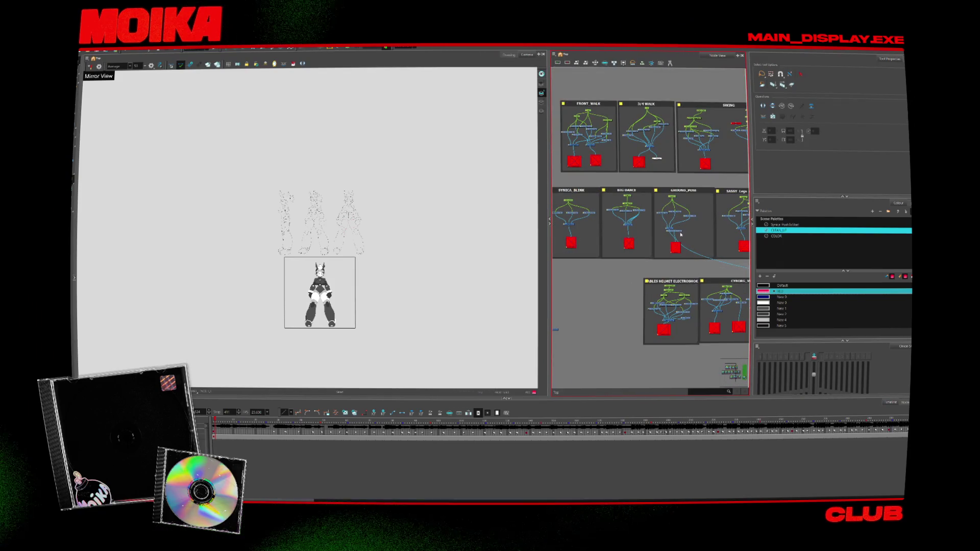
pyautogui.scroll(4, 684, 237)
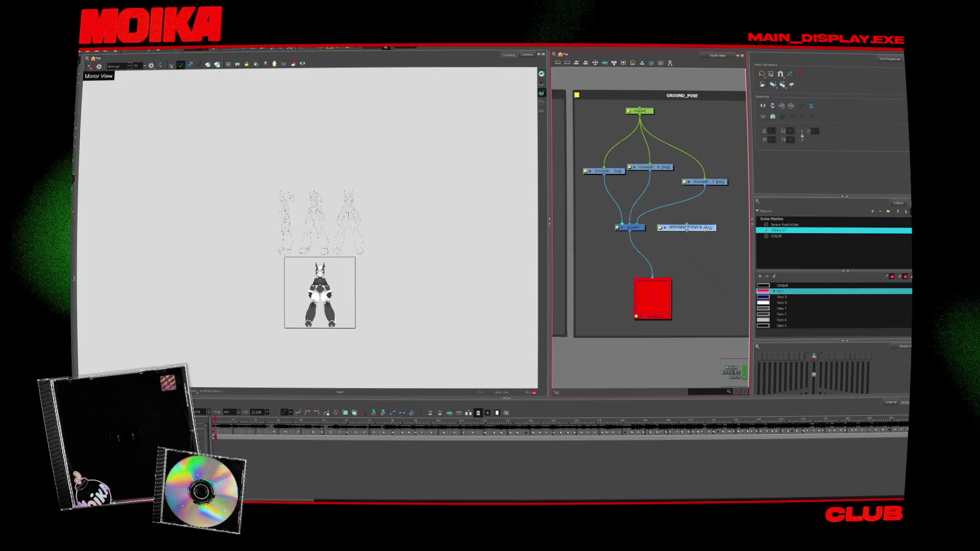
pyautogui.scroll(-4, 704, 229)
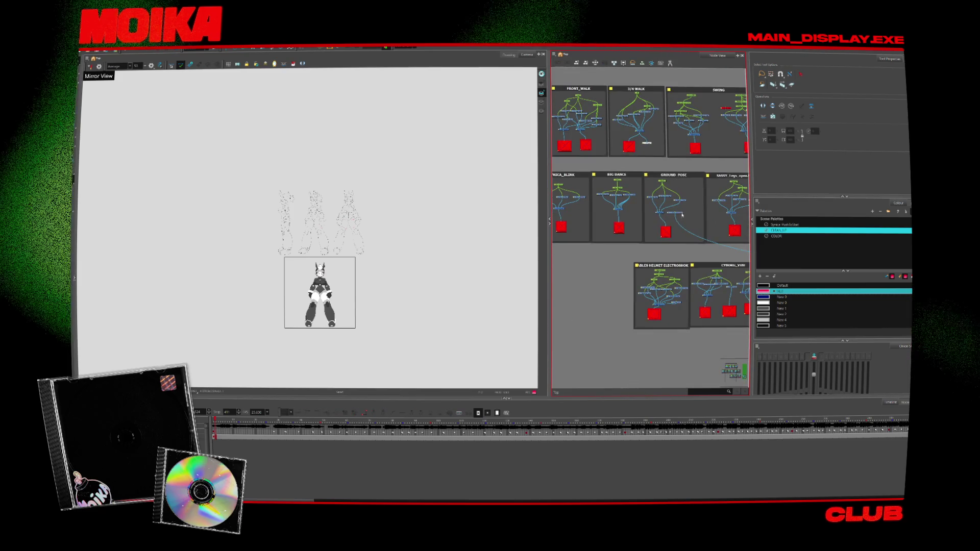
pyautogui.moveTo(683, 215); pyautogui.dragTo(606, 254)
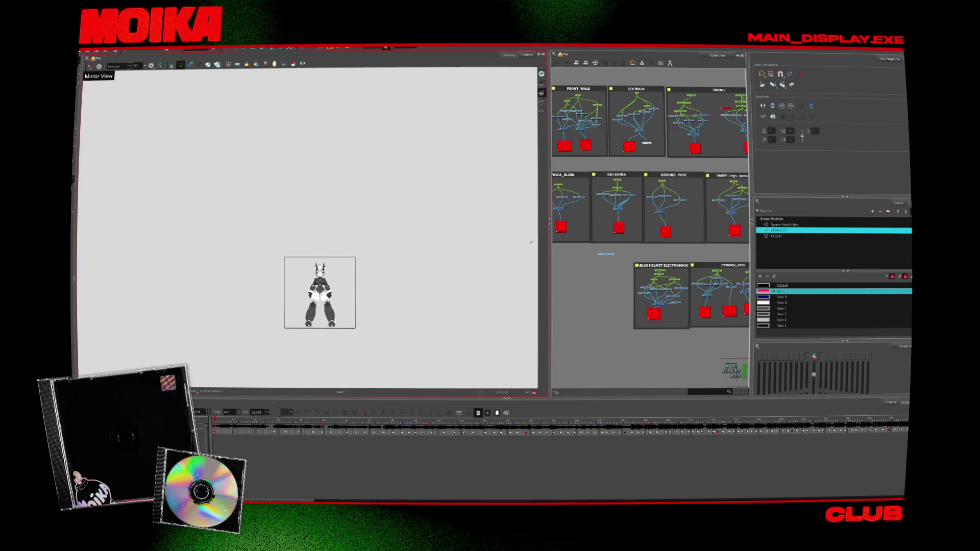
# Widen the Node View and zoom out to frame the FRONT_WALK, 3/4 WALK and SWING groups
pyautogui.moveTo(548, 247); pyautogui.dragTo(464, 247)
pyautogui.scroll(-3, 580, 262)
pyautogui.scroll(6, 580, 261)
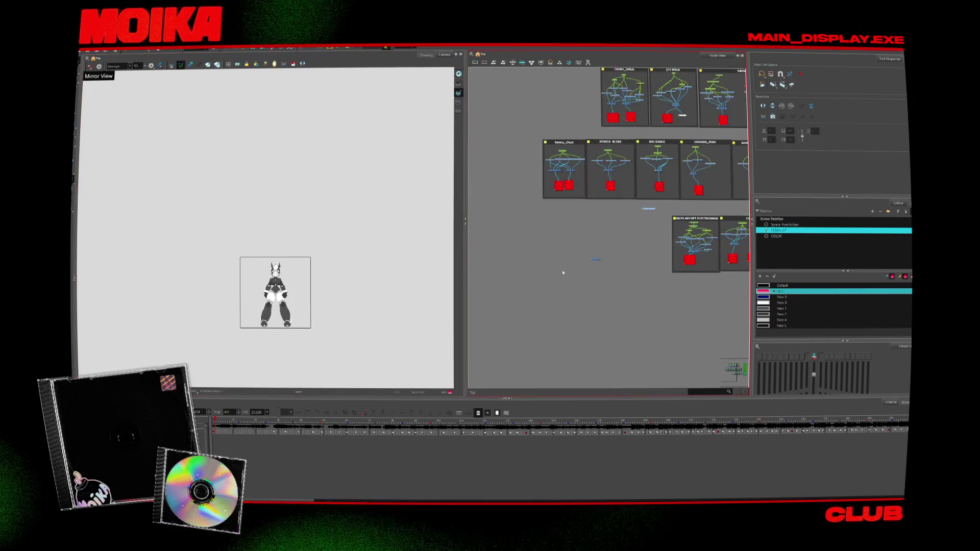
pyautogui.scroll(2, 579, 262)
pyautogui.moveTo(570, 262); pyautogui.dragTo(521, 299)
pyautogui.scroll(-5, 576, 288)
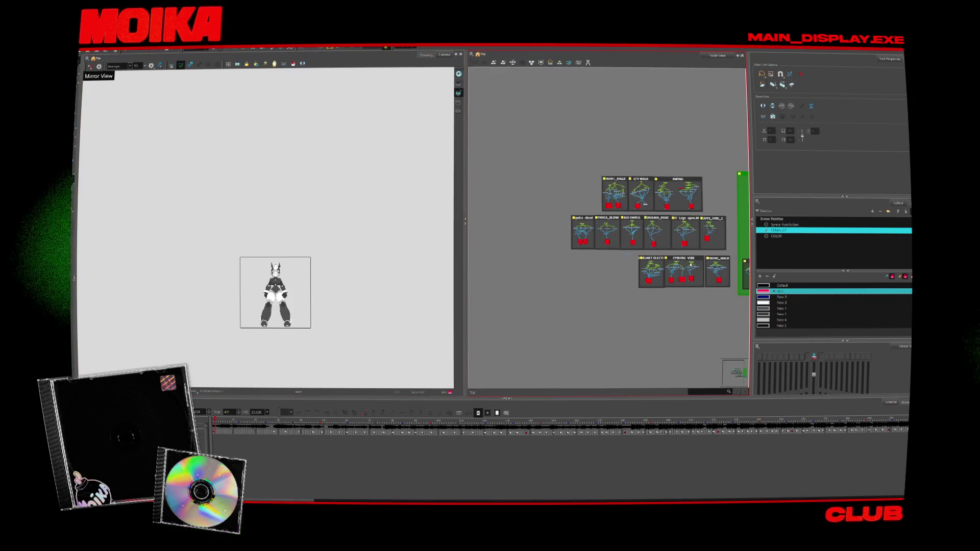
pyautogui.scroll(4, 577, 280)
pyautogui.scroll(-2, 580, 275)
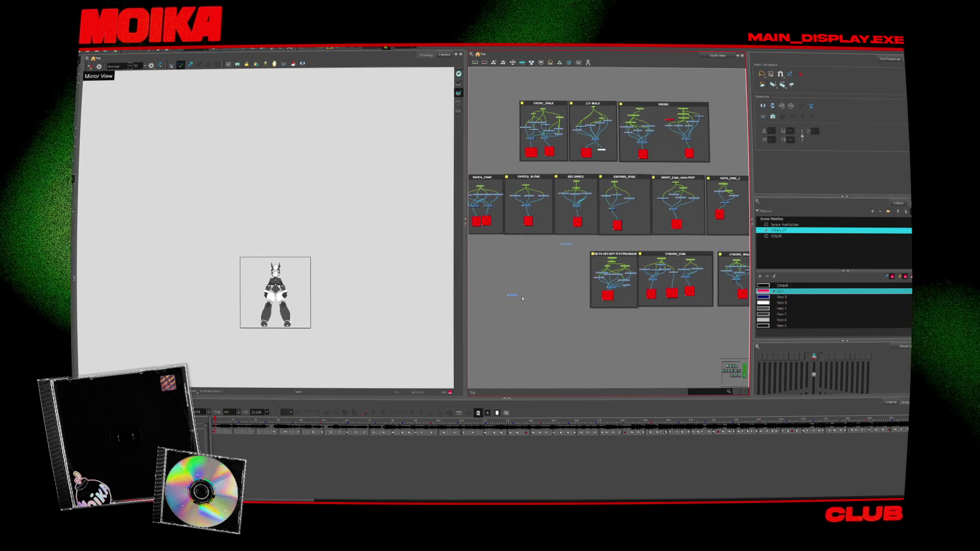
pyautogui.scroll(5, 571, 297)
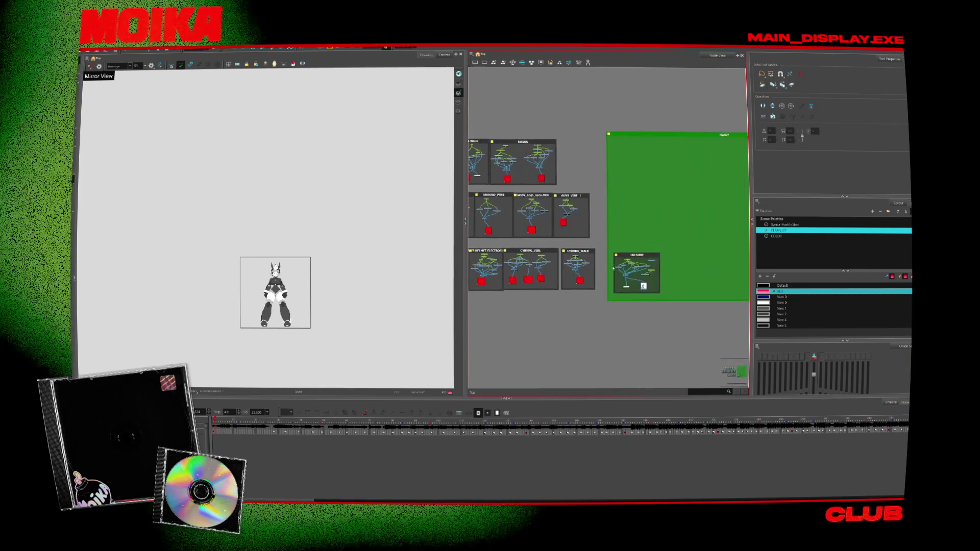
pyautogui.scroll(-3, 572, 297)
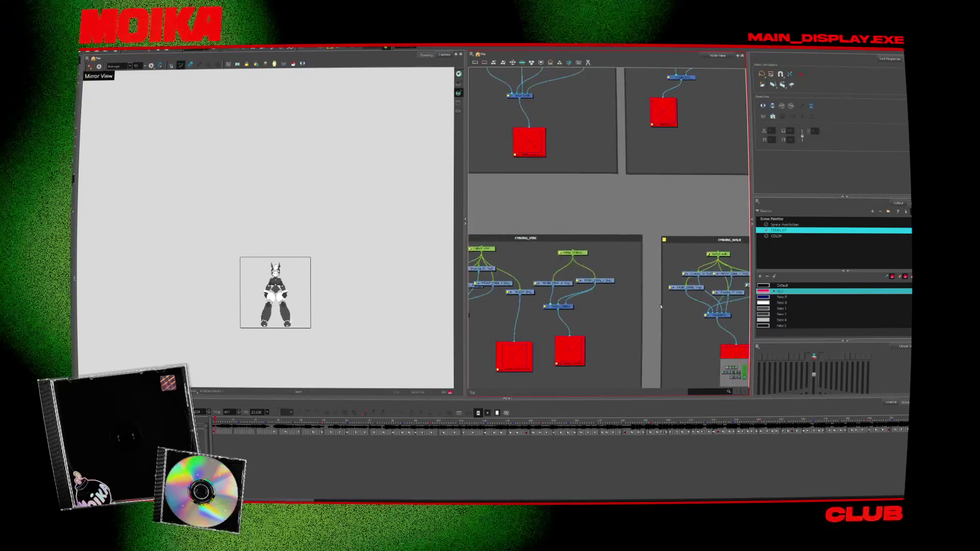
pyautogui.scroll(3, 631, 214)
pyautogui.scroll(-4, 537, 279)
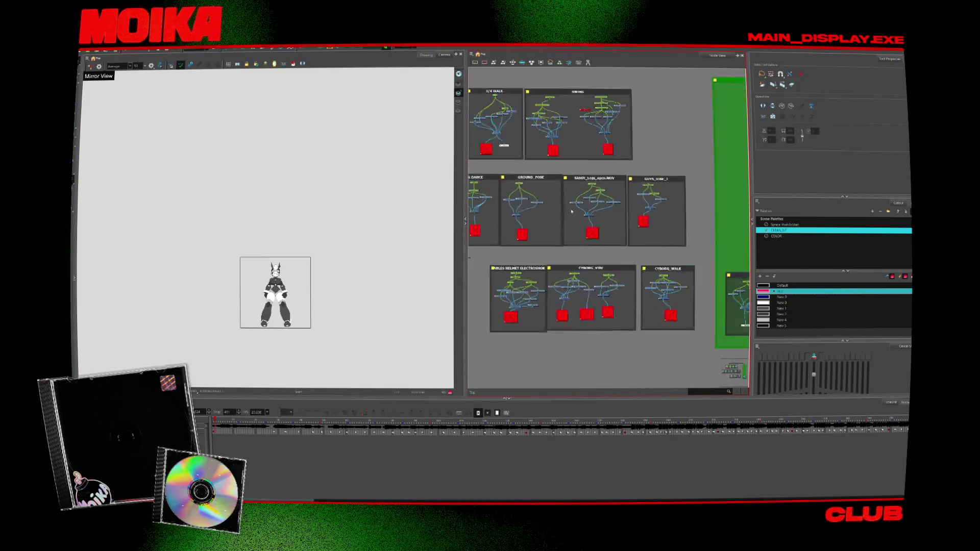
pyautogui.scroll(2, 537, 278)
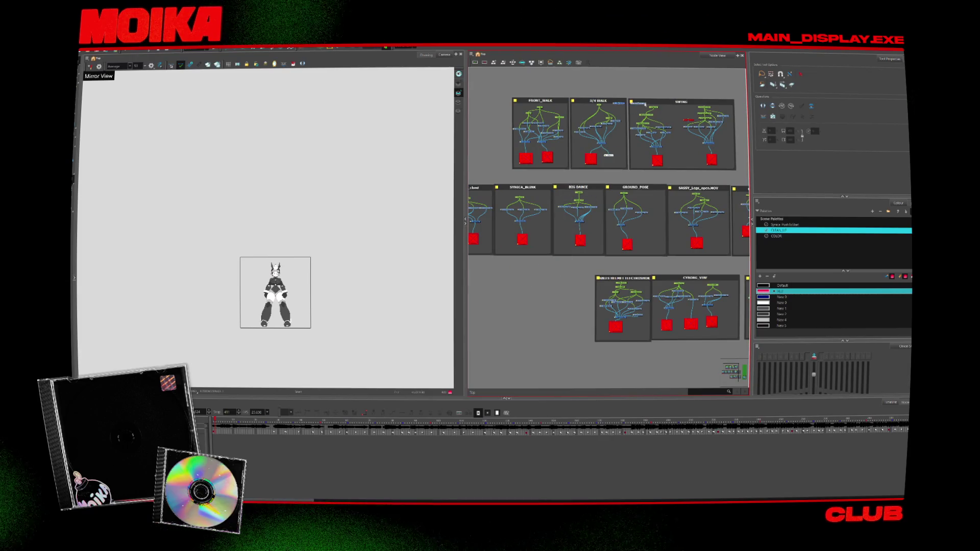
pyautogui.scroll(5, 607, 86)
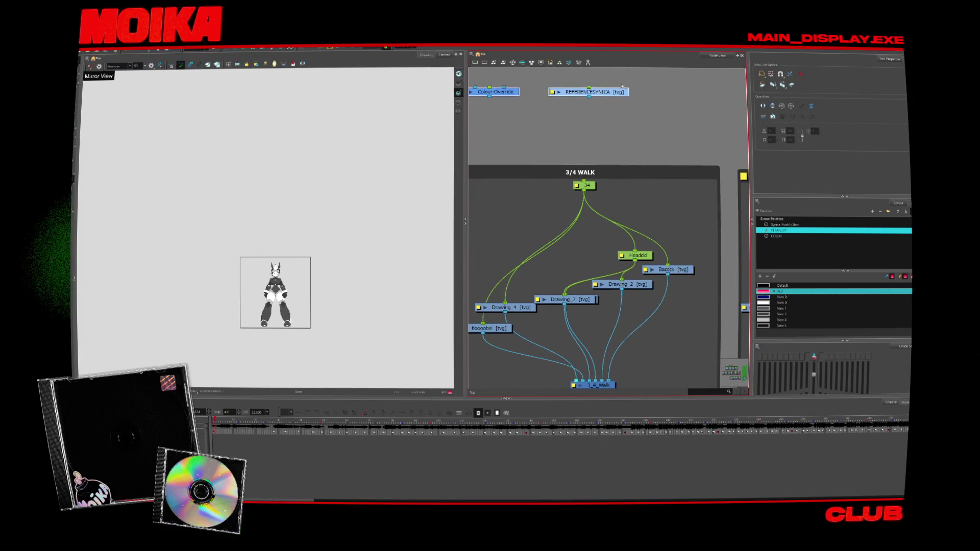
pyautogui.scroll(-1, 663, 102)
pyautogui.scroll(-6, 656, 111)
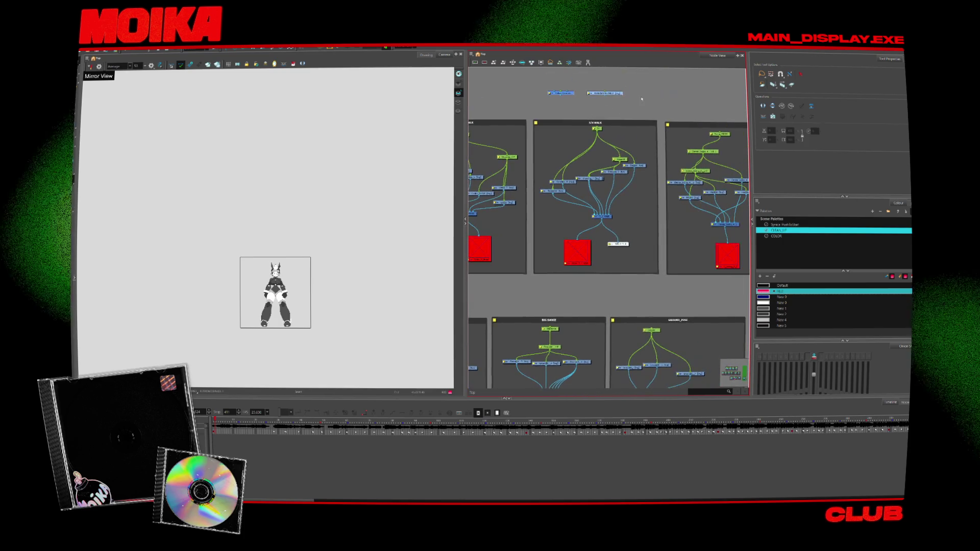
pyautogui.hscroll(2, 565, 104)
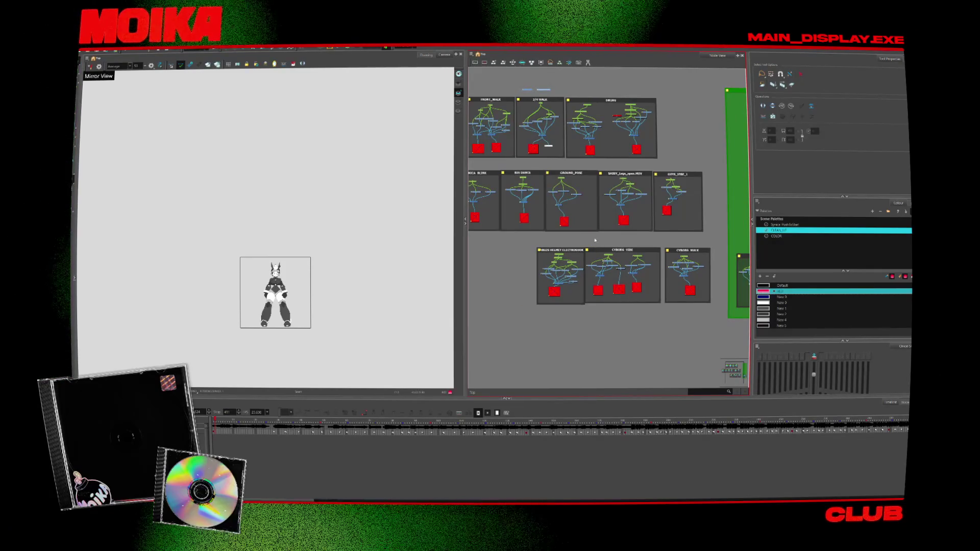
pyautogui.scroll(3, 571, 170)
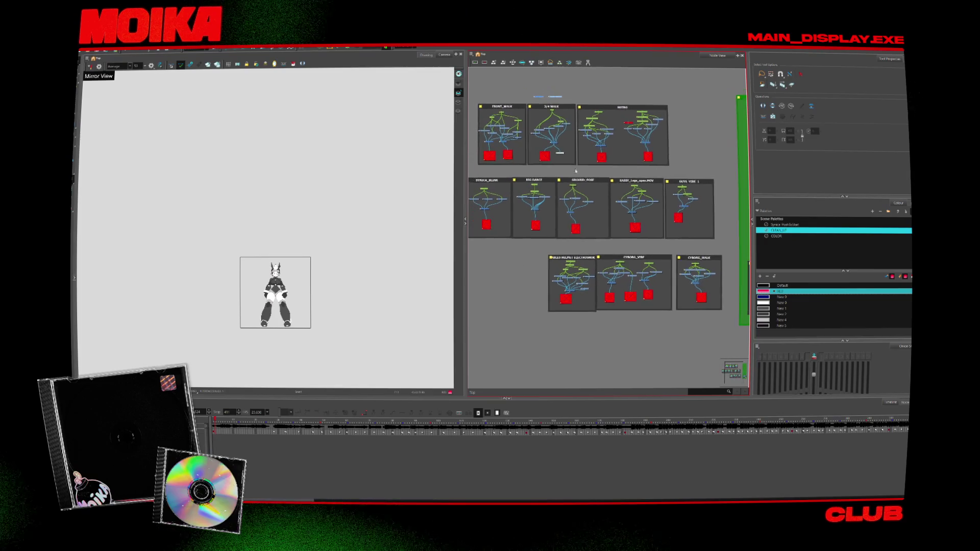
# Choose which display to preview and fit the sketches to the view
pyautogui.click(419, 54)
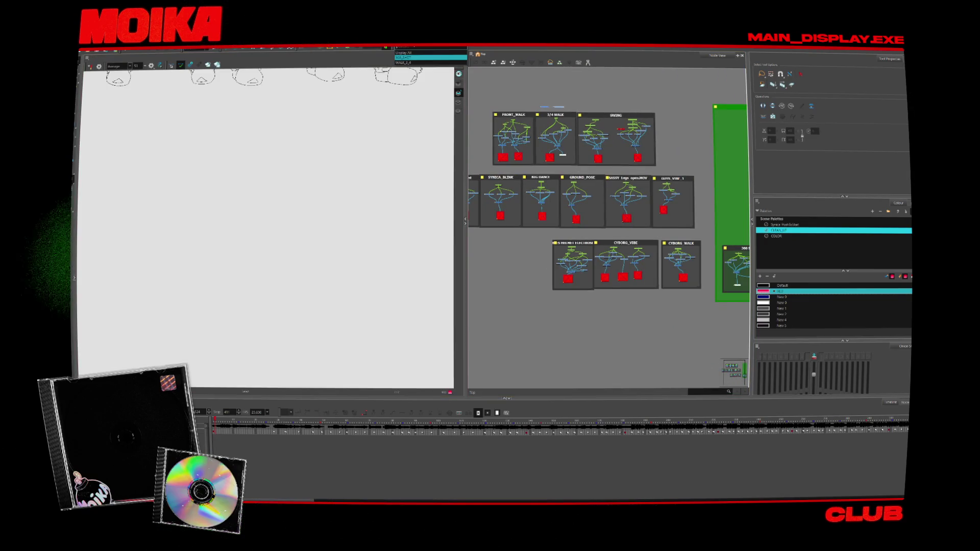
pyautogui.click(413, 61)
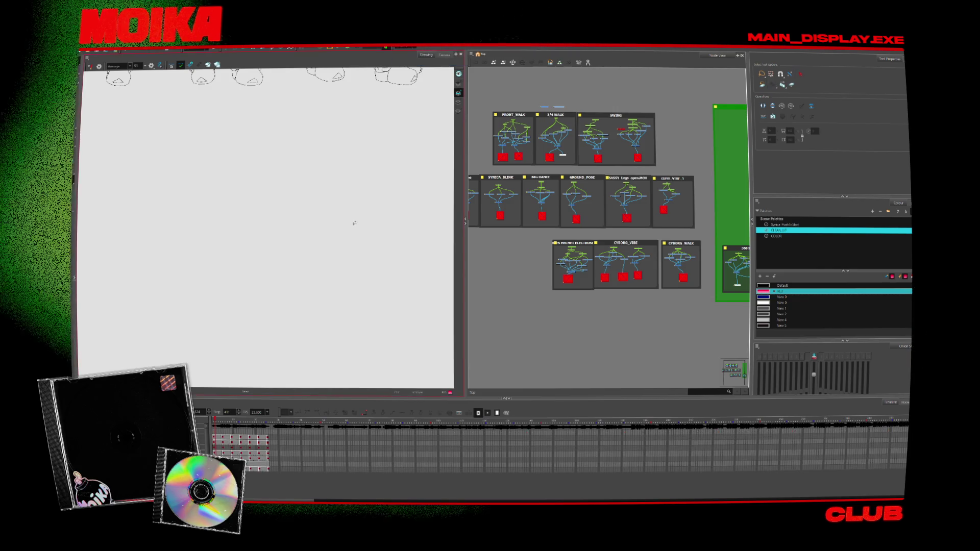
pyautogui.hotkey('shift', 'm')
pyautogui.click(274, 294)
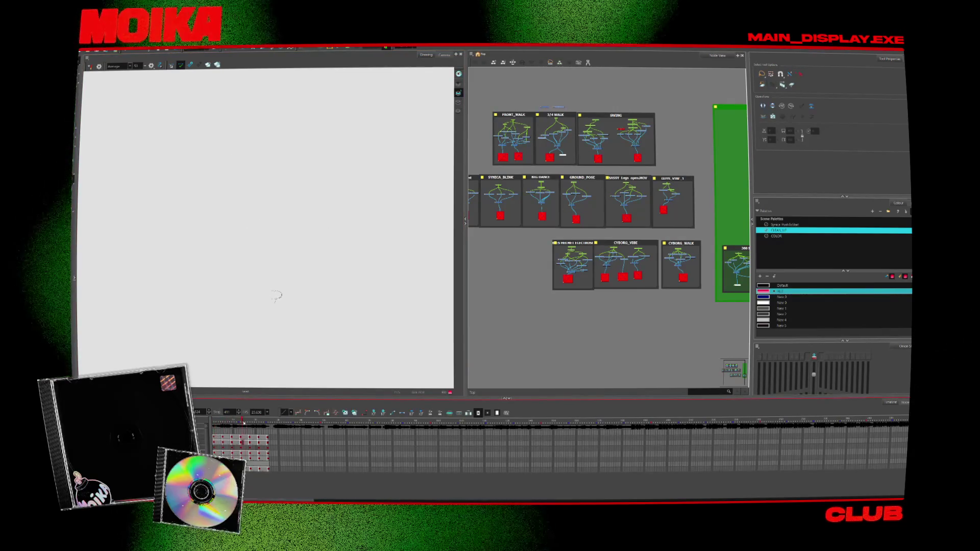
# Switch to the Camera view, return to frame 1, then check a pose midway through the walk
pyautogui.click(441, 58)
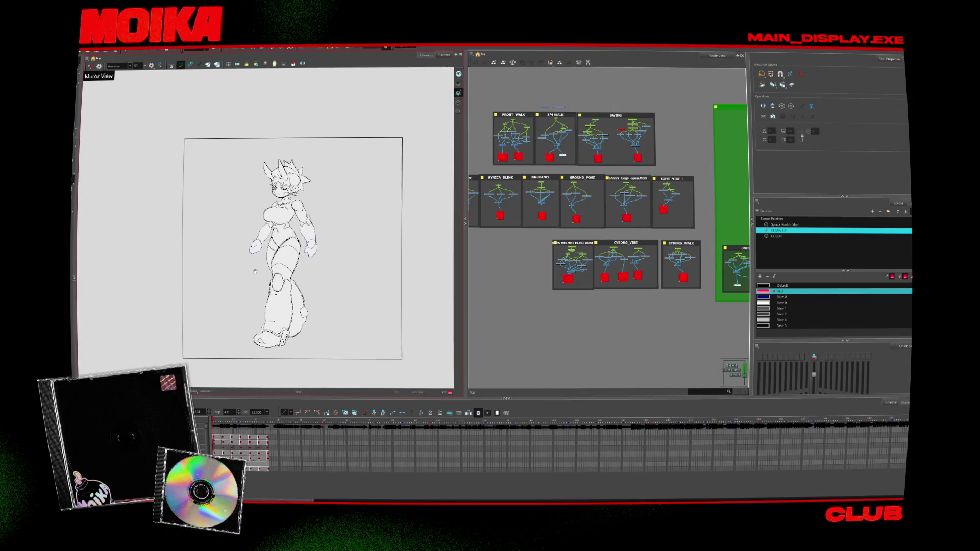
pyautogui.click(272, 432)
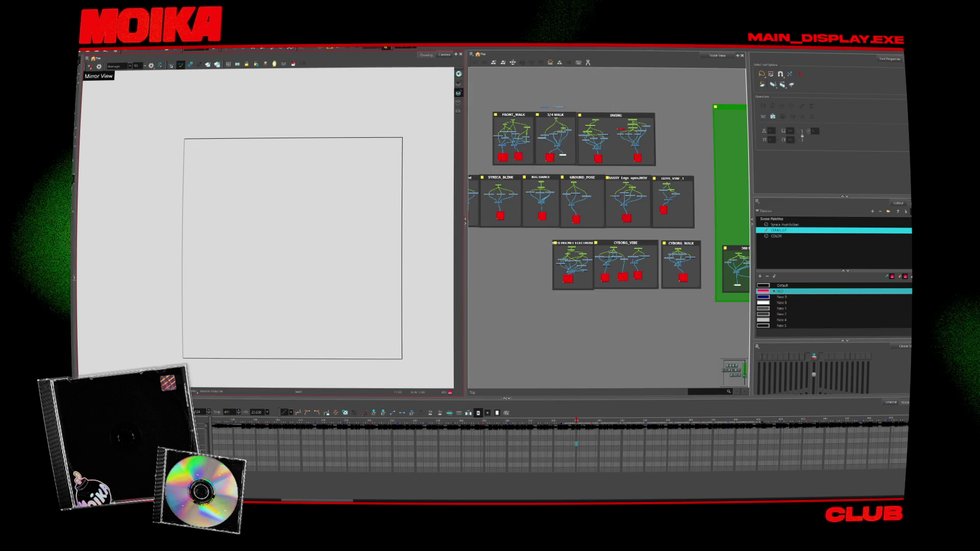
pyautogui.hotkey('shift', ',')
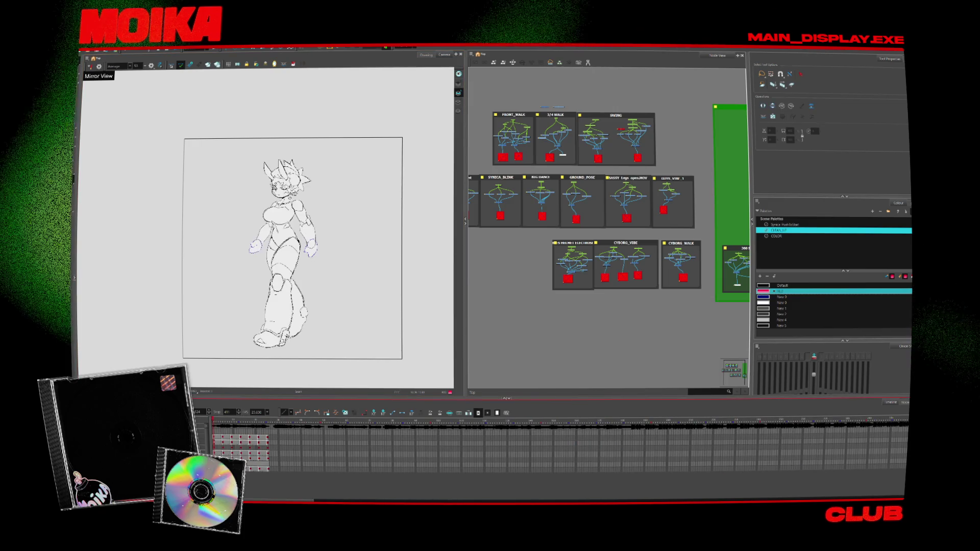
pyautogui.click(266, 423)
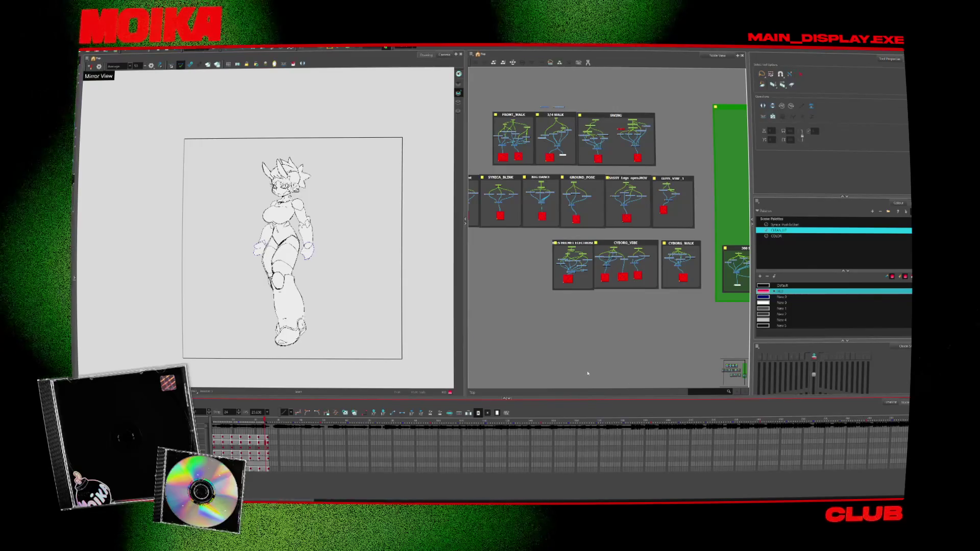
# Widen the Node View and zoom around to survey the animation groups
pyautogui.moveTo(465, 288); pyautogui.dragTo(383, 287)
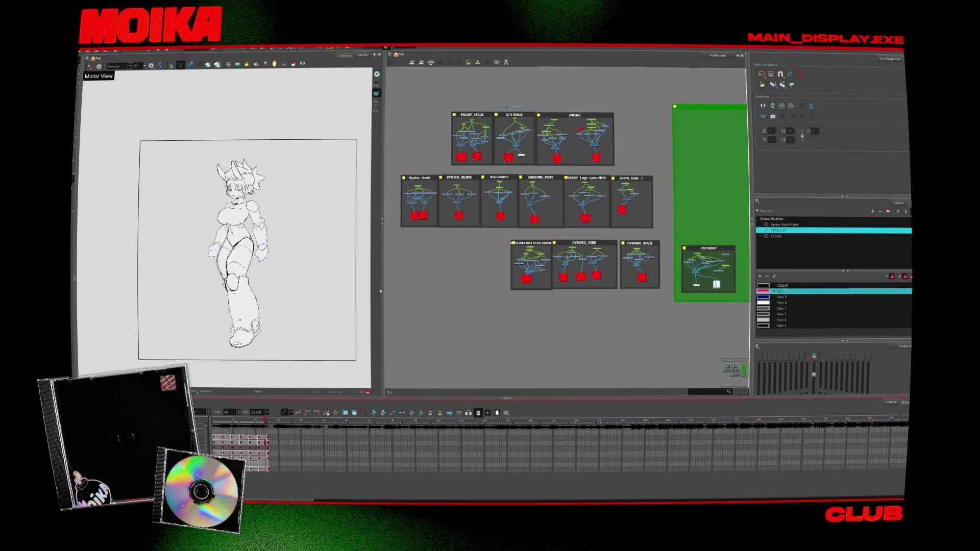
pyautogui.scroll(3, 528, 231)
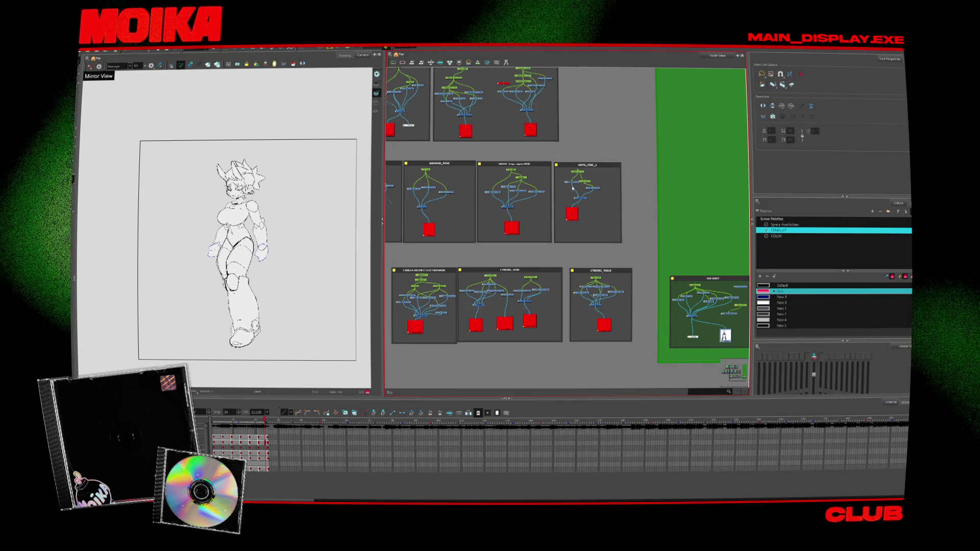
pyautogui.scroll(2, 573, 188)
pyautogui.scroll(-2, 573, 188)
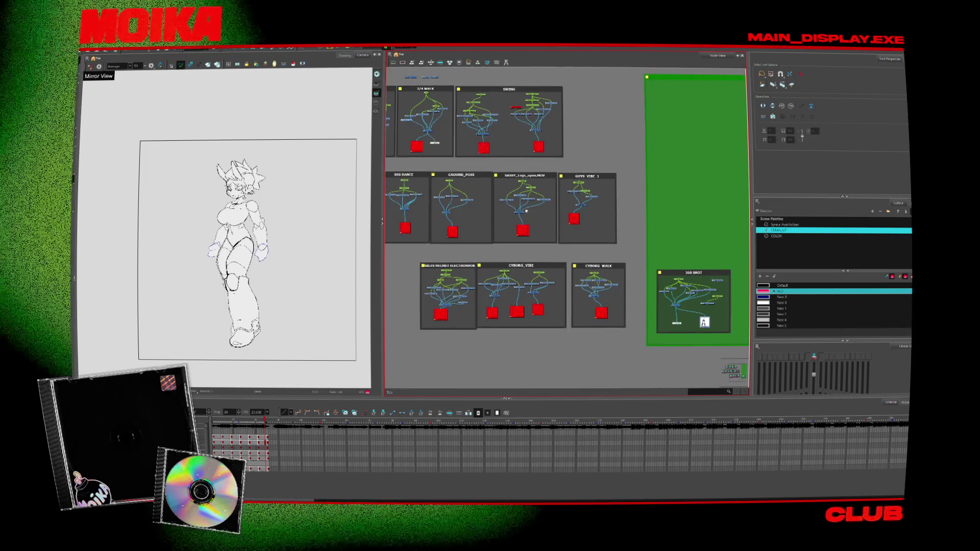
pyautogui.scroll(2, 545, 236)
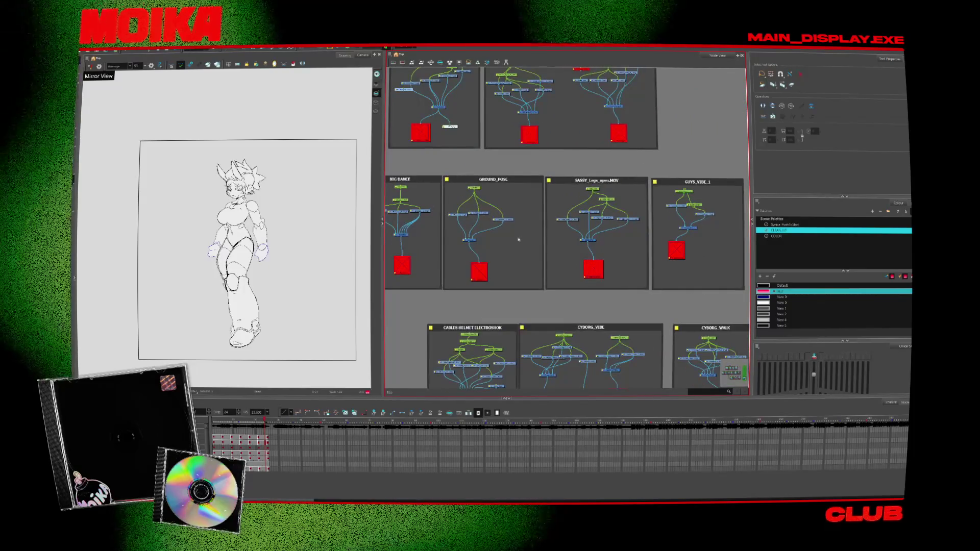
pyautogui.scroll(-1, 516, 222)
pyautogui.scroll(-4, 531, 222)
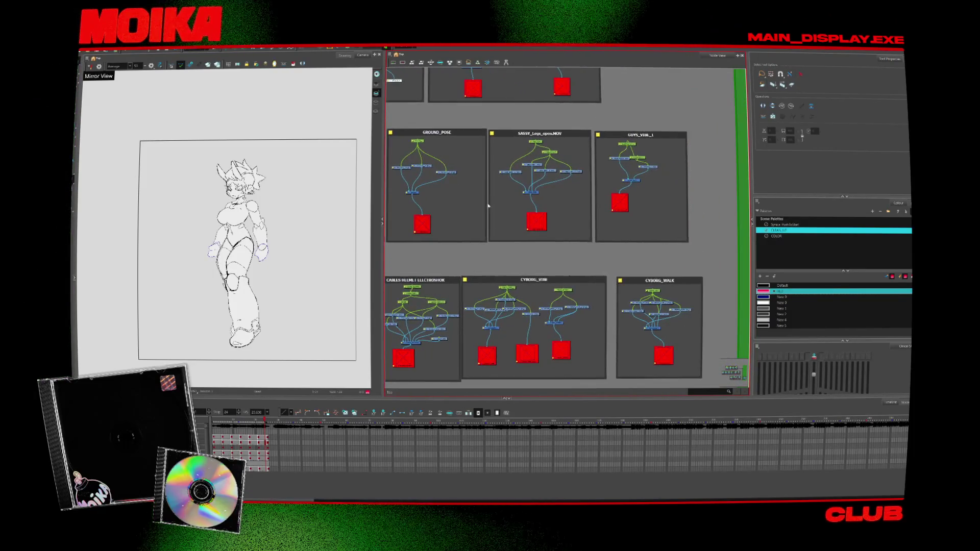
pyautogui.scroll(-1, 547, 224)
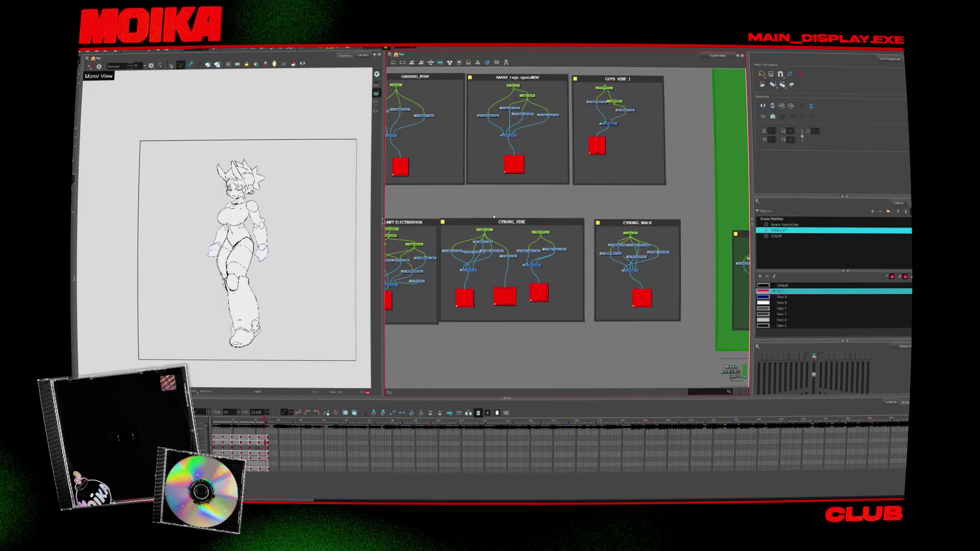
pyautogui.scroll(-2, 598, 215)
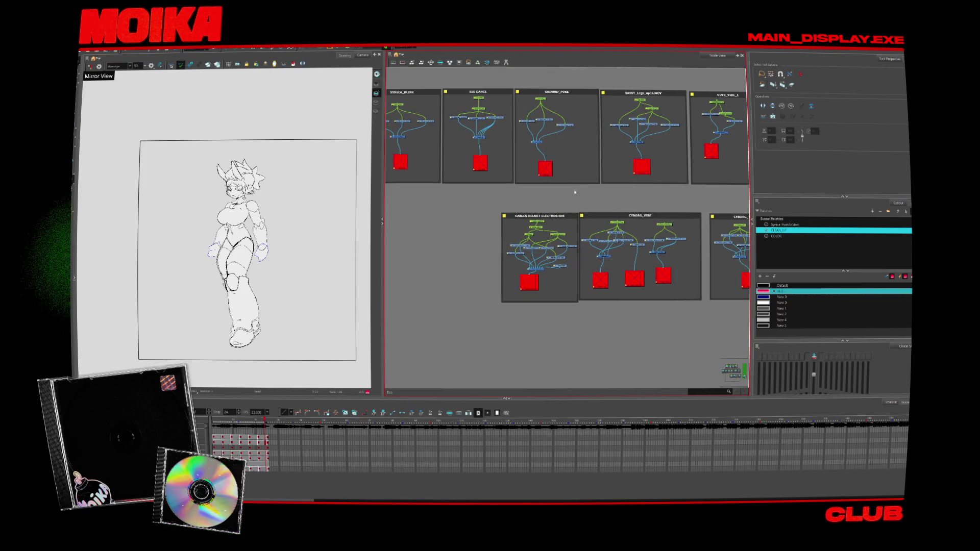
pyautogui.scroll(5, 526, 257)
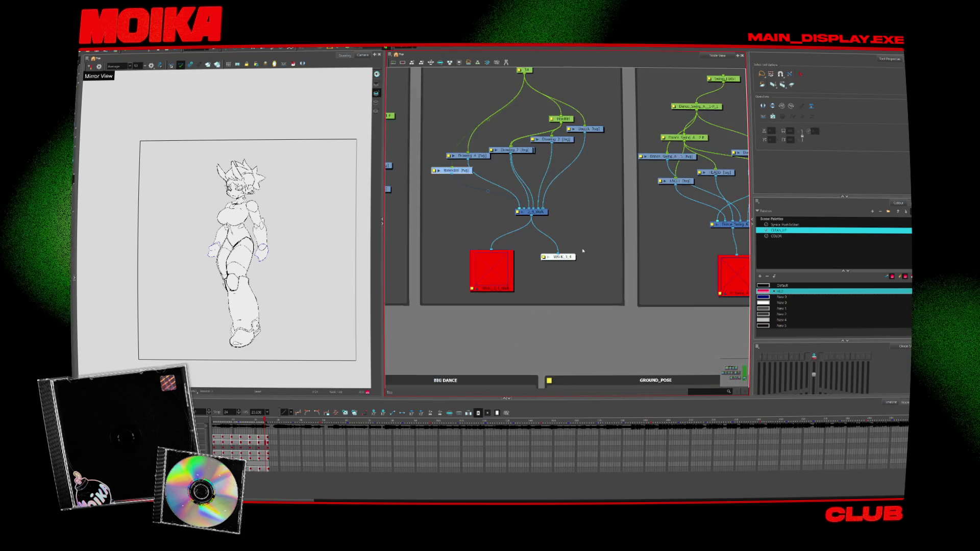
pyautogui.scroll(-3, 525, 258)
pyautogui.scroll(4, 526, 257)
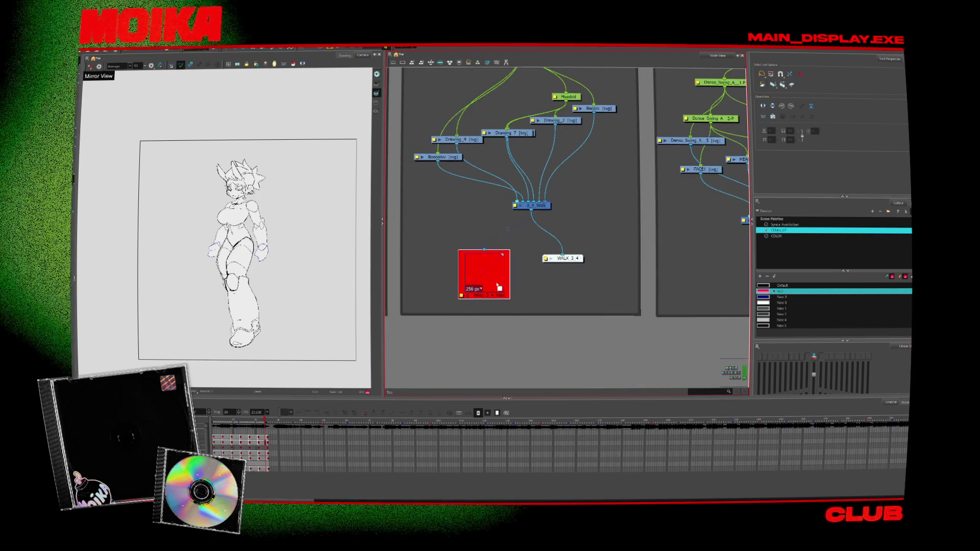
pyautogui.scroll(-5, 572, 265)
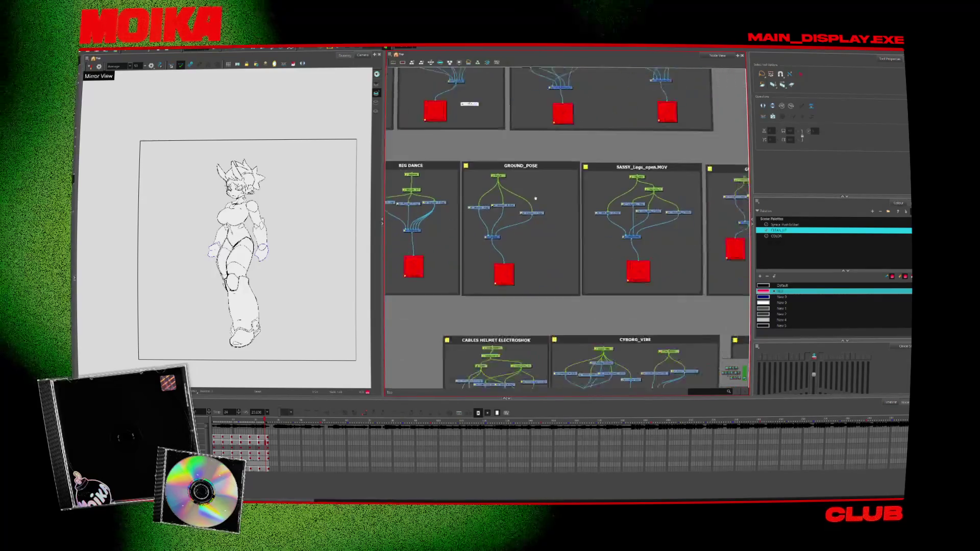
# Centre the CYBORG_WALK backdrop and open its Display node's Layer Properties
pyautogui.moveTo(551, 260); pyautogui.dragTo(515, 154)
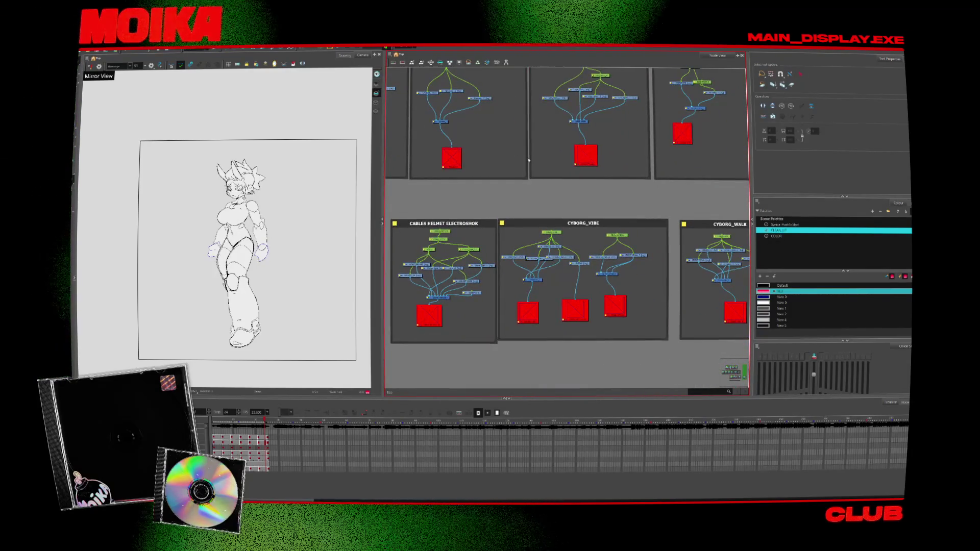
pyautogui.moveTo(567, 197); pyautogui.dragTo(543, 185)
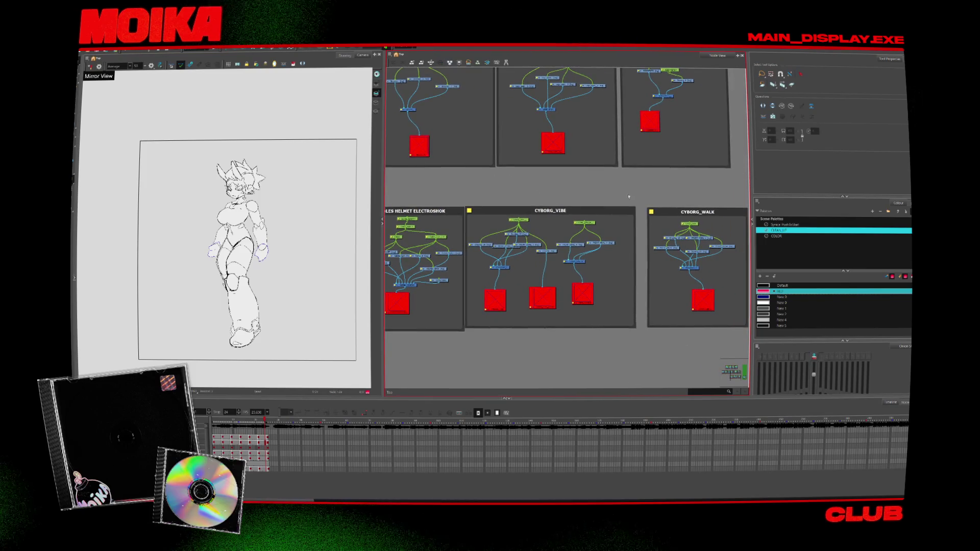
pyautogui.moveTo(628, 196); pyautogui.dragTo(496, 185)
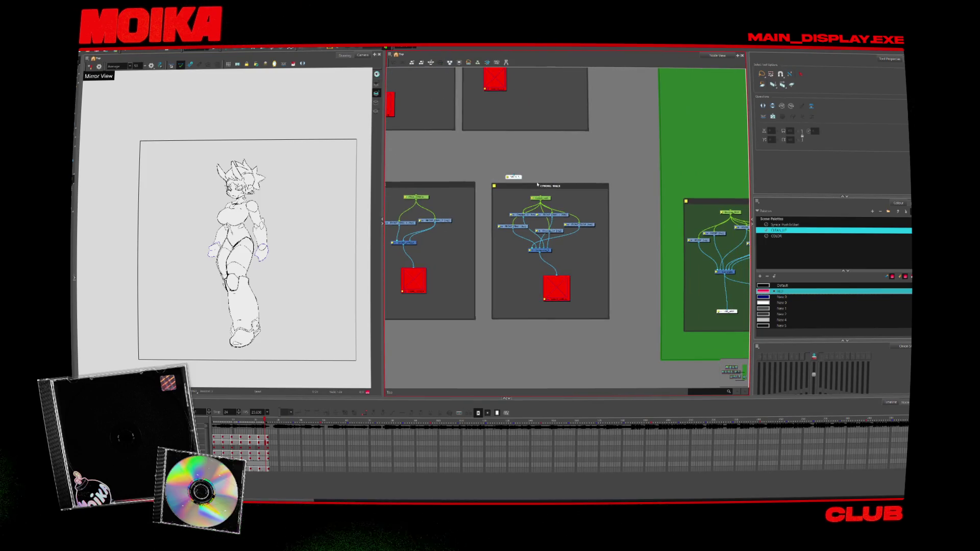
pyautogui.scroll(3, 532, 273)
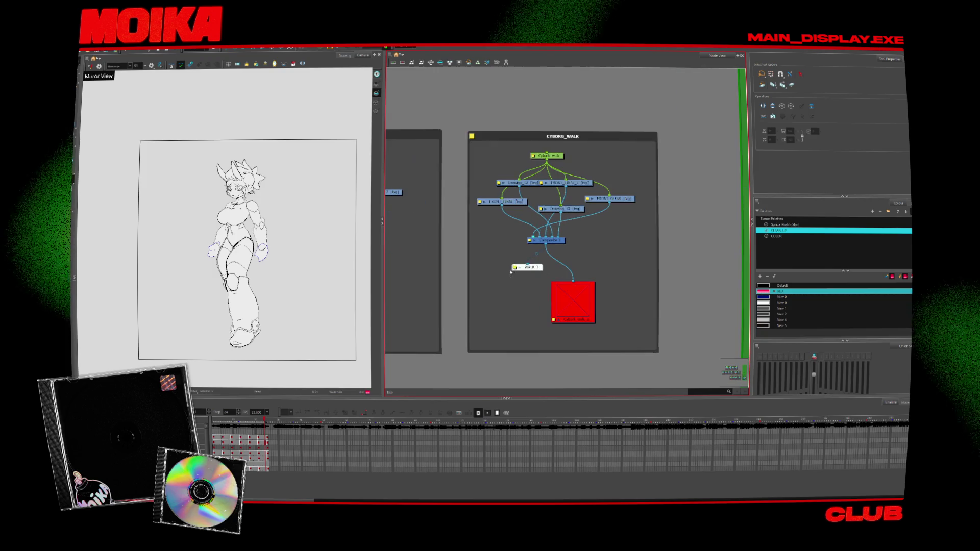
pyautogui.doubleClick(546, 240)
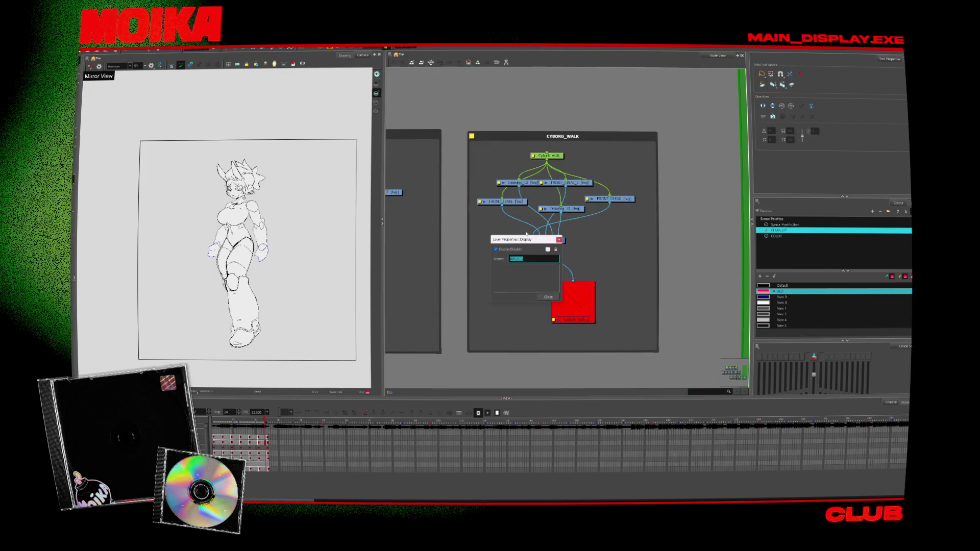
# Name the display node CYBORG_WALK and close its properties
pyautogui.write('c')
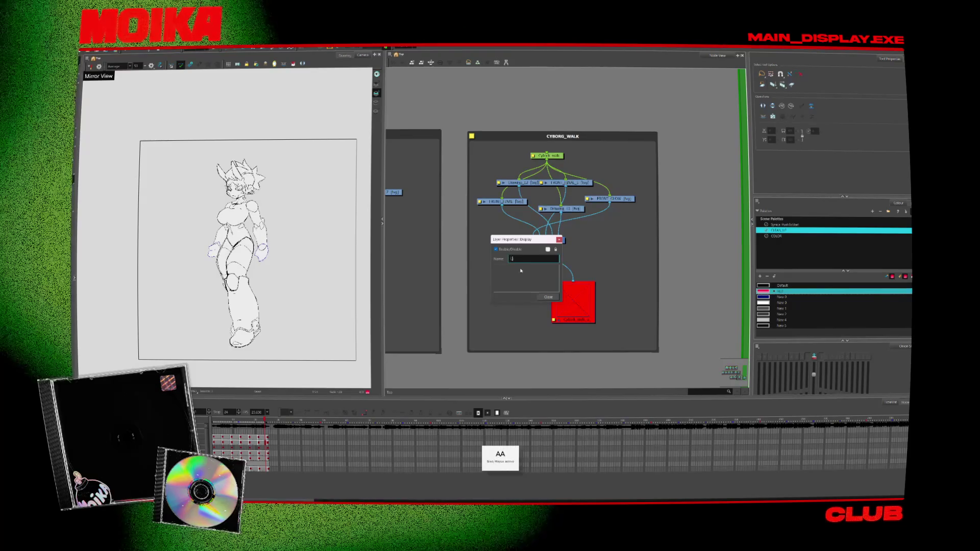
pyautogui.write('YBORG_WALK')
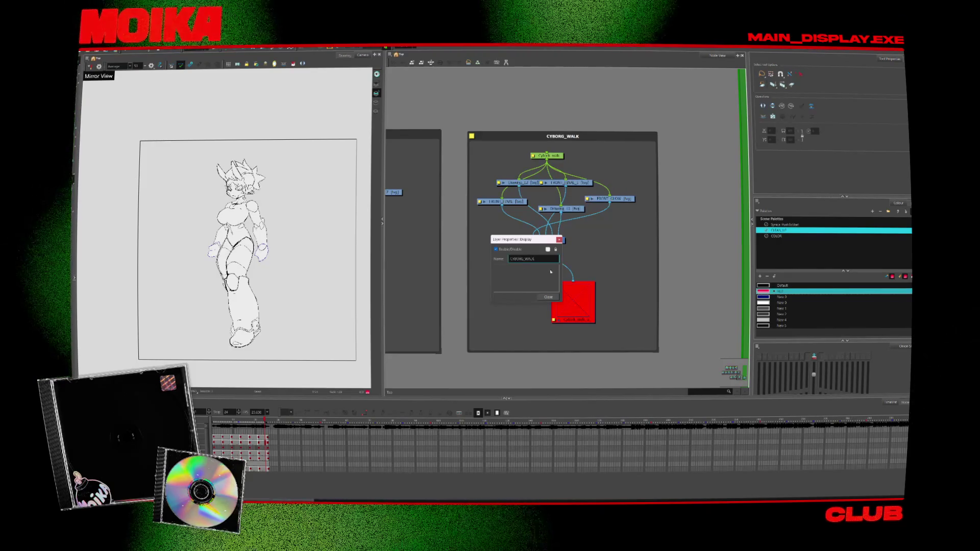
pyautogui.click(547, 297)
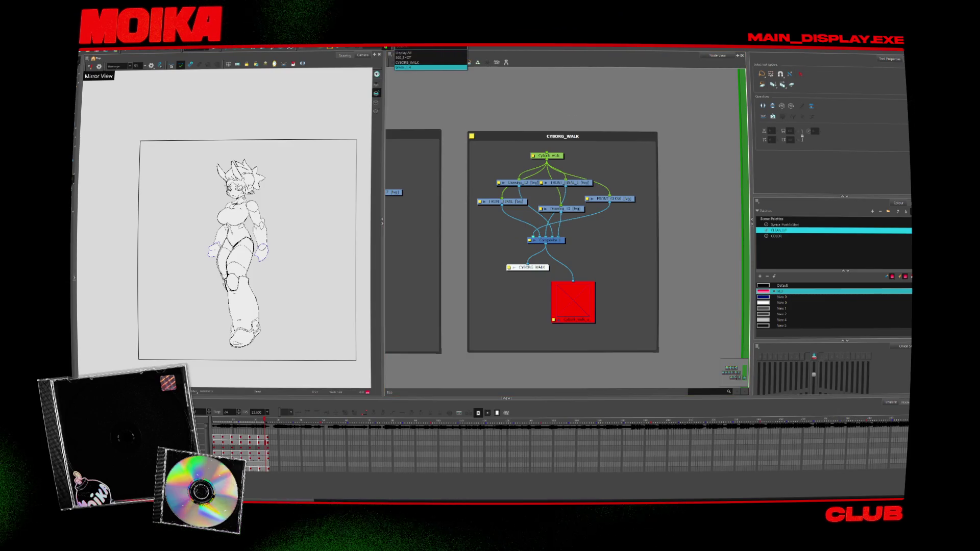
pyautogui.scroll(-5, 500, 155)
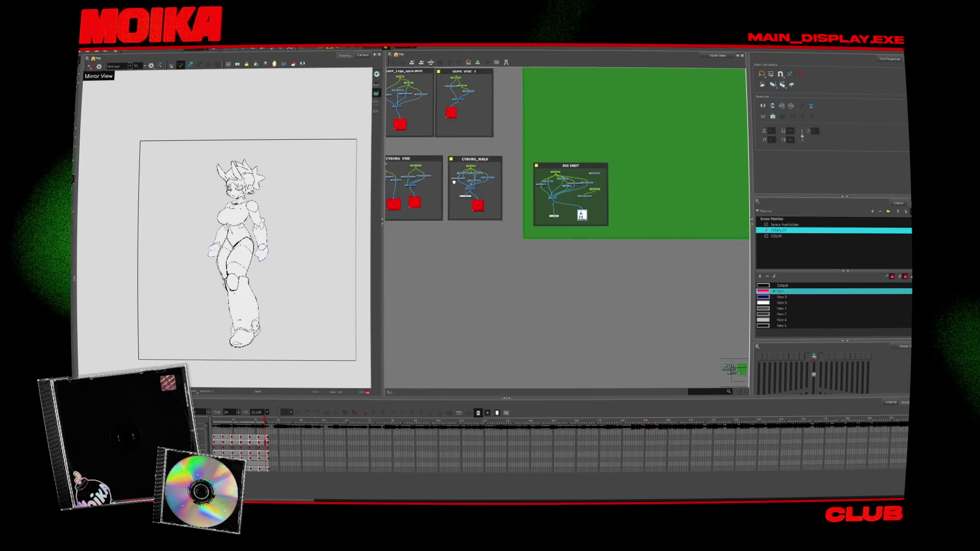
pyautogui.scroll(3, 500, 169)
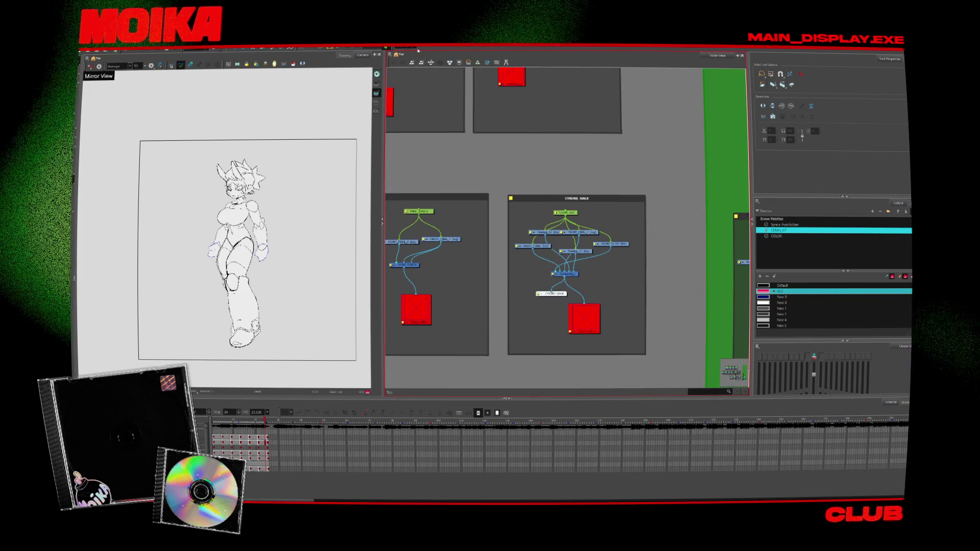
pyautogui.click(404, 81)
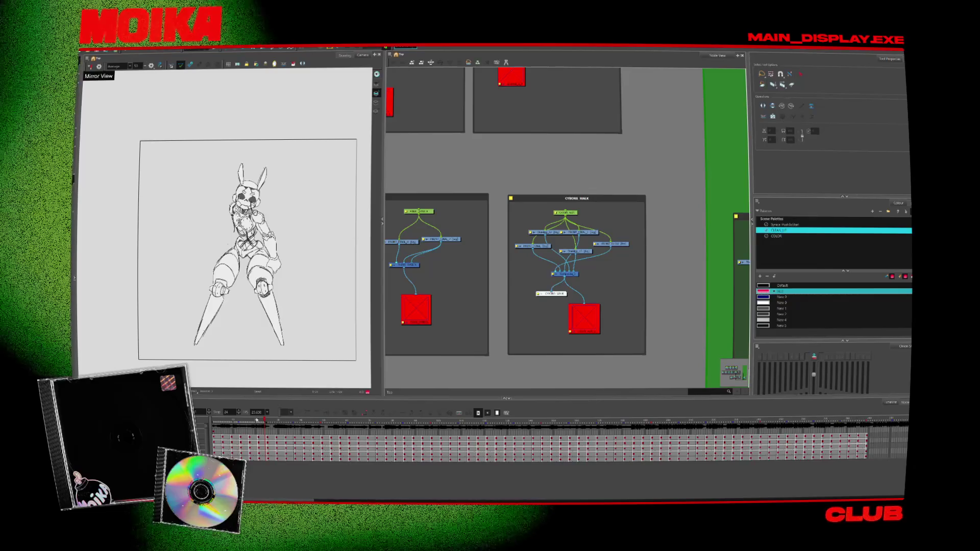
# Preview the scene through CYBORG_WALK and each other display in the display list
pyautogui.hscroll(-2, 520, 227)
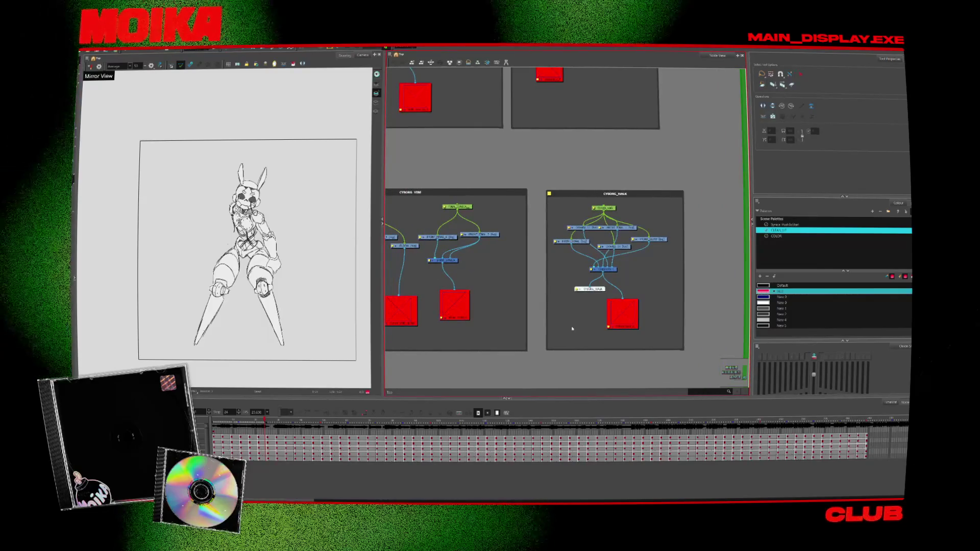
pyautogui.scroll(2, 596, 268)
pyautogui.scroll(-3, 616, 214)
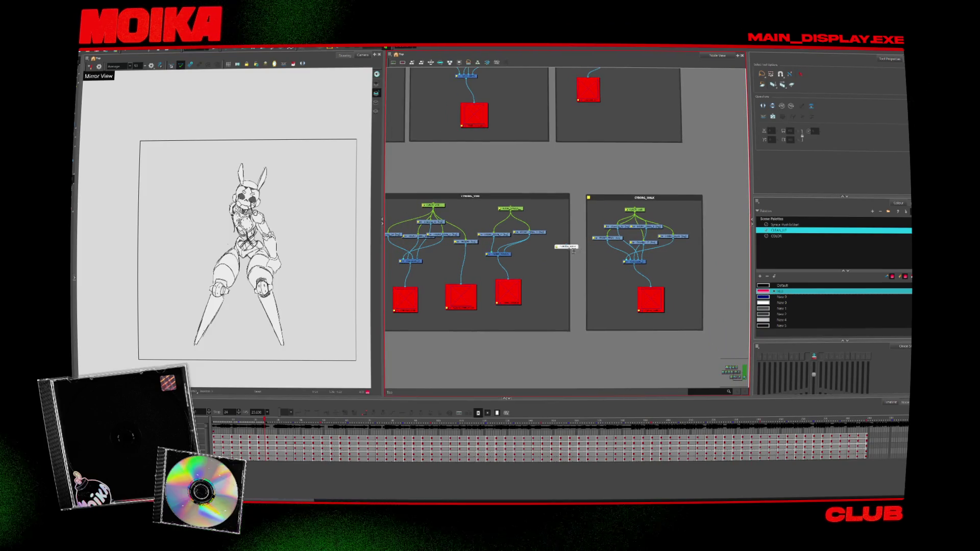
pyautogui.scroll(3, 525, 264)
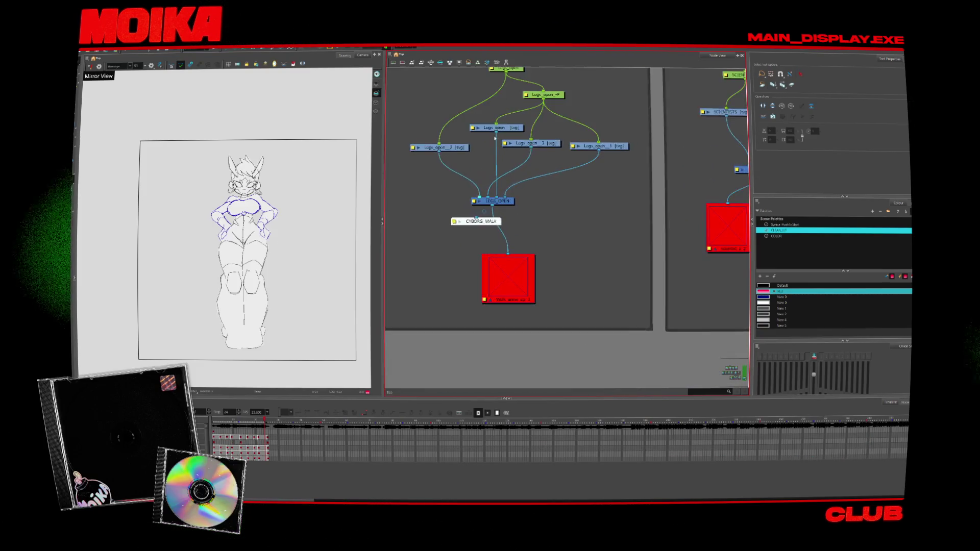
pyautogui.scroll(-3, 524, 264)
pyautogui.scroll(-3, 525, 263)
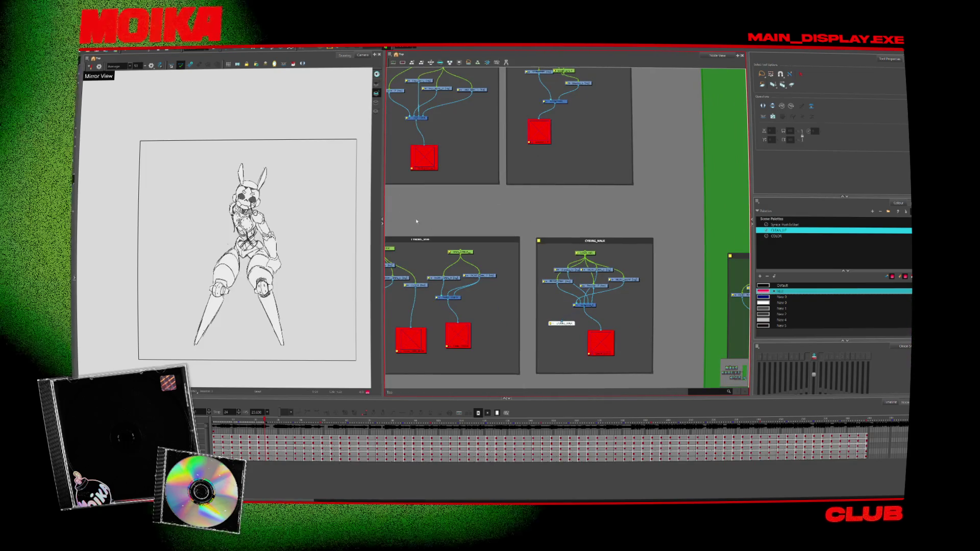
pyautogui.hscroll(-2, 571, 325)
pyautogui.click(422, 54)
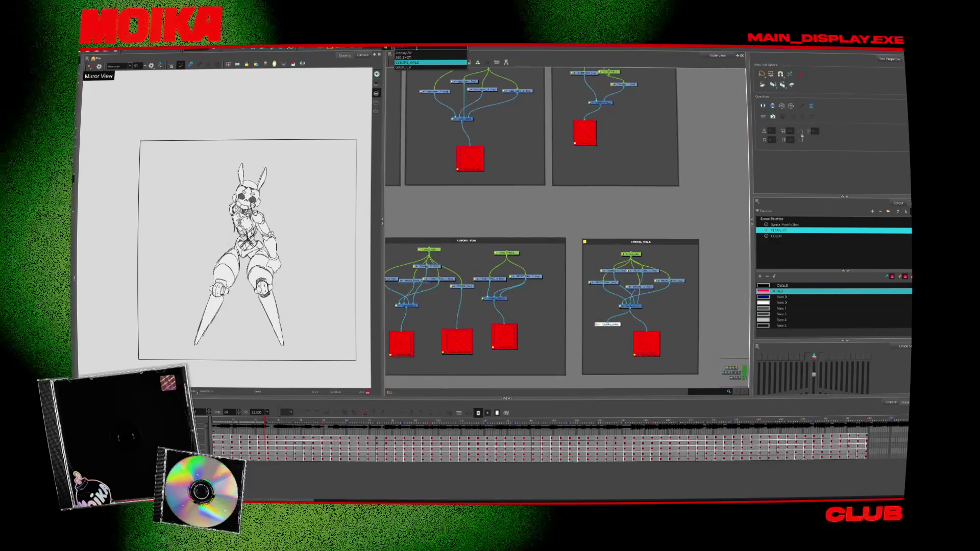
pyautogui.click(412, 61)
pyautogui.click(414, 58)
pyautogui.click(414, 54)
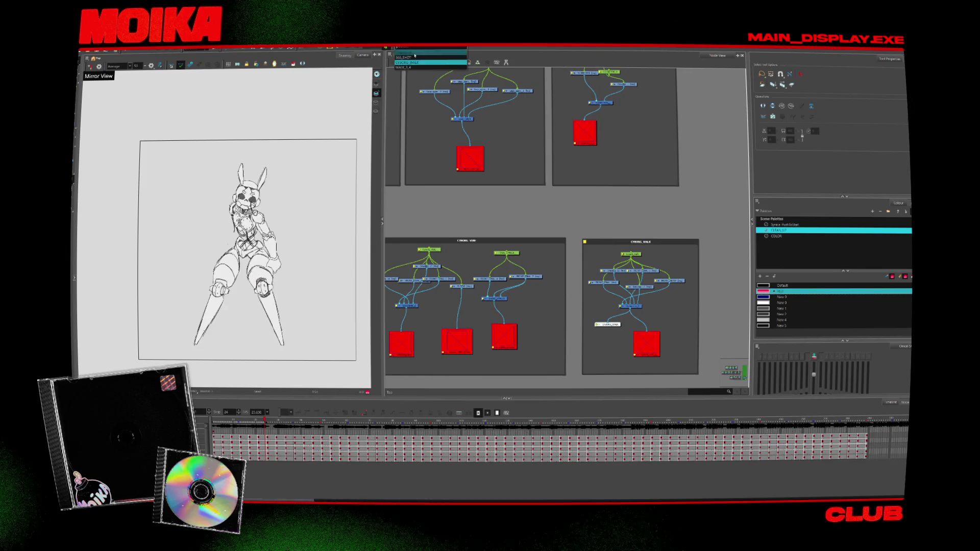
pyautogui.click(411, 67)
pyautogui.click(409, 68)
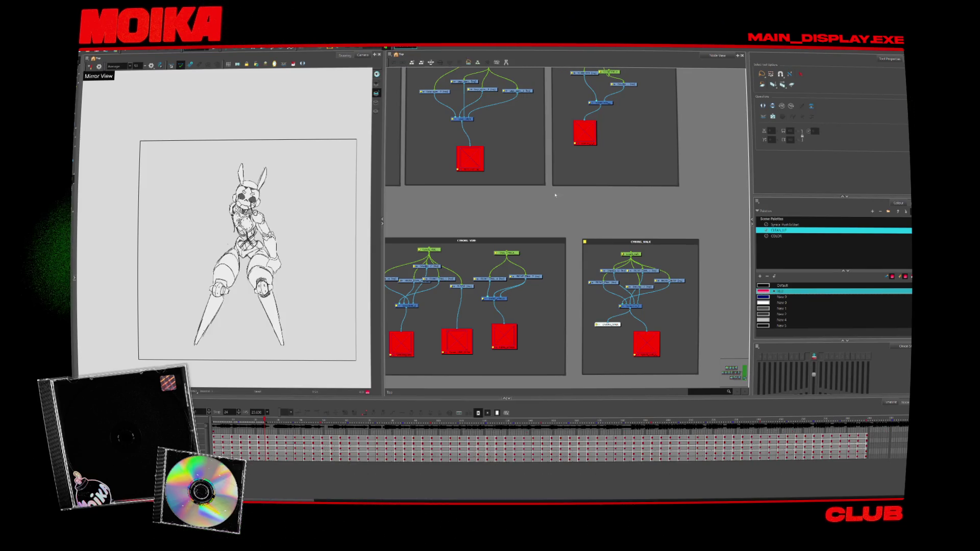
pyautogui.scroll(-3, 531, 314)
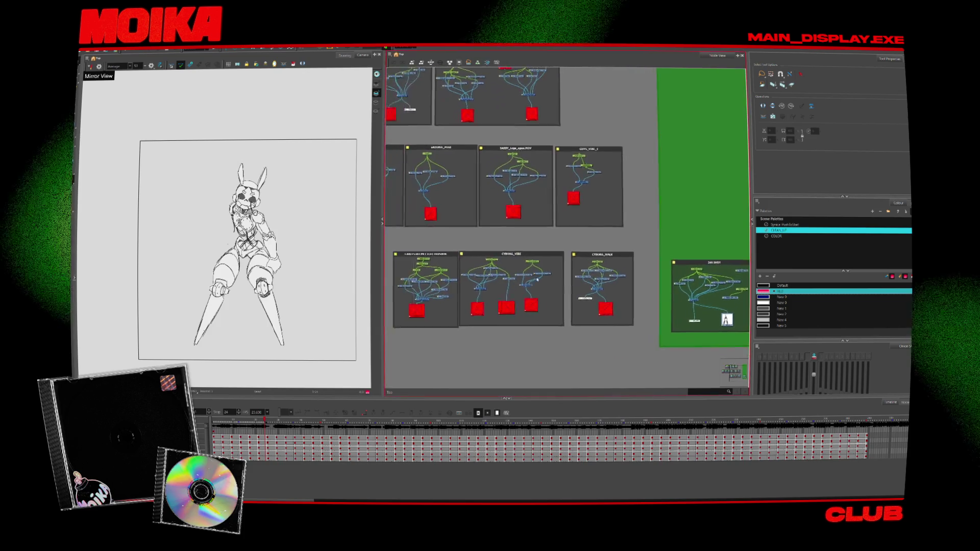
pyautogui.scroll(4, 552, 276)
pyautogui.scroll(2, 738, 336)
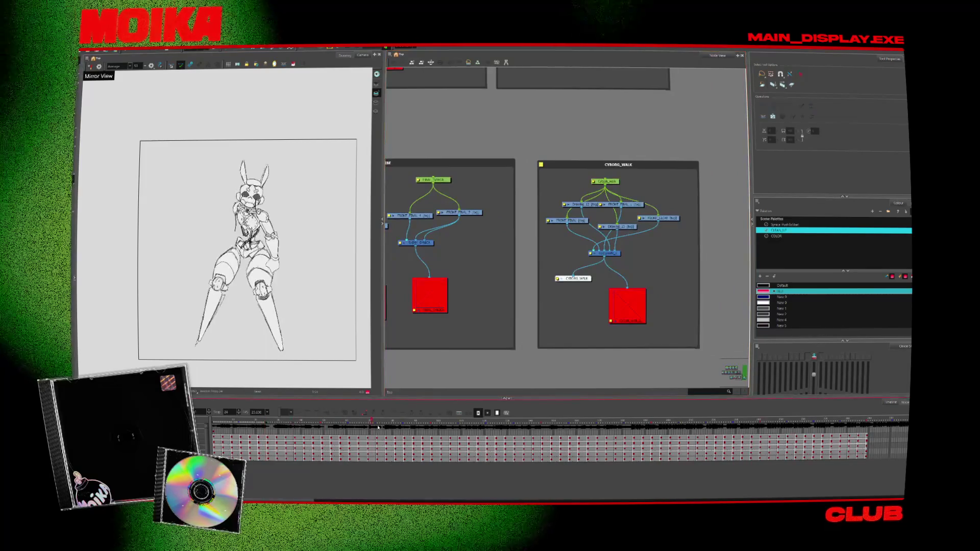
# Position the copied display node beside the CYBORG_VIBE group's composite node
pyautogui.moveTo(503, 308); pyautogui.dragTo(669, 289)
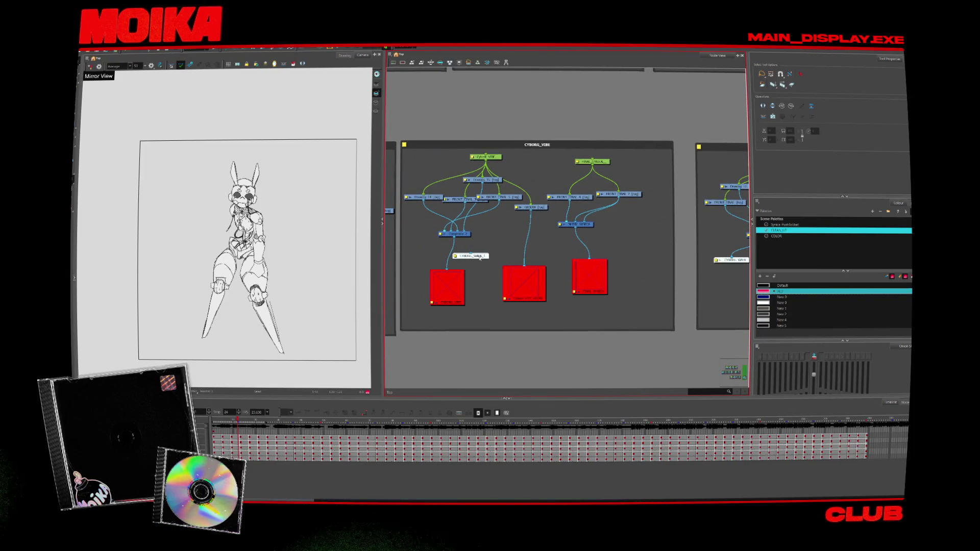
pyautogui.moveTo(478, 259)
pyautogui.mouseDown()
pyautogui.moveTo(600, 253)
pyautogui.moveTo(490, 271)
pyautogui.moveTo(485, 256)
pyautogui.mouseUp()
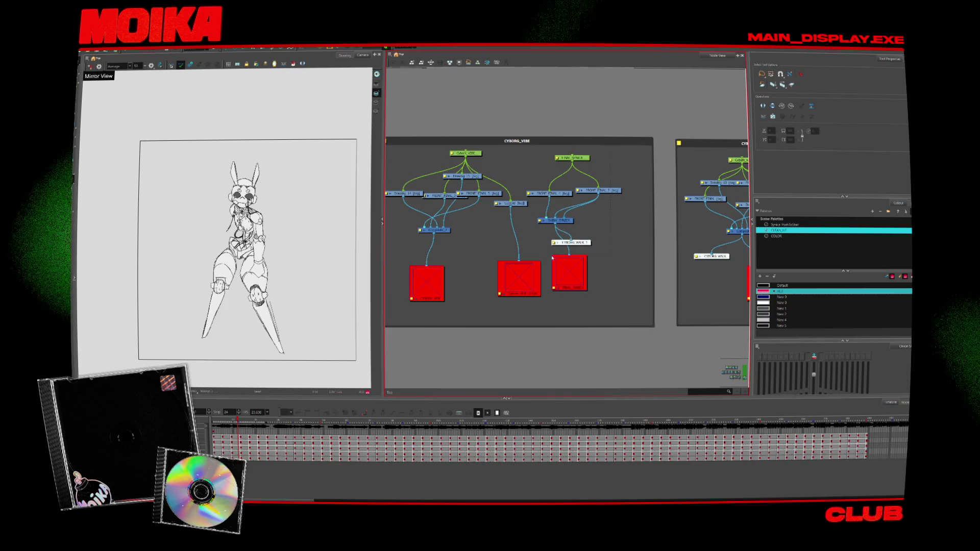
pyautogui.scroll(-3, 613, 255)
pyautogui.scroll(1, 626, 254)
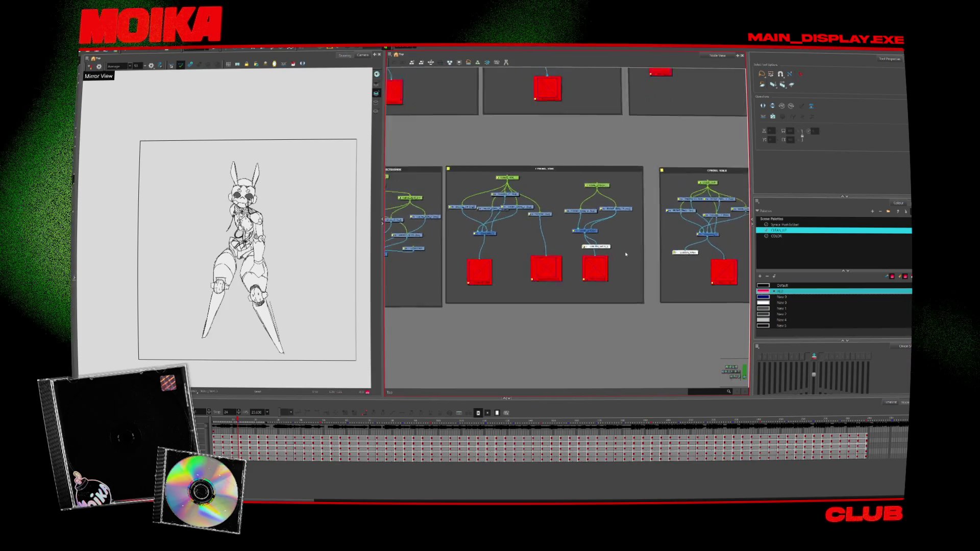
pyautogui.scroll(1, 626, 254)
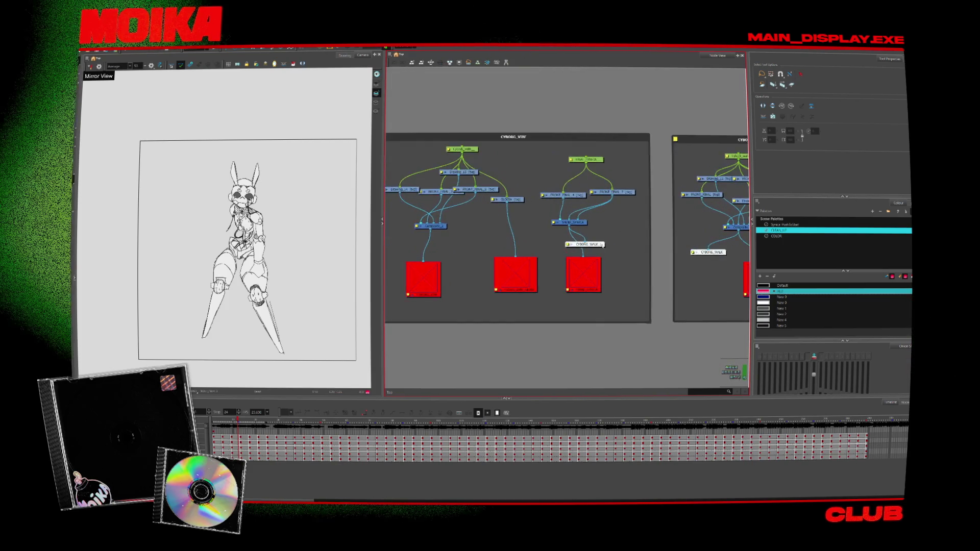
# Check the group's node properties and switch the viewer from CYBORG_WALK to the grey sketch display
pyautogui.doubleClick(574, 161)
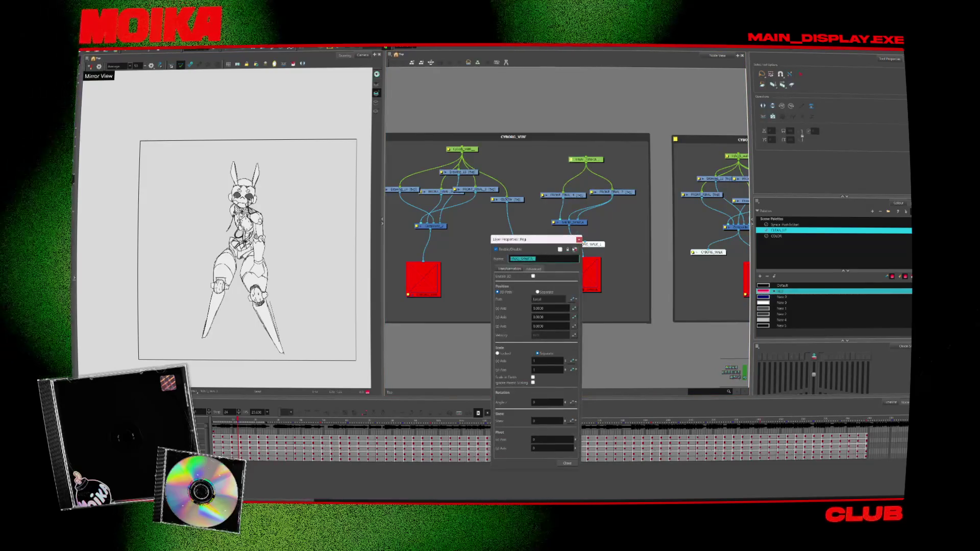
pyautogui.click(579, 240)
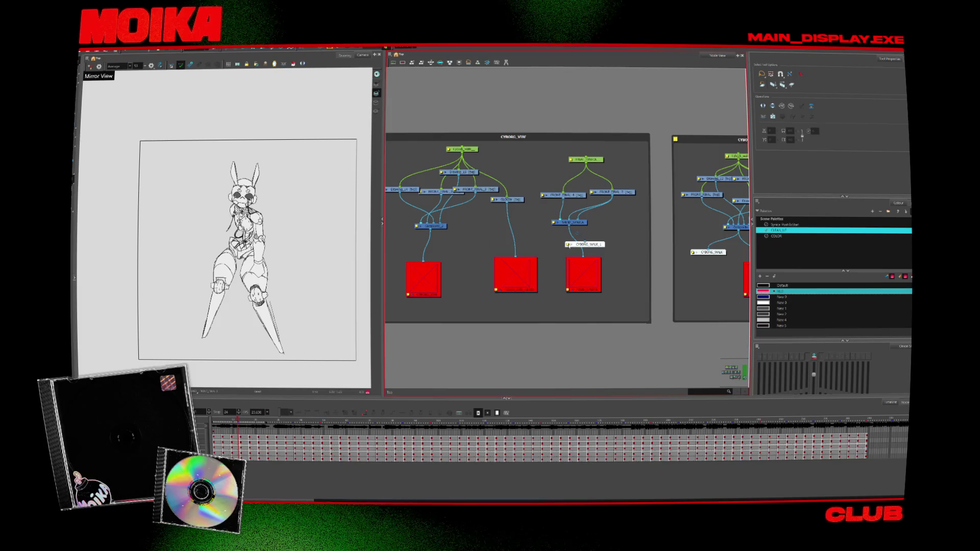
pyautogui.doubleClick(568, 245)
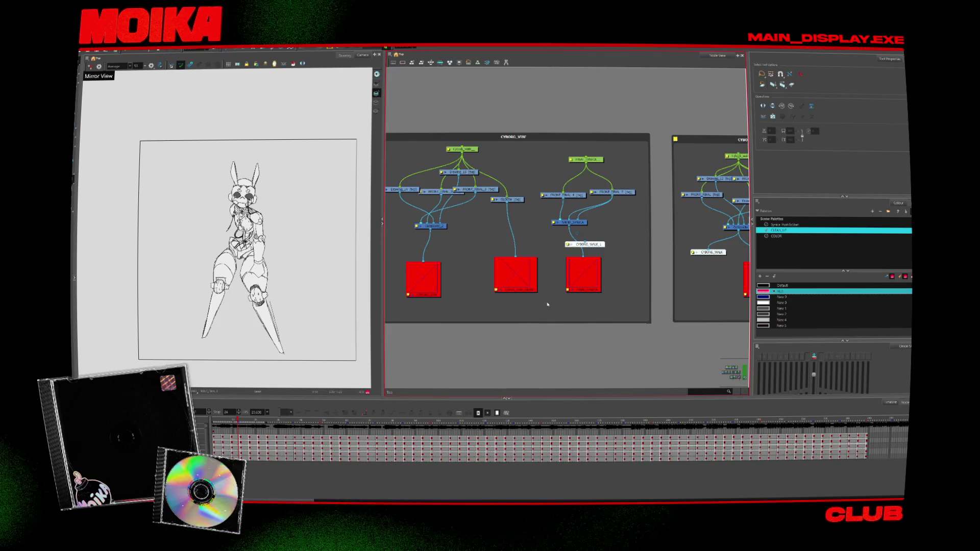
pyautogui.click(409, 51)
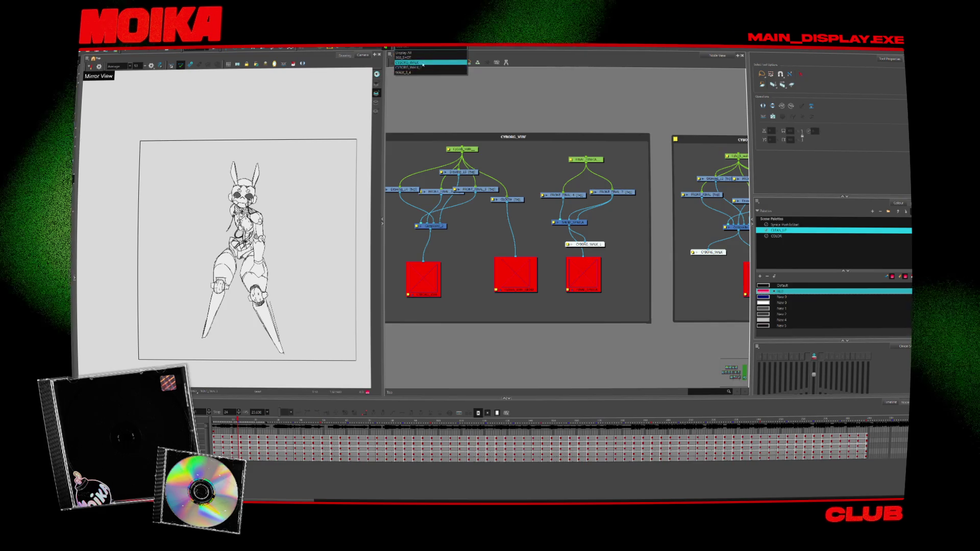
pyautogui.click(411, 61)
pyautogui.click(409, 51)
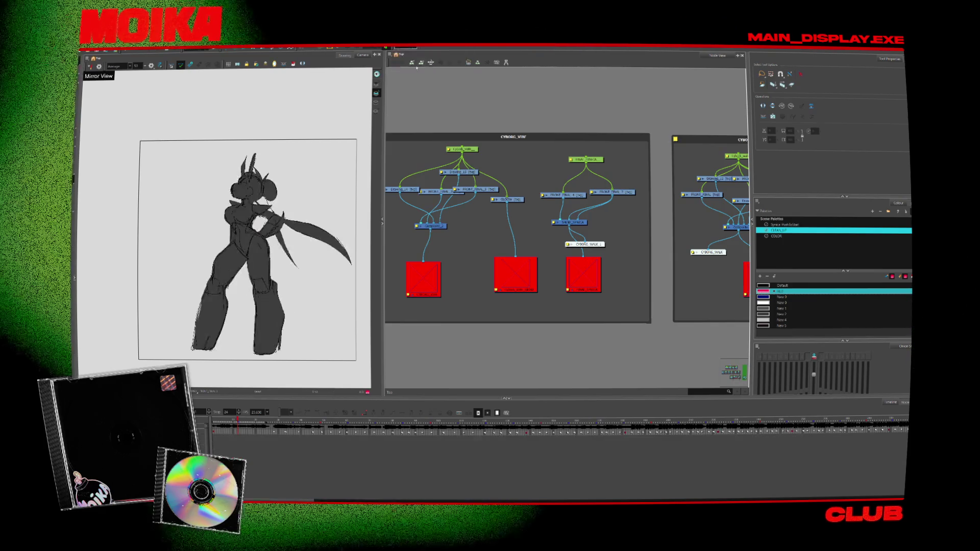
pyautogui.click(423, 71)
# Rename the group's display node to CYBORG_VIBE and preview playback from the first frame
pyautogui.doubleClick(584, 245)
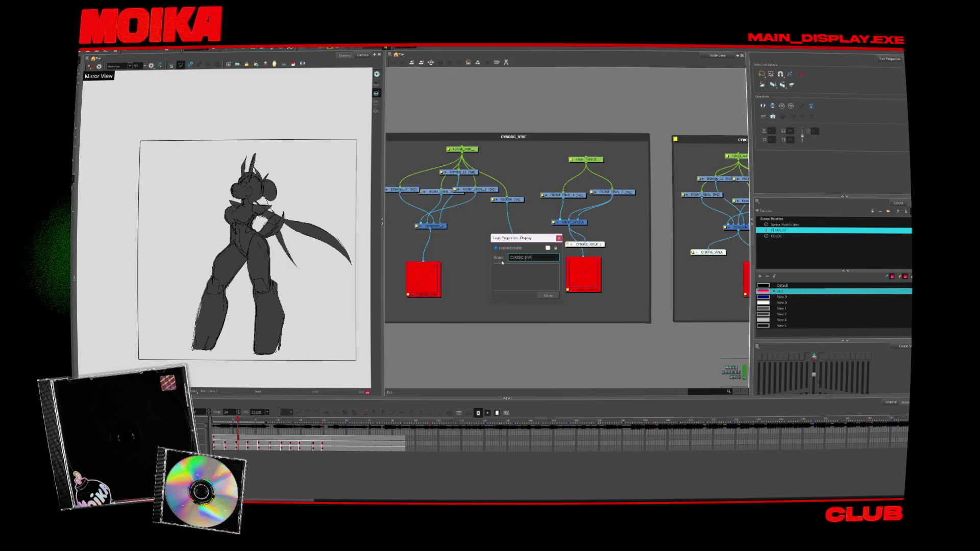
pyautogui.click(549, 296)
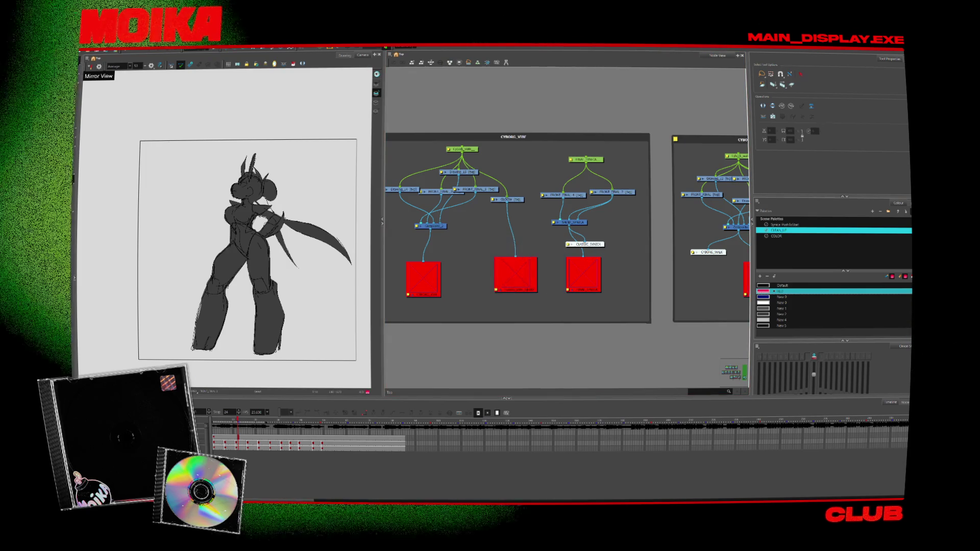
pyautogui.press('Home')
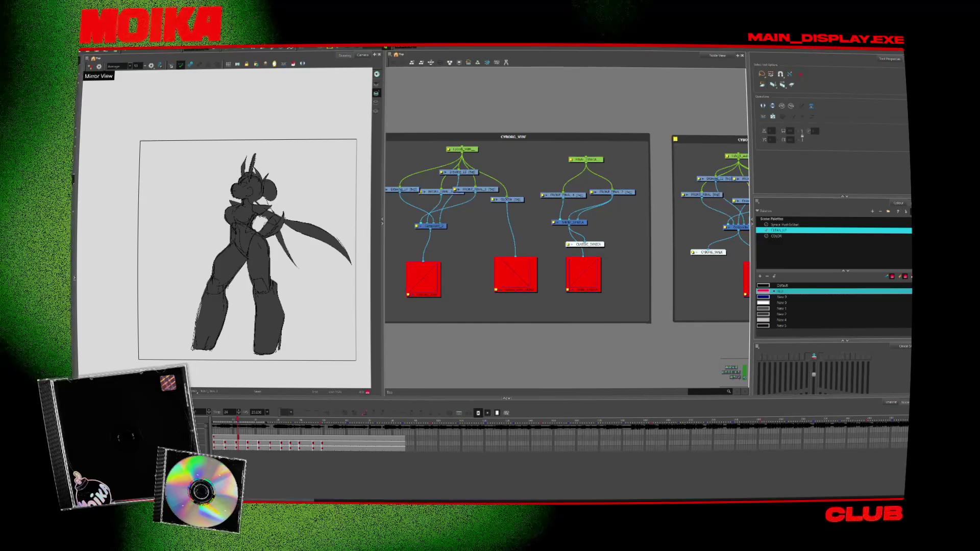
pyautogui.scroll(-3, 555, 352)
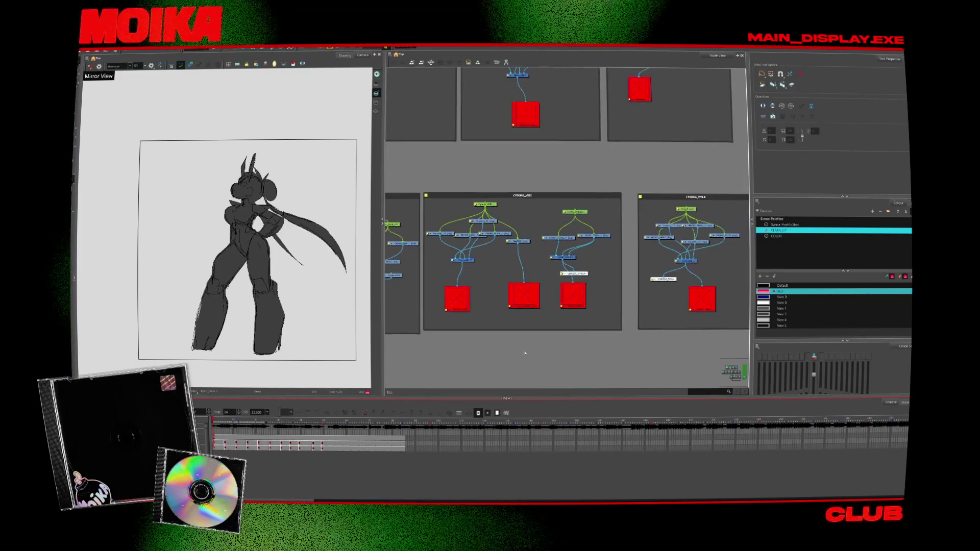
pyautogui.scroll(-1, 679, 259)
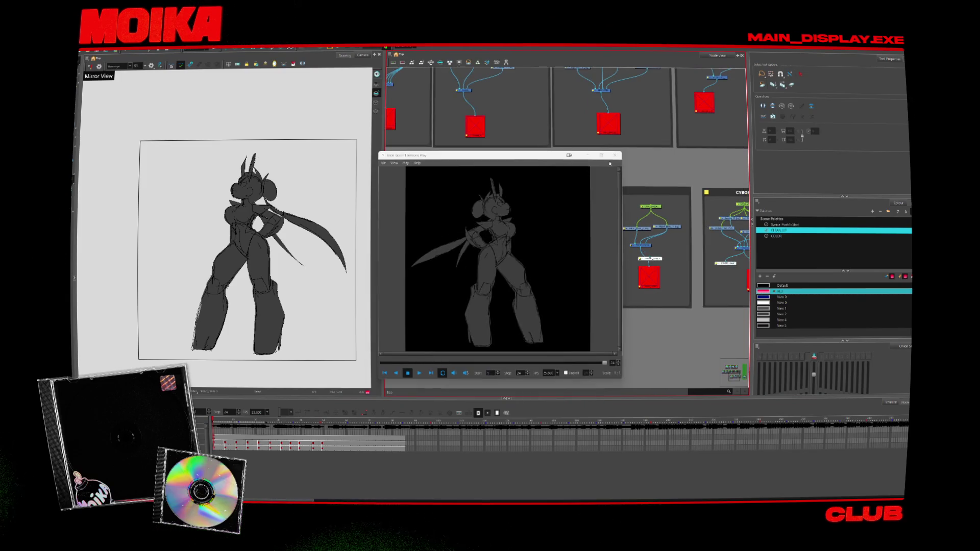
pyautogui.click(615, 155)
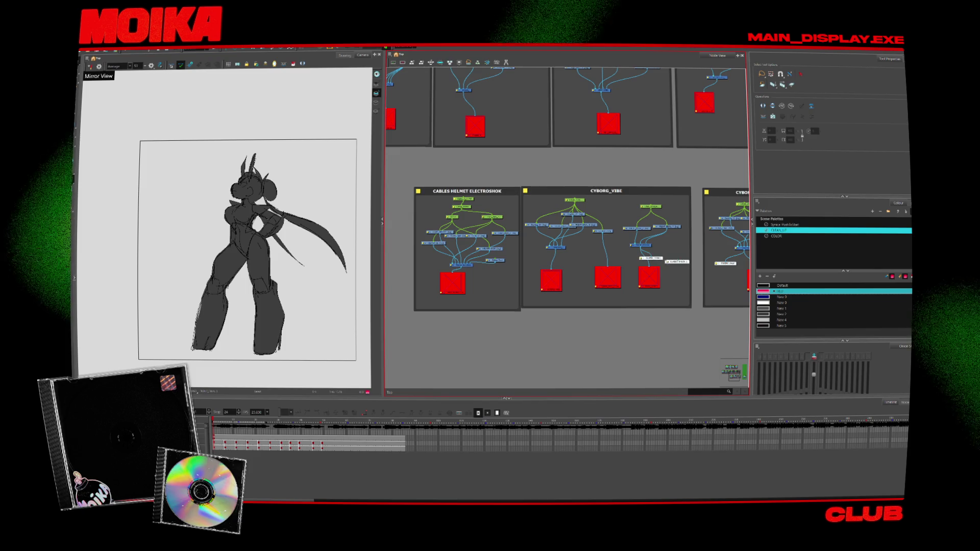
# Move the display node into the CABLES HELMET ELECTROSHOK group
pyautogui.moveTo(659, 261); pyautogui.dragTo(440, 296)
pyautogui.scroll(3, 512, 278)
pyautogui.doubleClick(440, 296)
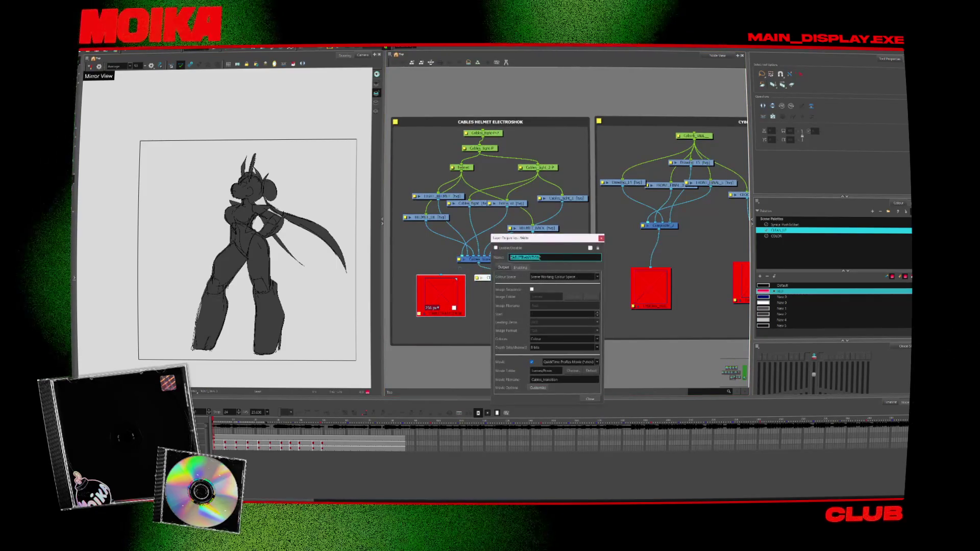
pyautogui.click(600, 238)
# Rename the display node CABLETRANSITION and scrub through the cable transition frames
pyautogui.doubleClick(500, 278)
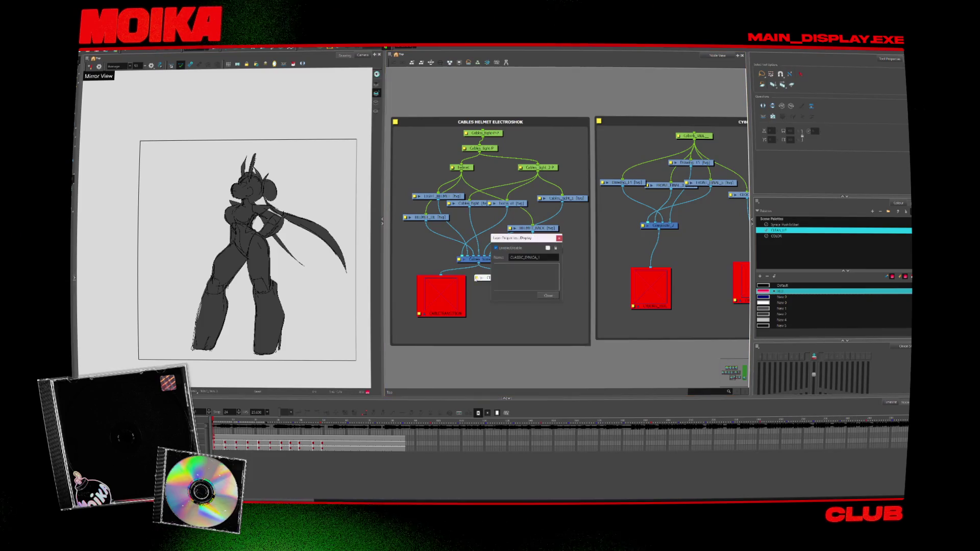
pyautogui.click(548, 296)
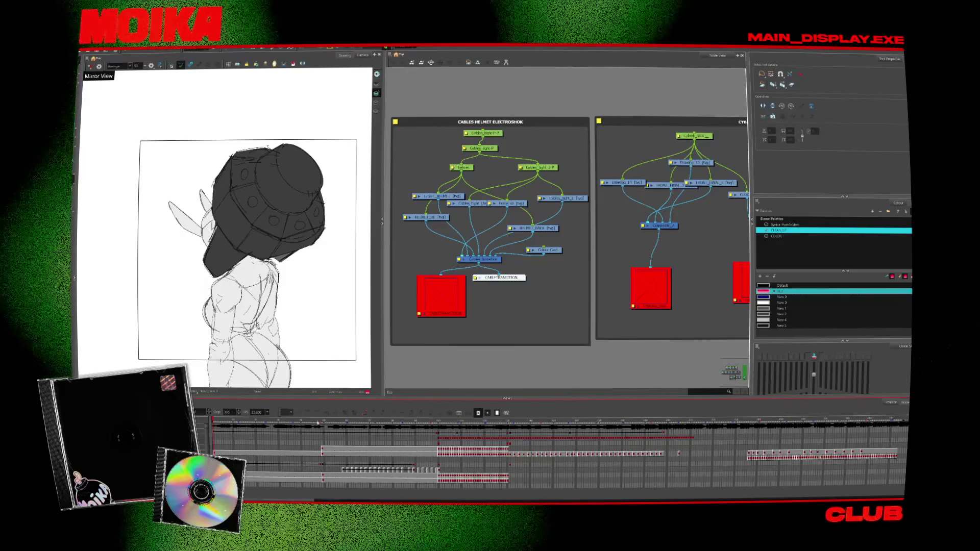
pyautogui.click(359, 420)
pyautogui.moveTo(359, 420)
pyautogui.mouseDown()
pyautogui.moveTo(619, 454)
pyautogui.moveTo(532, 438)
pyautogui.moveTo(416, 437)
pyautogui.moveTo(520, 439)
pyautogui.mouseUp()
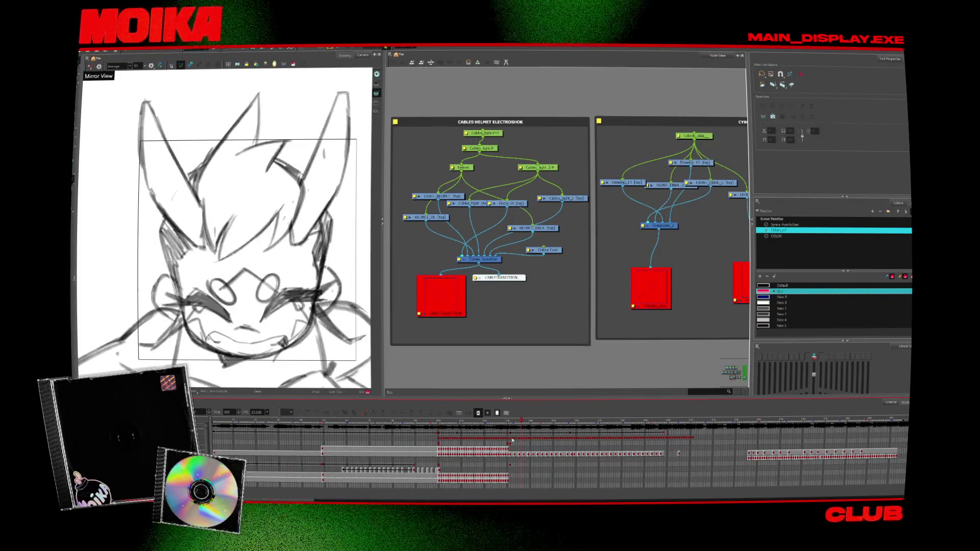
# Zoom in on the BIG DANCE group and nudge its display node just below the main node
pyautogui.scroll(-2, 511, 300)
pyautogui.scroll(-4, 512, 300)
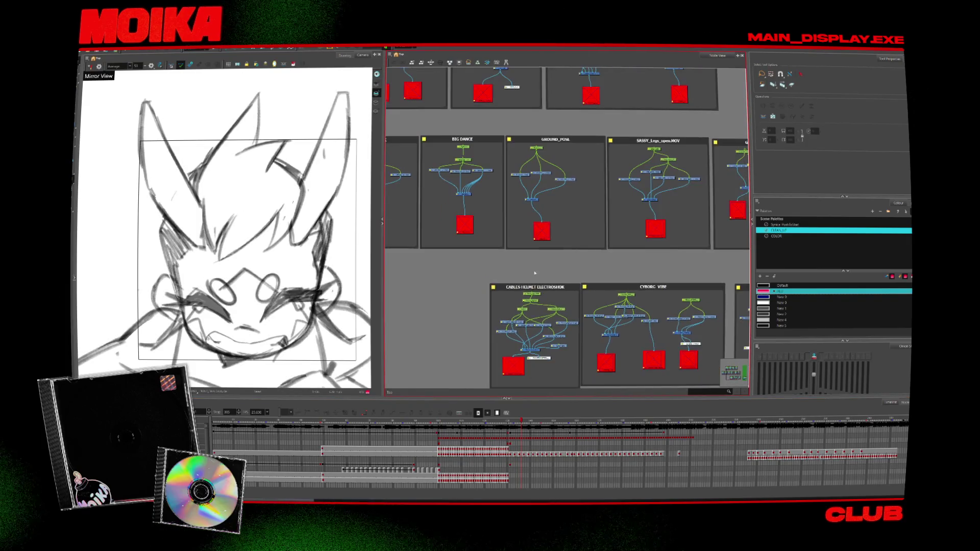
pyautogui.scroll(2, 505, 216)
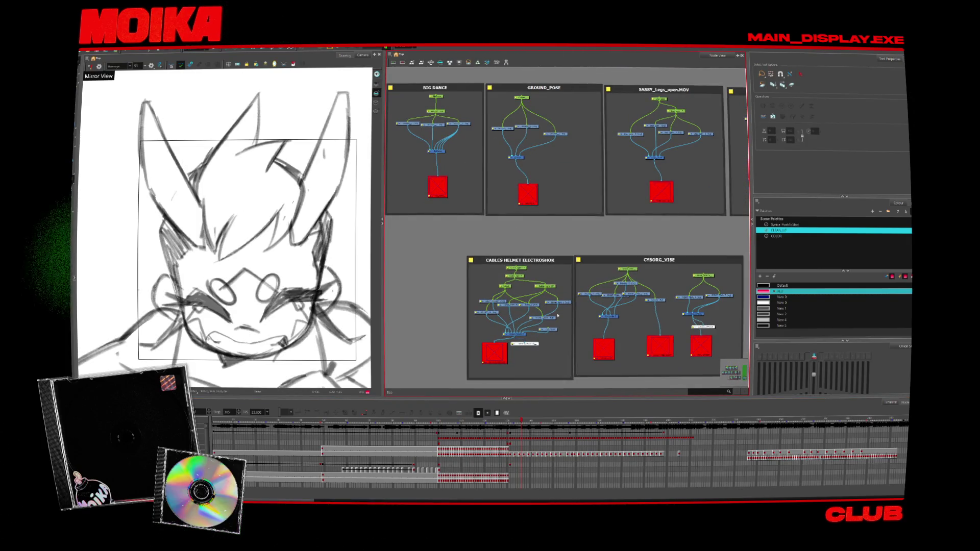
pyautogui.moveTo(594, 233); pyautogui.dragTo(552, 246)
pyautogui.click(409, 49)
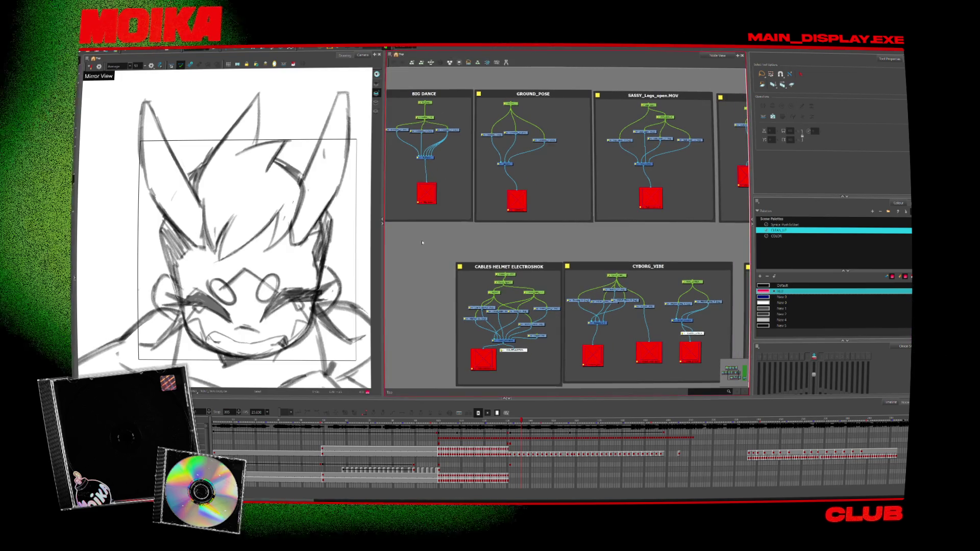
pyautogui.moveTo(572, 125)
pyautogui.mouseDown()
pyautogui.moveTo(534, 153)
pyautogui.moveTo(529, 177)
pyautogui.moveTo(461, 199)
pyautogui.moveTo(595, 206)
pyautogui.moveTo(636, 196)
pyautogui.mouseUp()
pyautogui.scroll(3, 620, 264)
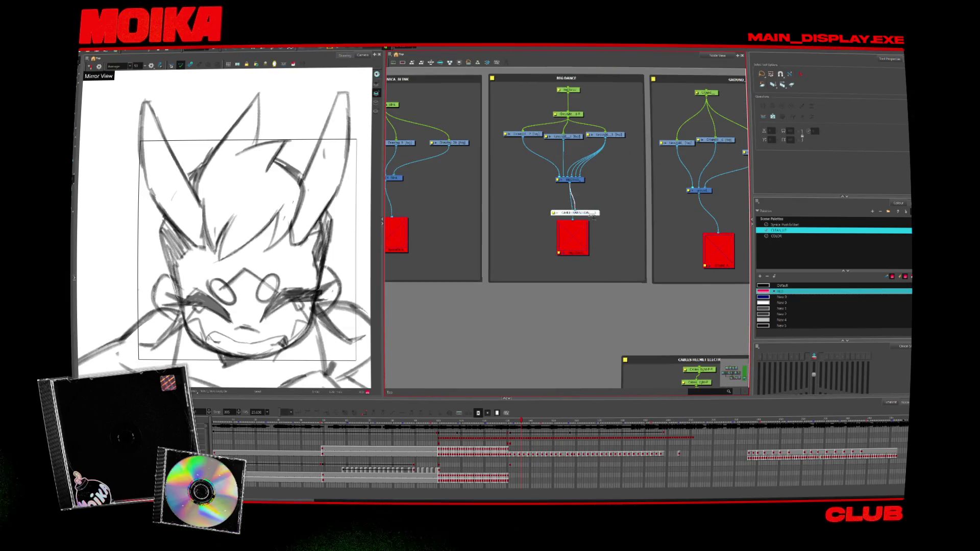
pyautogui.scroll(3, 562, 206)
pyautogui.moveTo(562, 207); pyautogui.dragTo(563, 220)
# Rename the BIG DANCE display node to BIGDANCE and view the scene through it
pyautogui.doubleClick(562, 219)
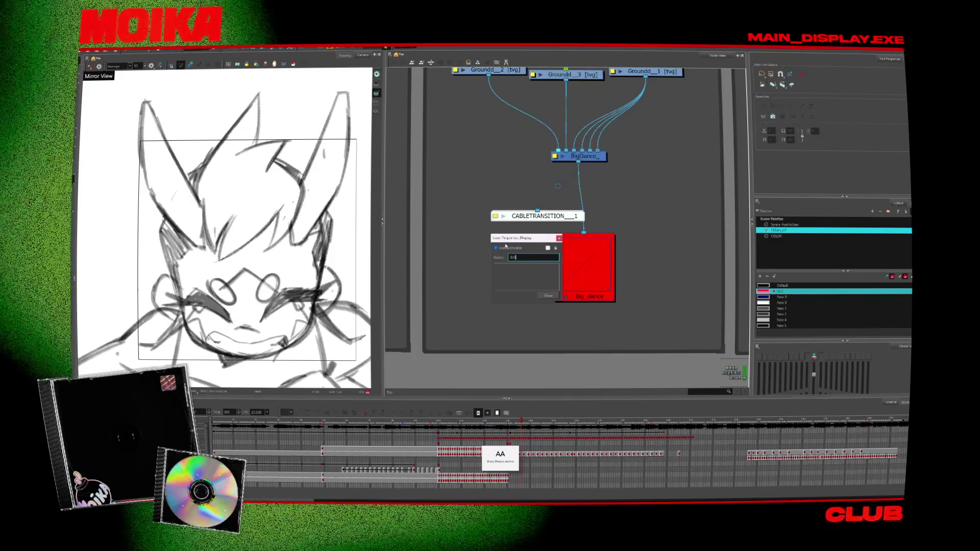
pyautogui.write('GDANCE')
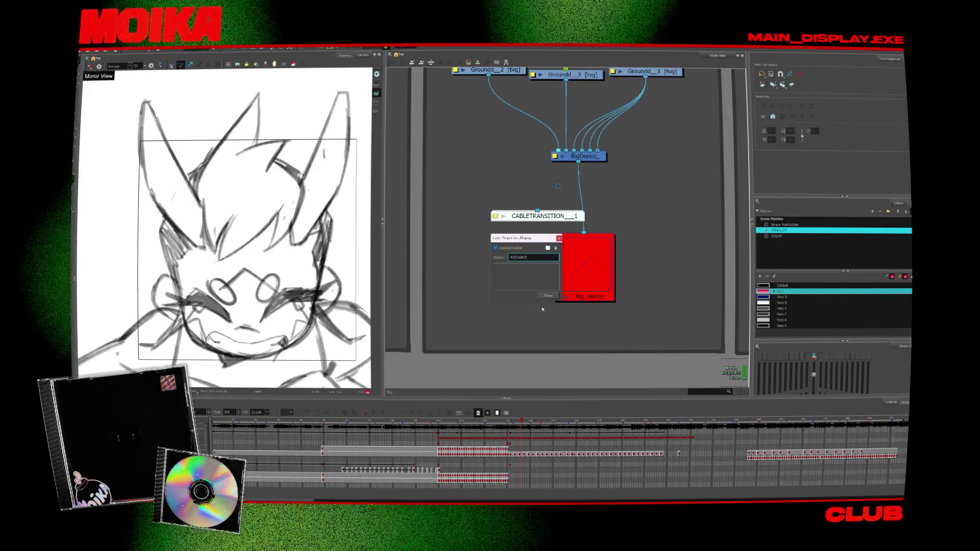
pyautogui.click(556, 295)
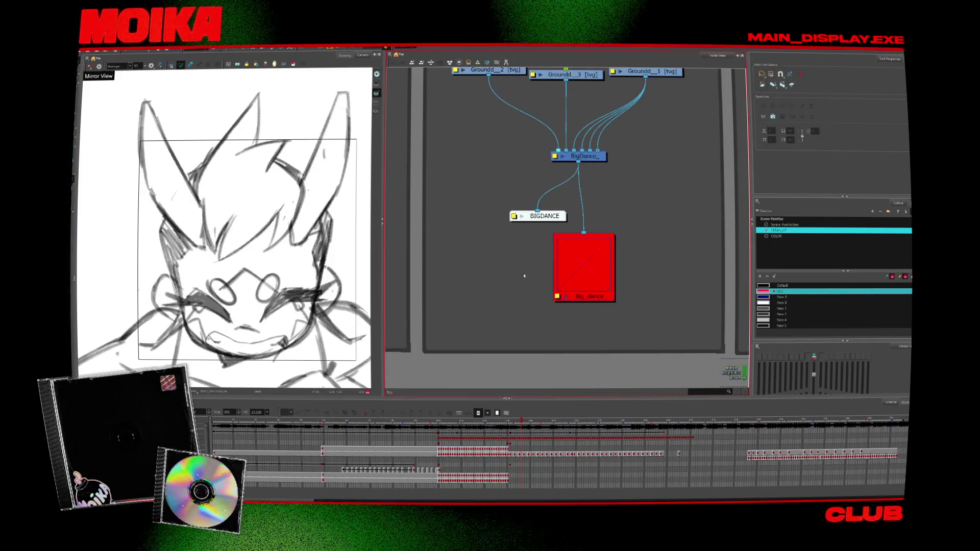
pyautogui.click(406, 47)
pyautogui.click(414, 62)
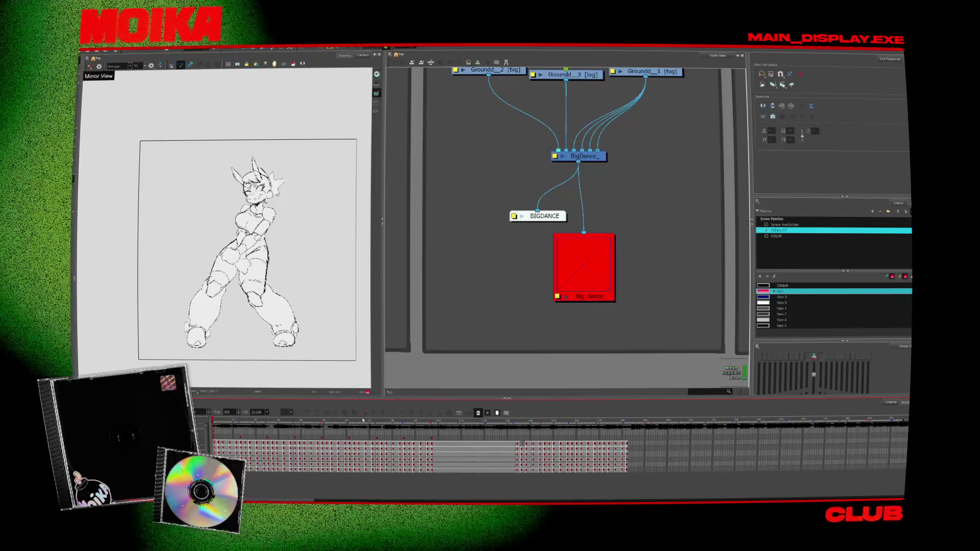
# Set the scene's stop frame to 96
pyautogui.click(429, 422)
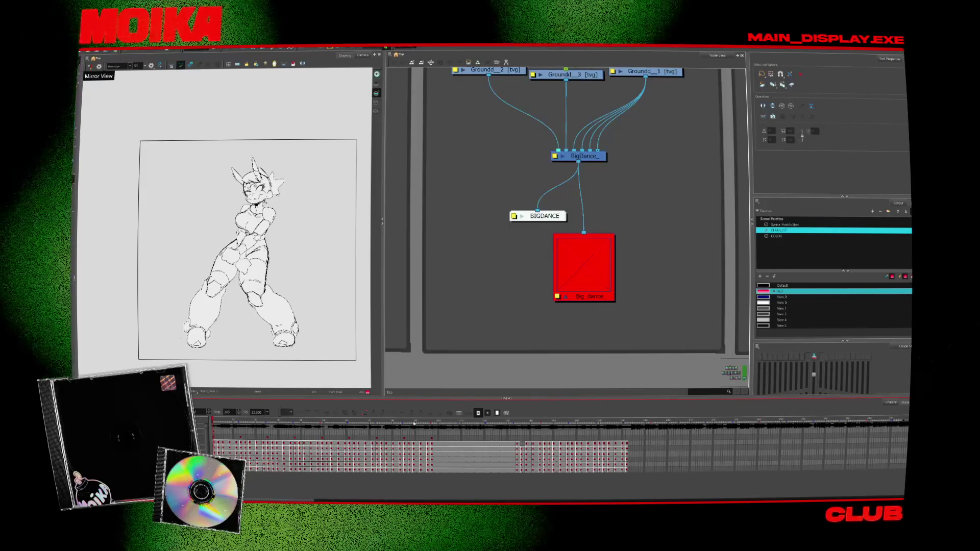
pyautogui.write('96')
pyautogui.press('Return')
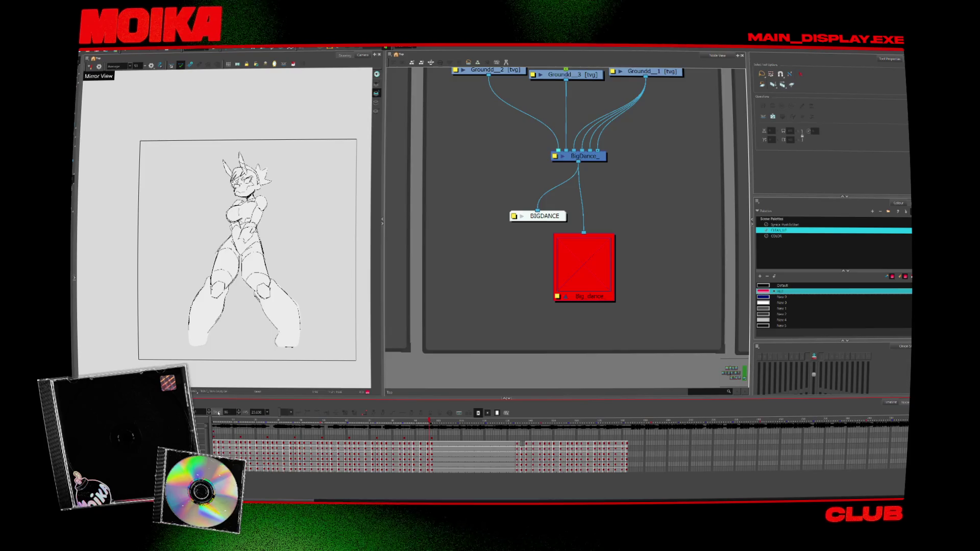
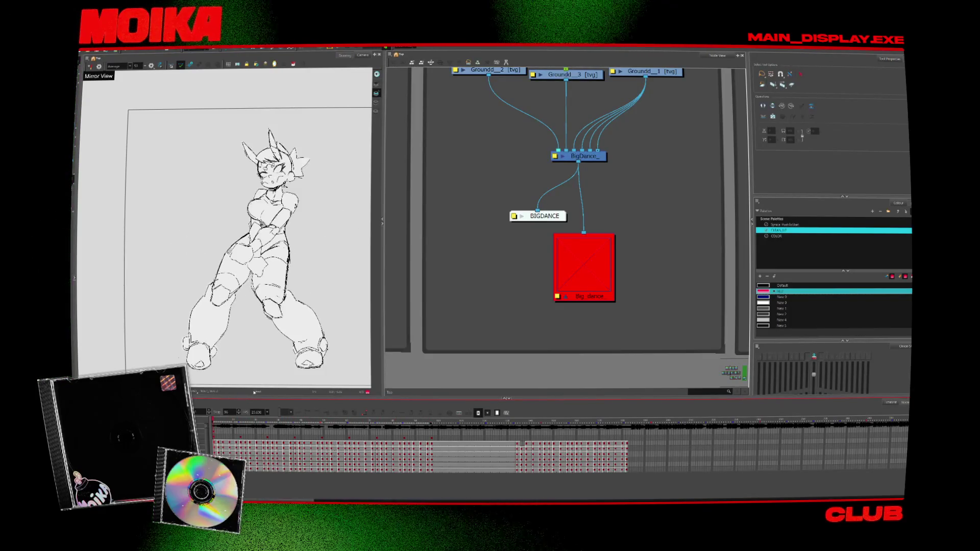
# Rename the WALK display node inside the FRONT_WALK group to 01_FRONTWALK
pyautogui.scroll(-5, 563, 269)
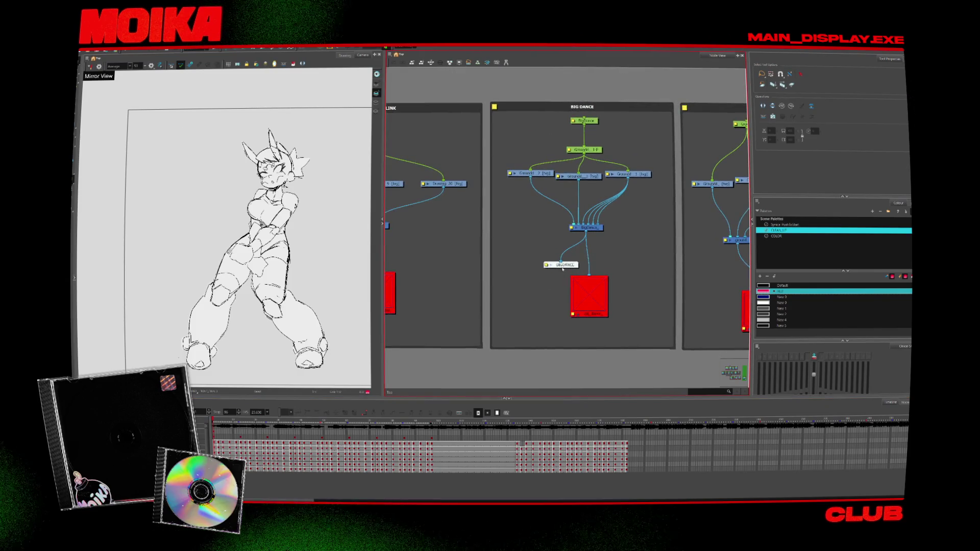
pyautogui.scroll(-3, 563, 269)
pyautogui.scroll(5, 641, 268)
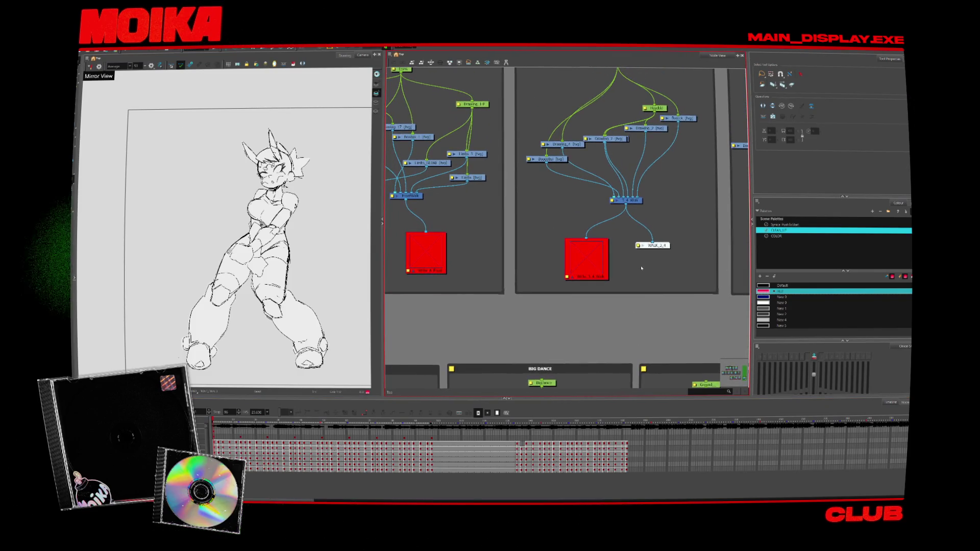
pyautogui.scroll(2, 667, 259)
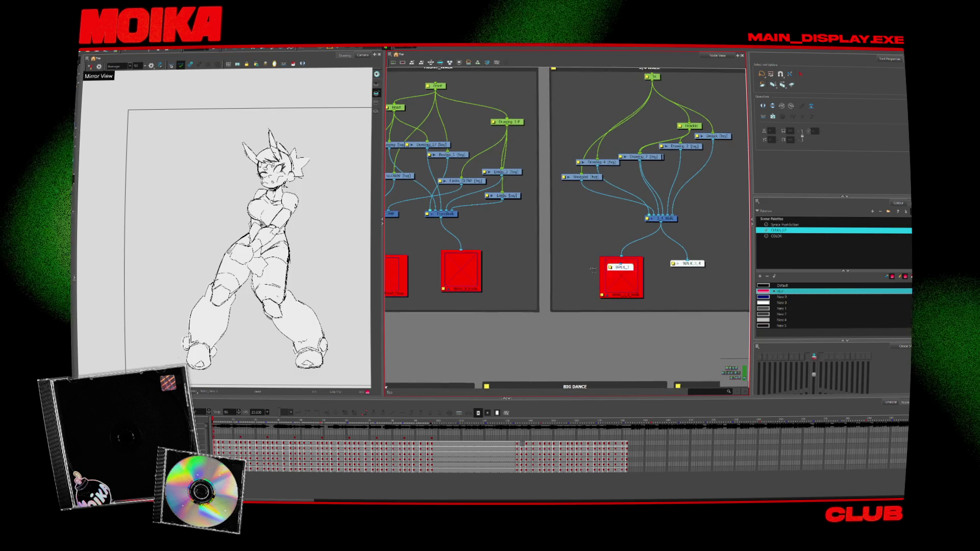
pyautogui.hscroll(-4, 531, 252)
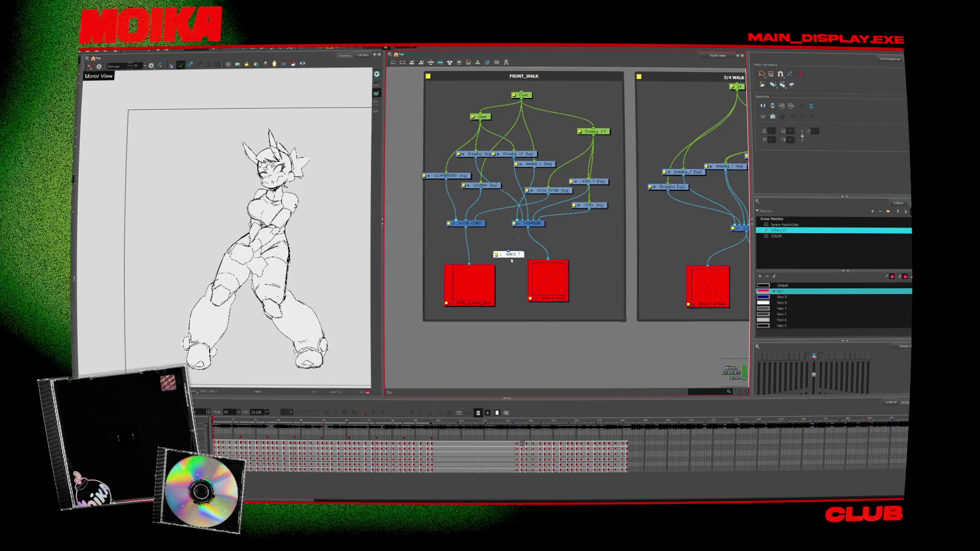
pyautogui.doubleClick(498, 255)
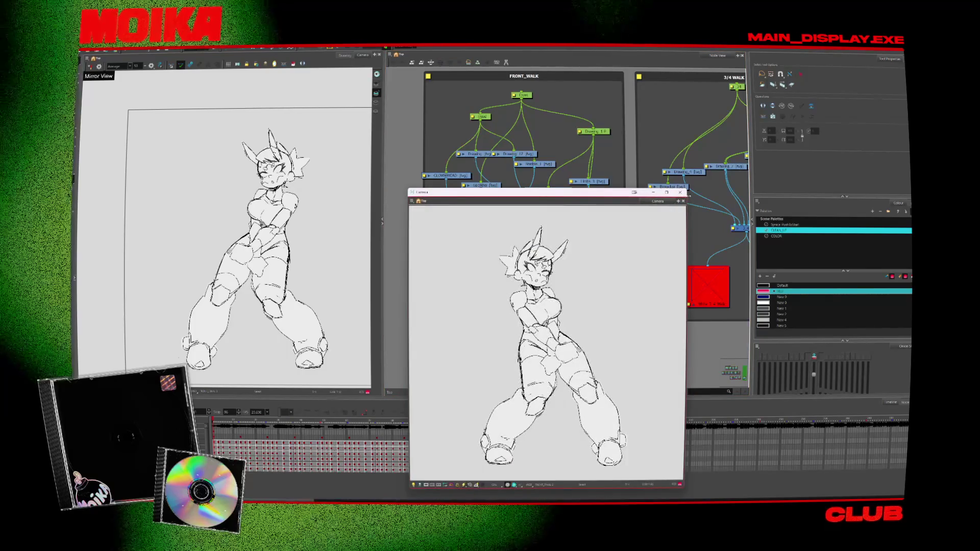
pyautogui.press('Escape')
pyautogui.doubleClick(497, 255)
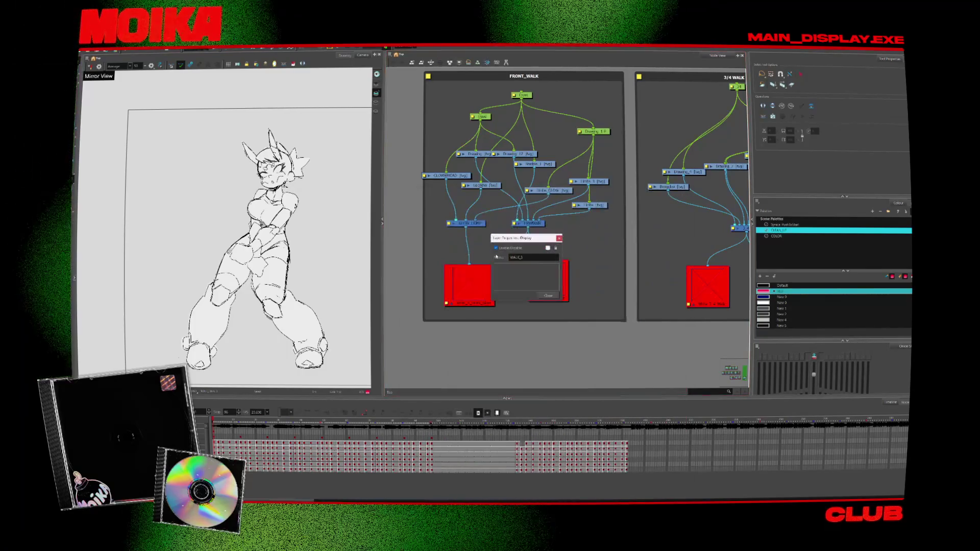
pyautogui.doubleClick(527, 258)
pyautogui.press('BackSpace')
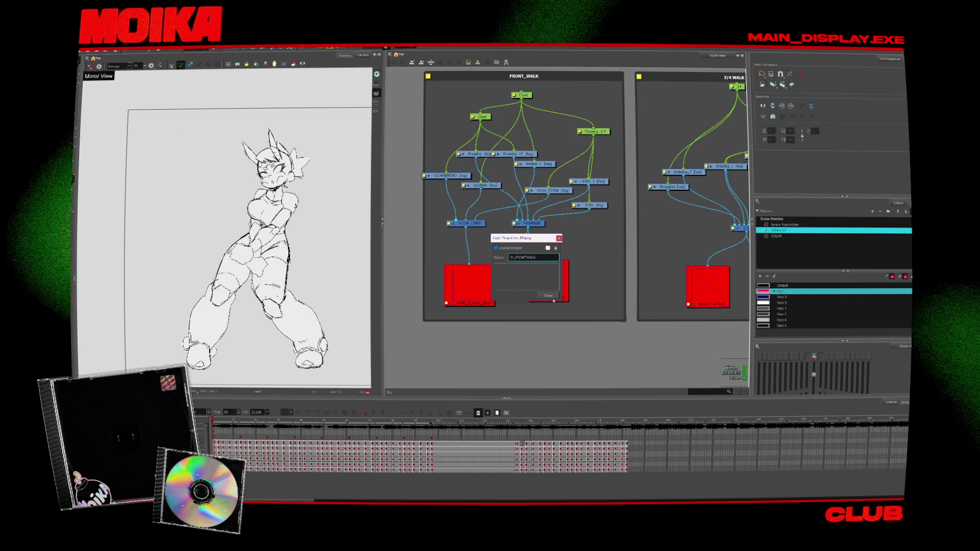
pyautogui.press('Return')
pyautogui.press('capslock')
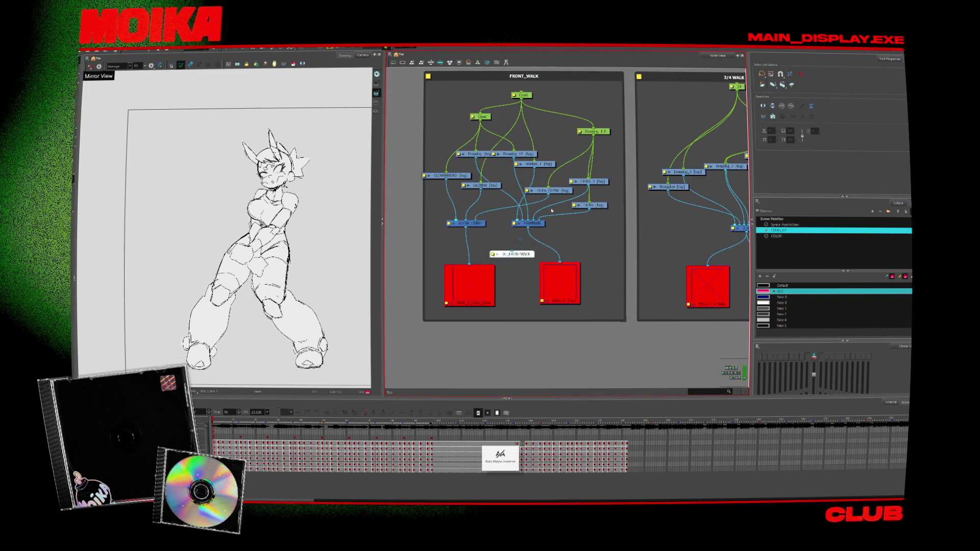
# Set the Node View display to 01_FRONTWALK and select the Limbs_1 layer
pyautogui.click(409, 62)
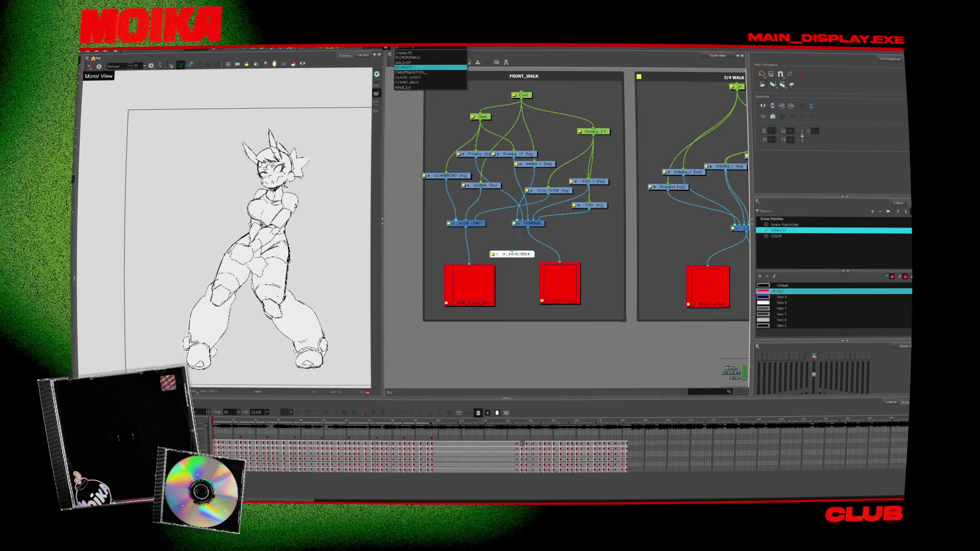
pyautogui.click(416, 86)
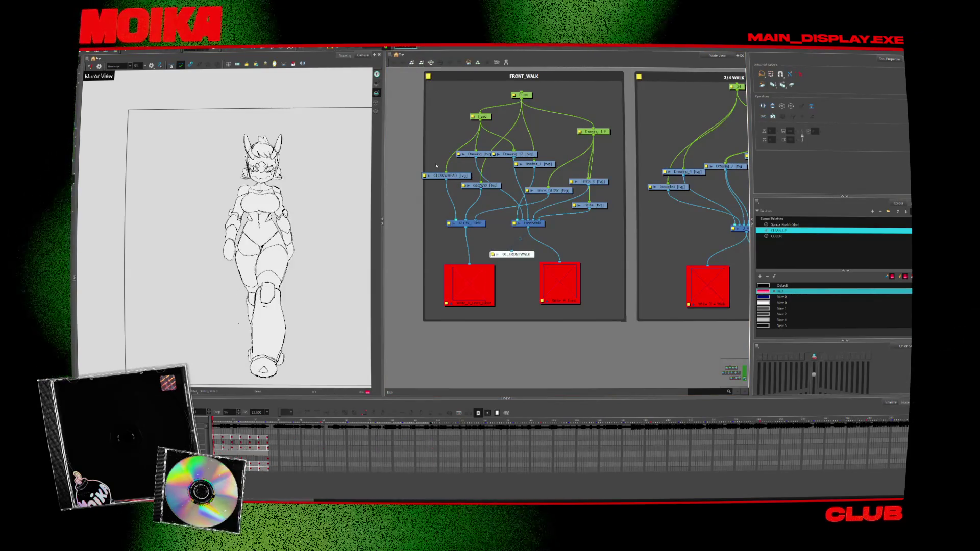
pyautogui.click(587, 182)
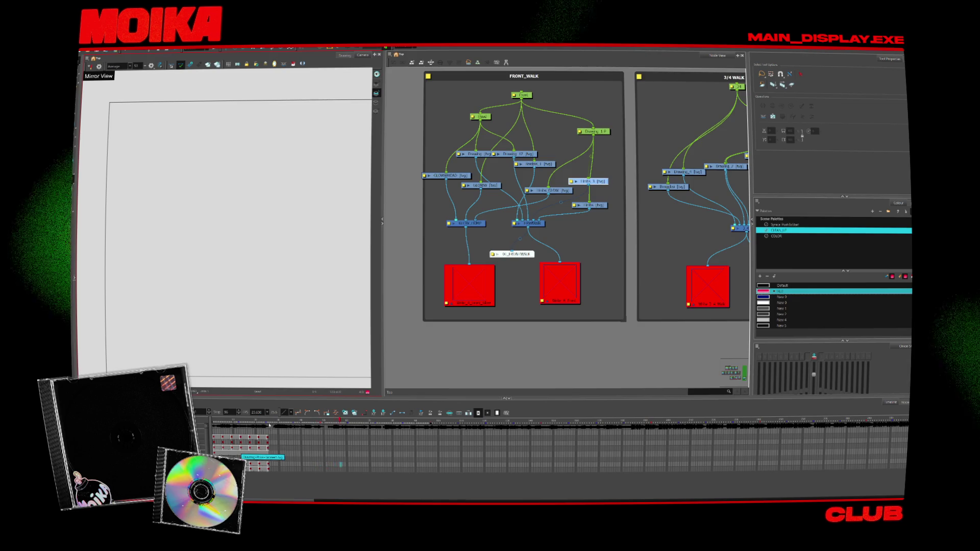
# Play the front walk cycle, then return to its first frame to check it
pyautogui.click(226, 418)
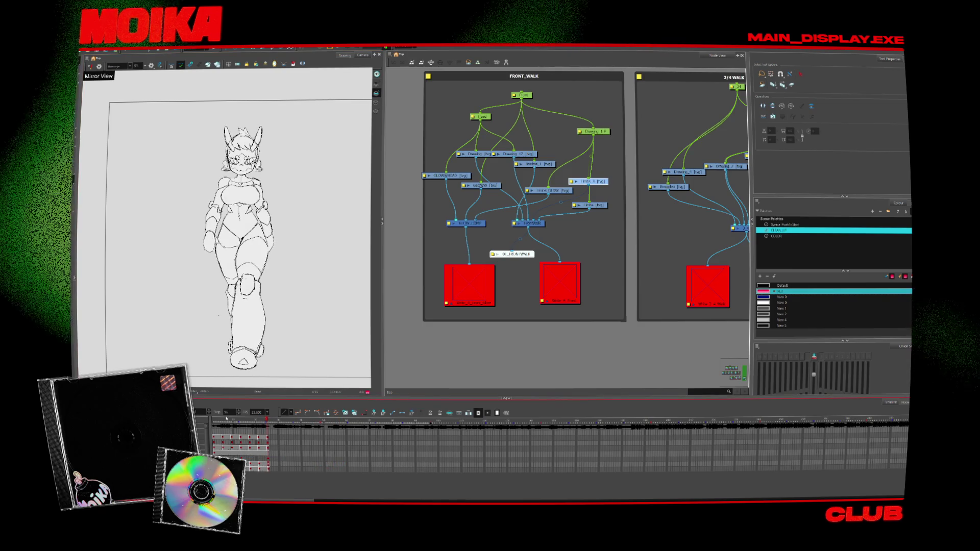
pyautogui.click(206, 422)
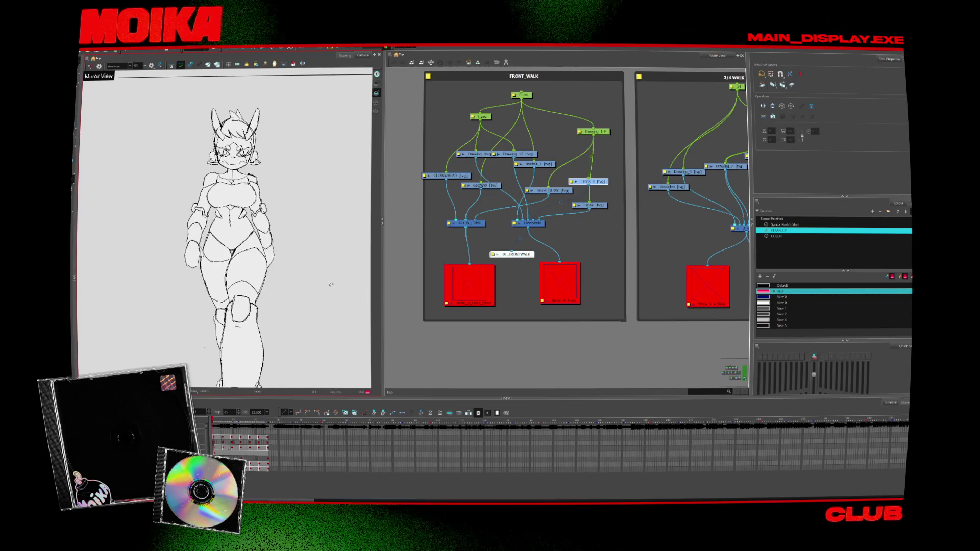
pyautogui.click(529, 277)
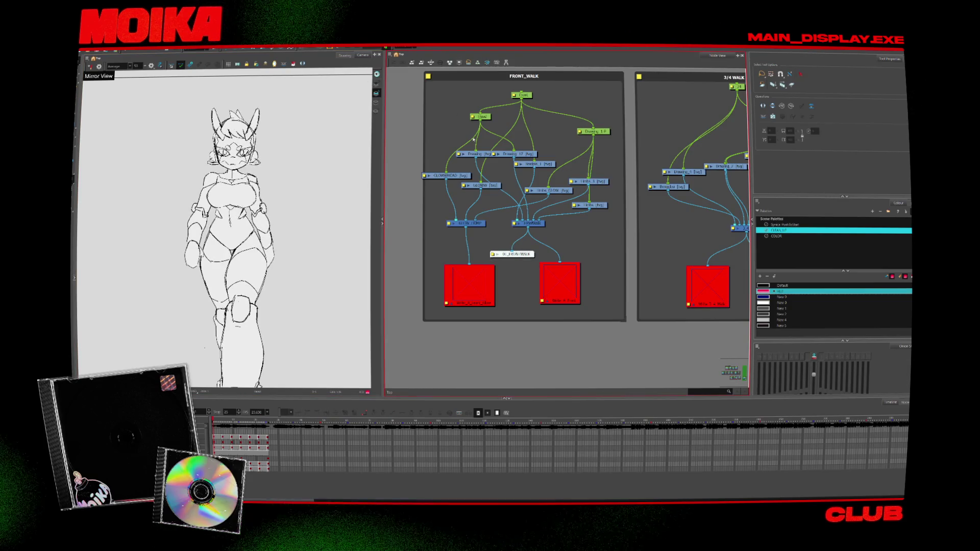
pyautogui.scroll(-3, 479, 138)
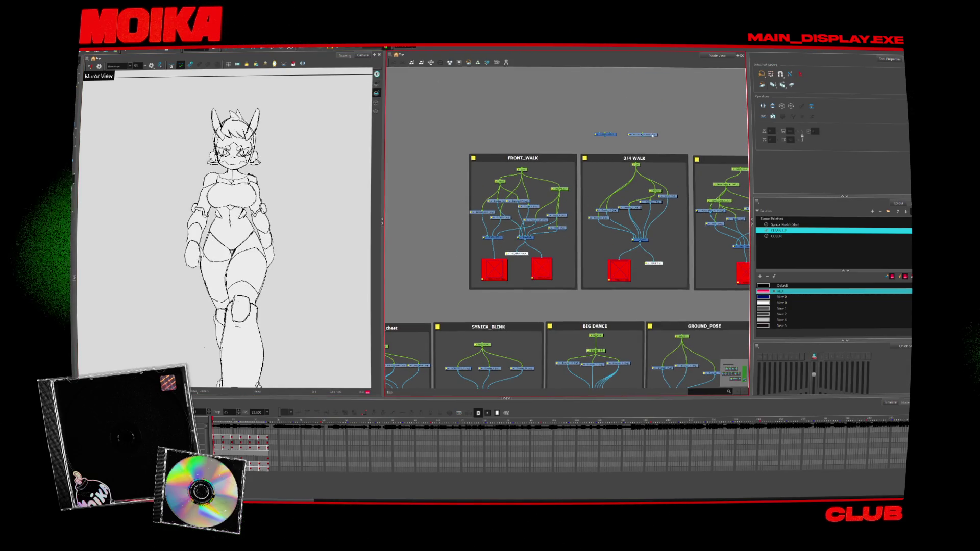
# Wire REFERENCESYNICA into the FRONT_WALK composite and give the Camera view full width
pyautogui.scroll(3, 464, 165)
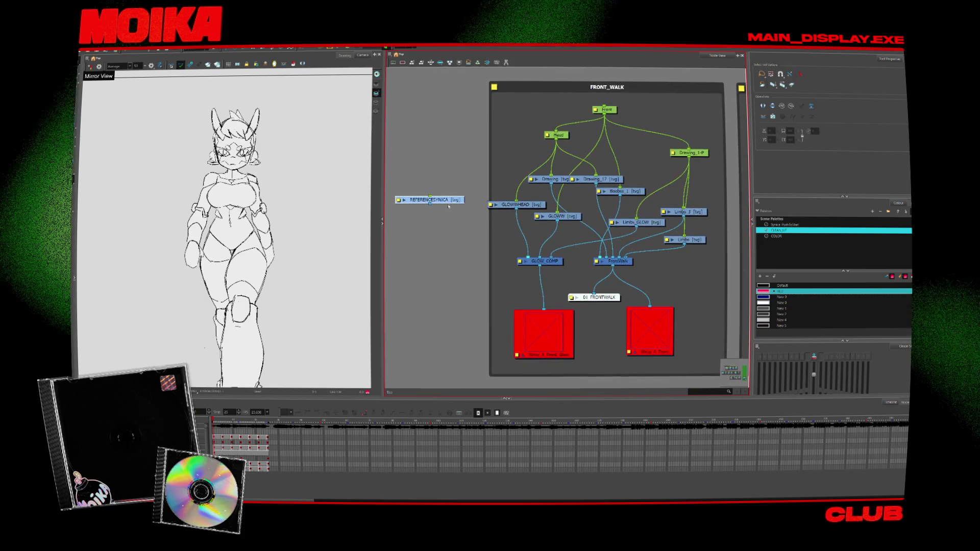
pyautogui.moveTo(430, 203); pyautogui.dragTo(489, 225)
pyautogui.scroll(-3, 323, 182)
pyautogui.scroll(5, 323, 182)
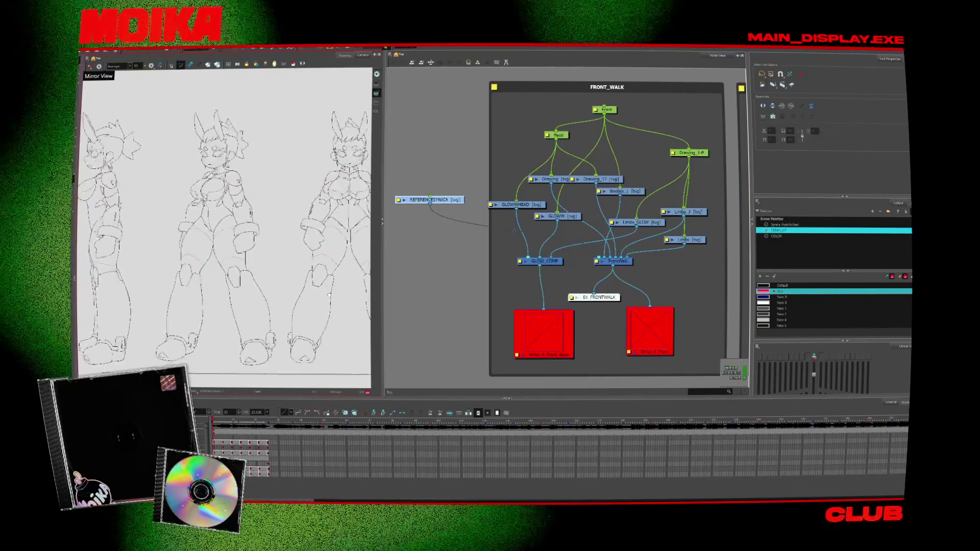
pyautogui.scroll(-1, 323, 181)
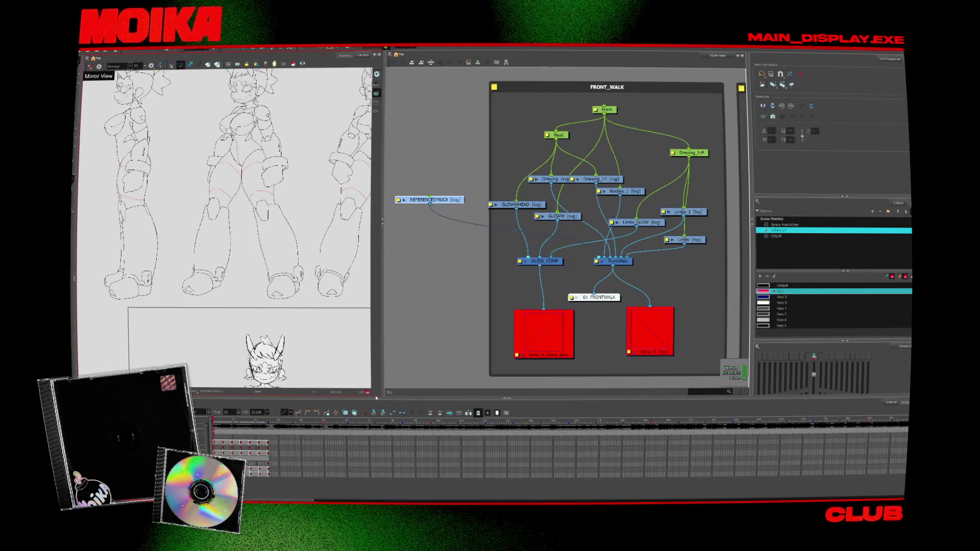
pyautogui.click(381, 225)
pyautogui.scroll(-5, 372, 255)
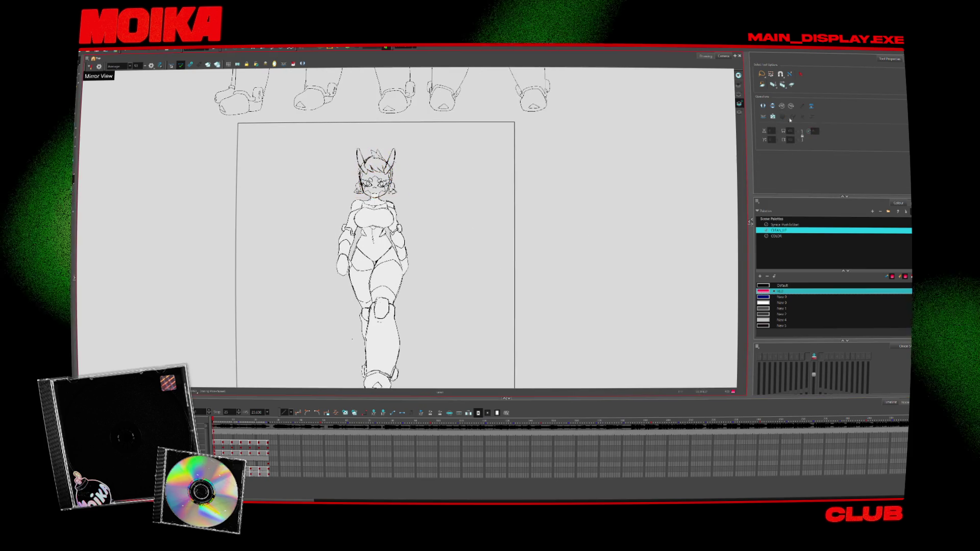
# Clear the head selection and scrub to a later frame of the walk
pyautogui.click(751, 102)
pyautogui.click(375, 166)
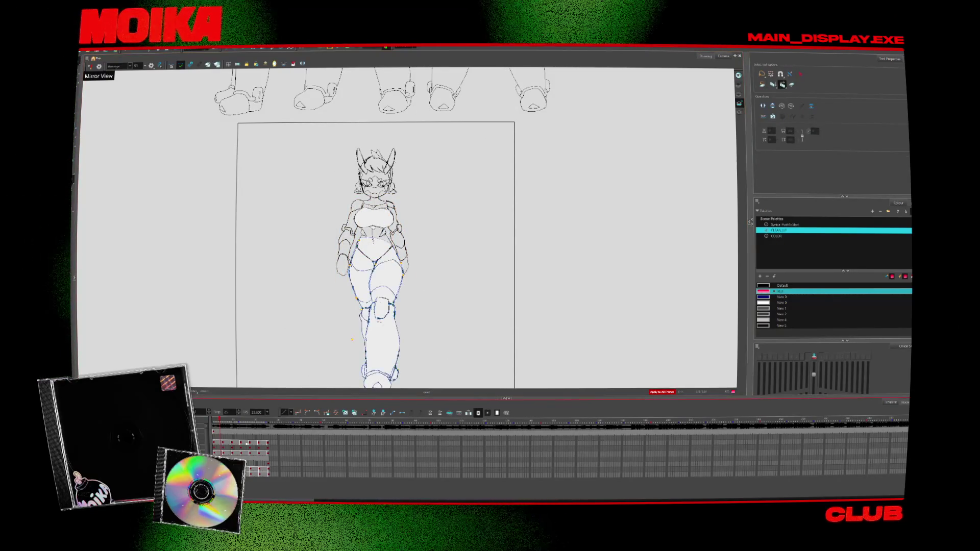
pyautogui.moveTo(465, 233); pyautogui.dragTo(466, 209)
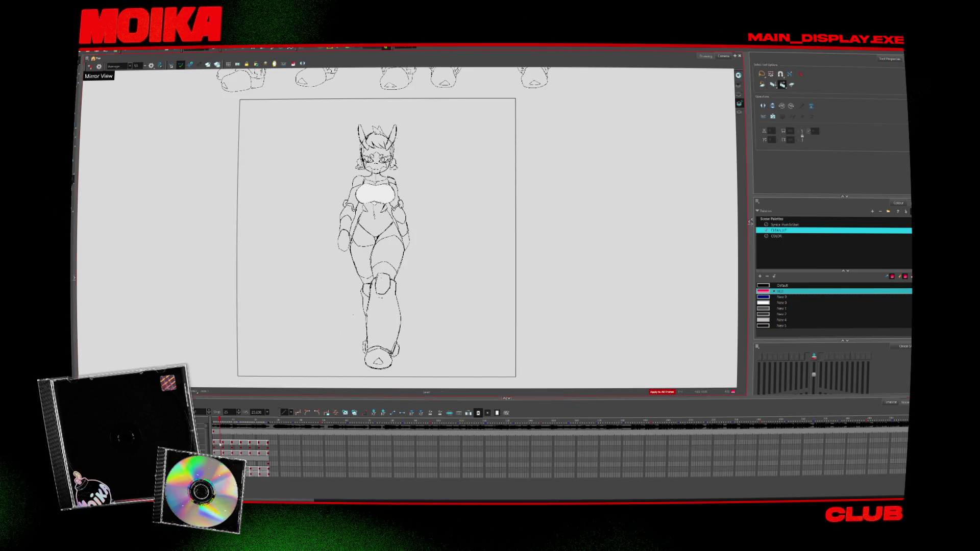
pyautogui.moveTo(220, 422); pyautogui.dragTo(240, 422)
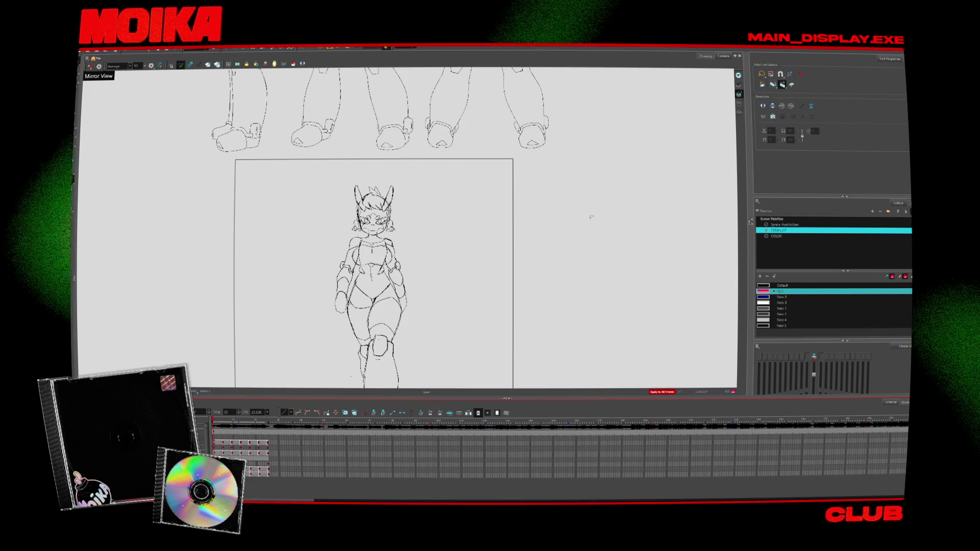
# Lasso the whole rough drawing and recolour its lines with the pale New 0 swatch
pyautogui.moveTo(372, 255); pyautogui.dragTo(372, 180)
pyautogui.click(371, 179)
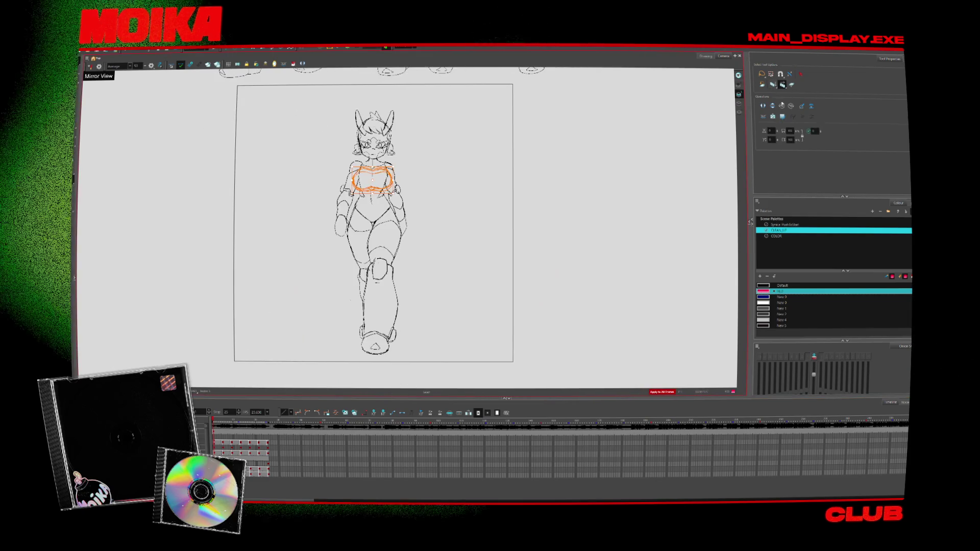
pyautogui.click(462, 277)
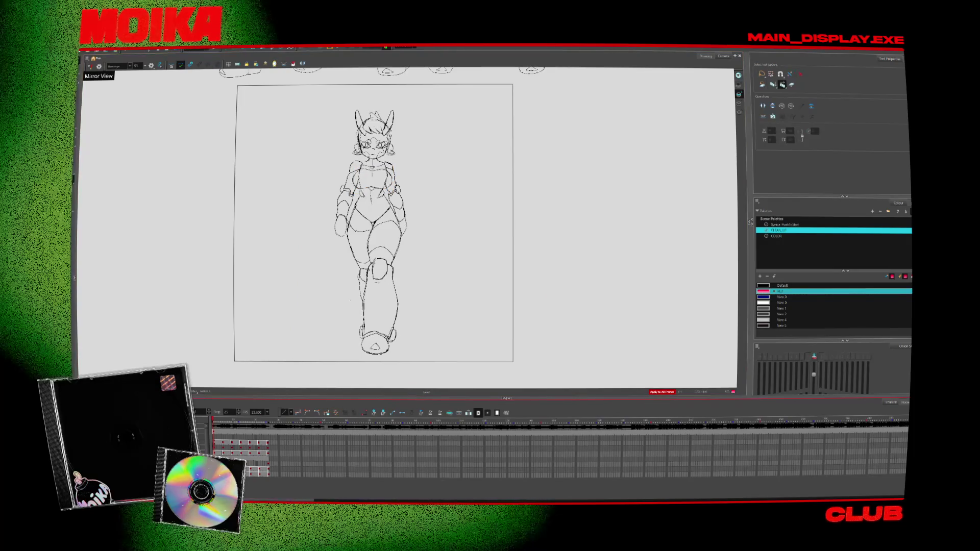
pyautogui.moveTo(462, 277)
pyautogui.mouseDown()
pyautogui.moveTo(286, 134)
pyautogui.moveTo(264, 154)
pyautogui.mouseUp()
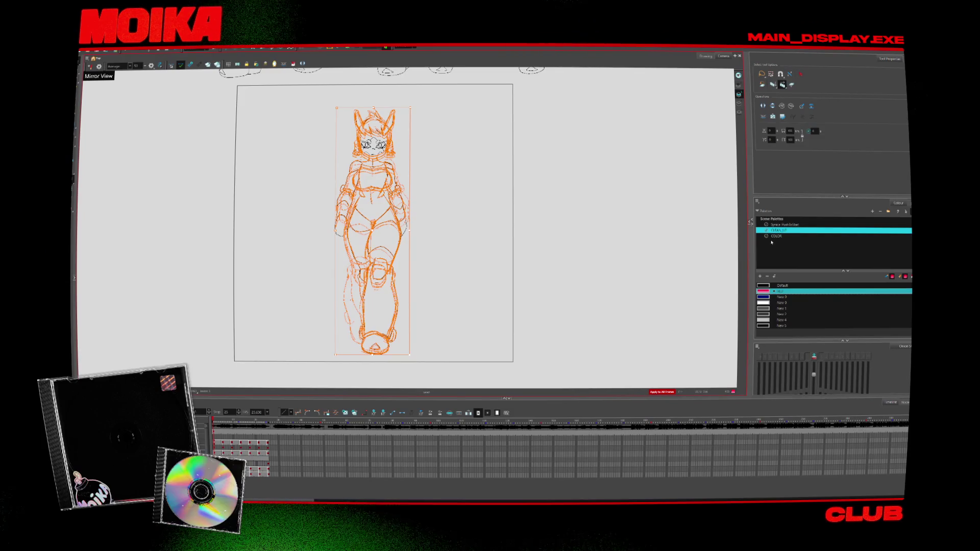
pyautogui.click(785, 226)
pyautogui.click(769, 302)
pyautogui.click(490, 317)
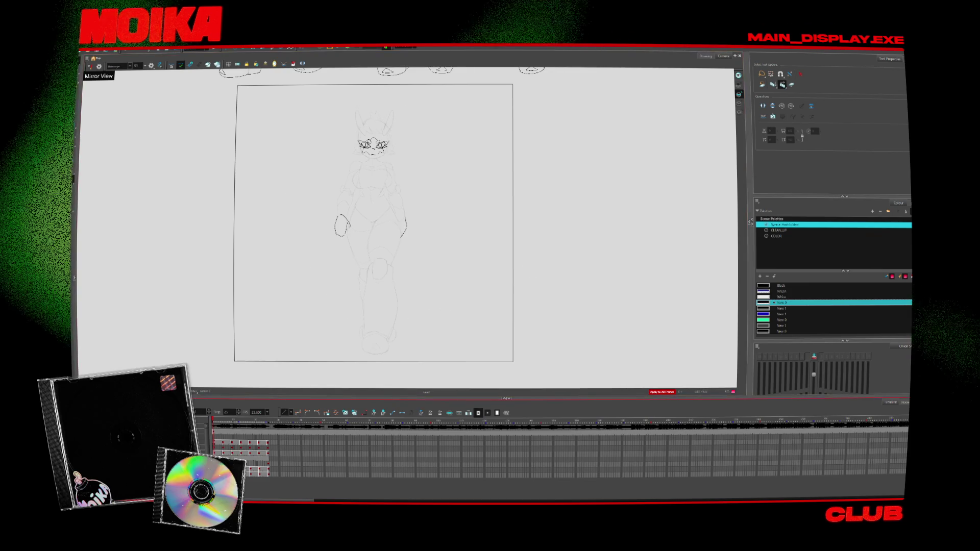
pyautogui.moveTo(641, 203); pyautogui.dragTo(569, 308)
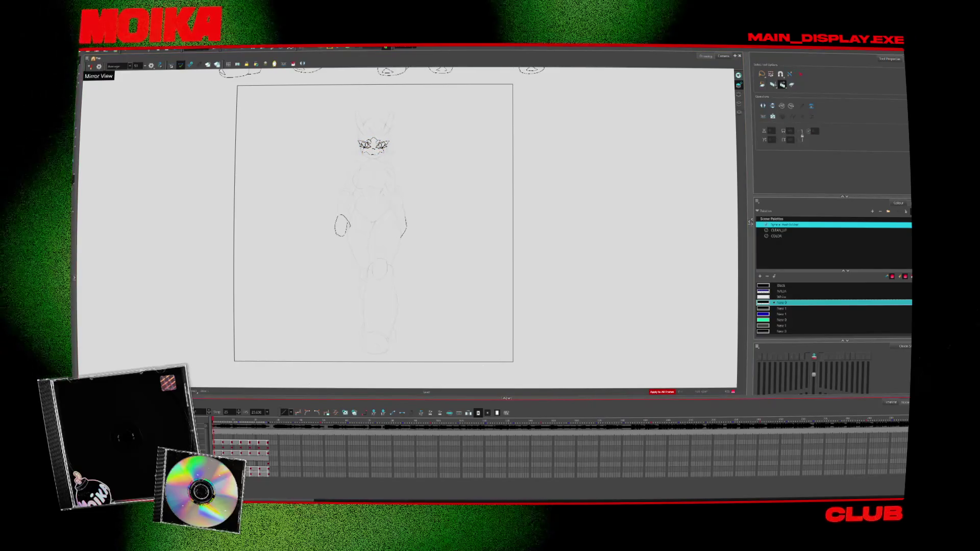
pyautogui.moveTo(541, 237)
pyautogui.mouseDown()
pyautogui.moveTo(510, 315)
pyautogui.moveTo(701, 186)
pyautogui.mouseUp()
pyautogui.hotkey('alt', 'z')
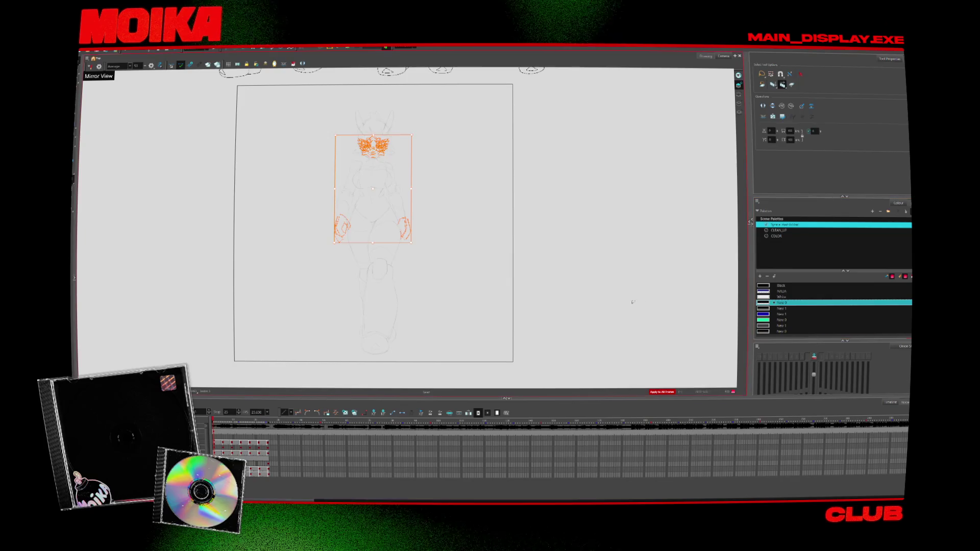
pyautogui.scroll(5, 380, 158)
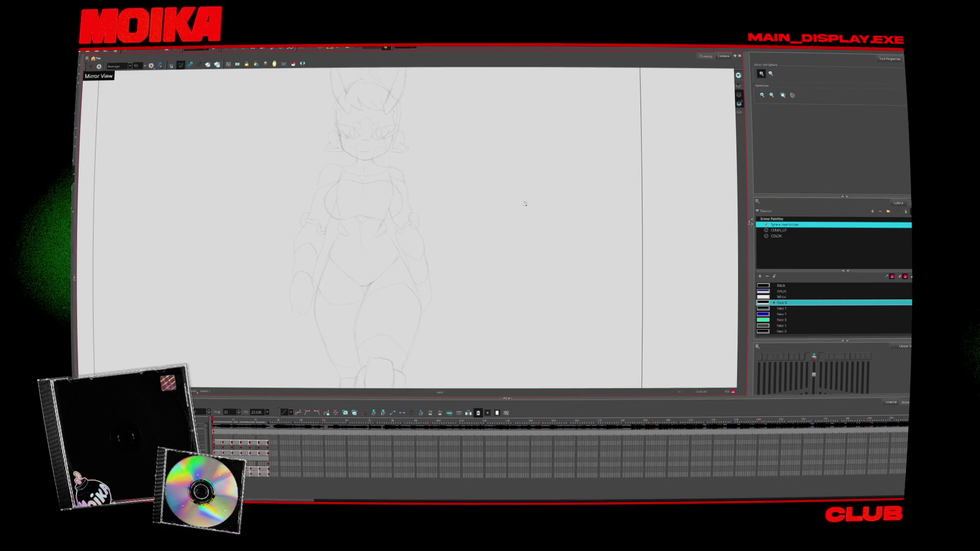
pyautogui.hotkey('alt', 's')
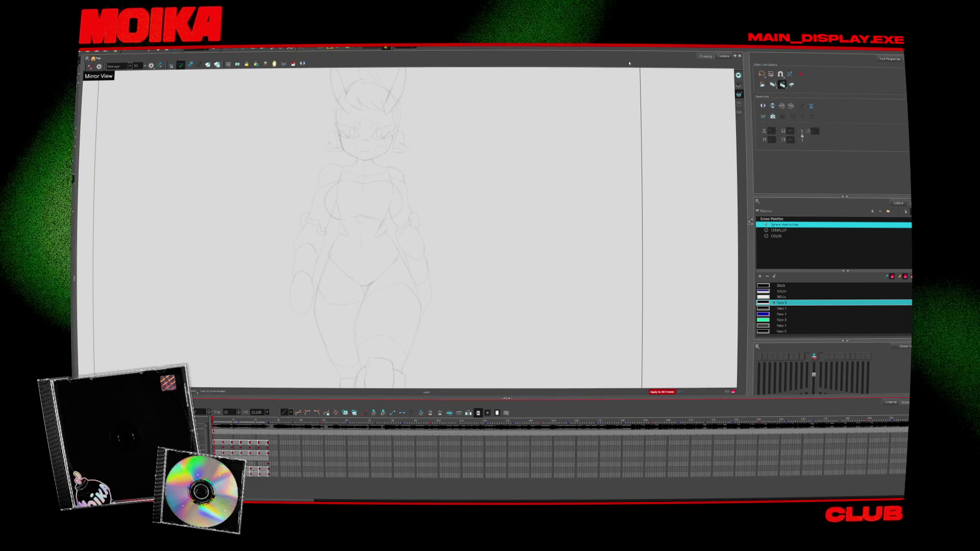
pyautogui.hotkey('ctrl', 'a')
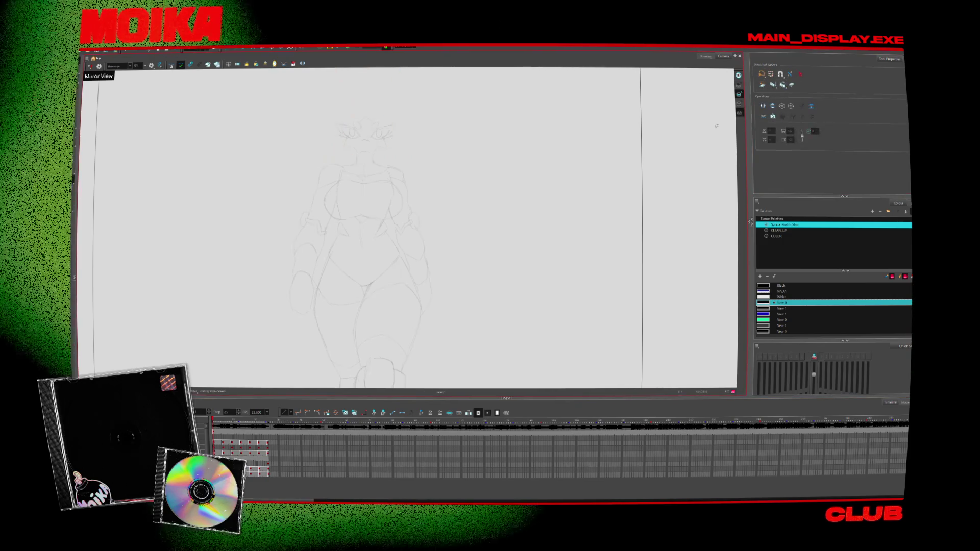
pyautogui.press('.')
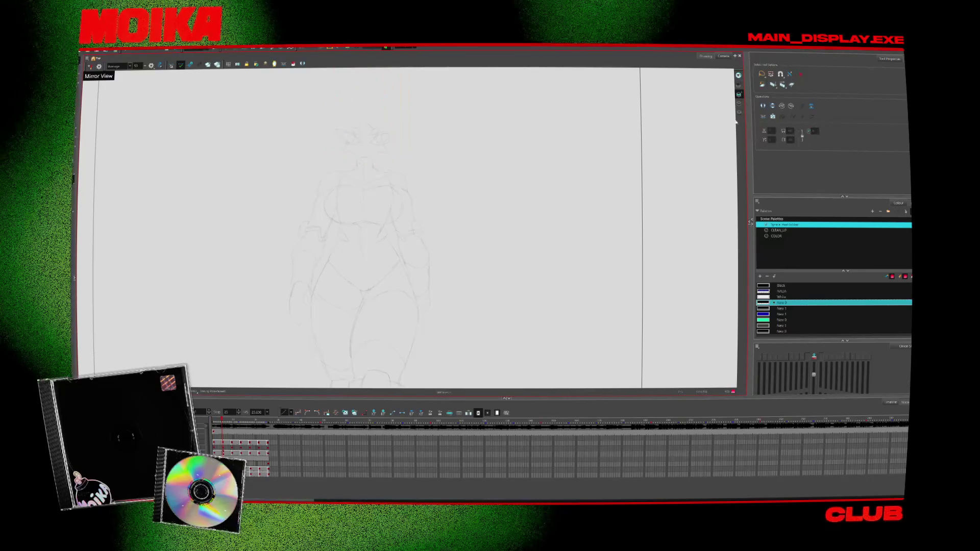
pyautogui.press('.')
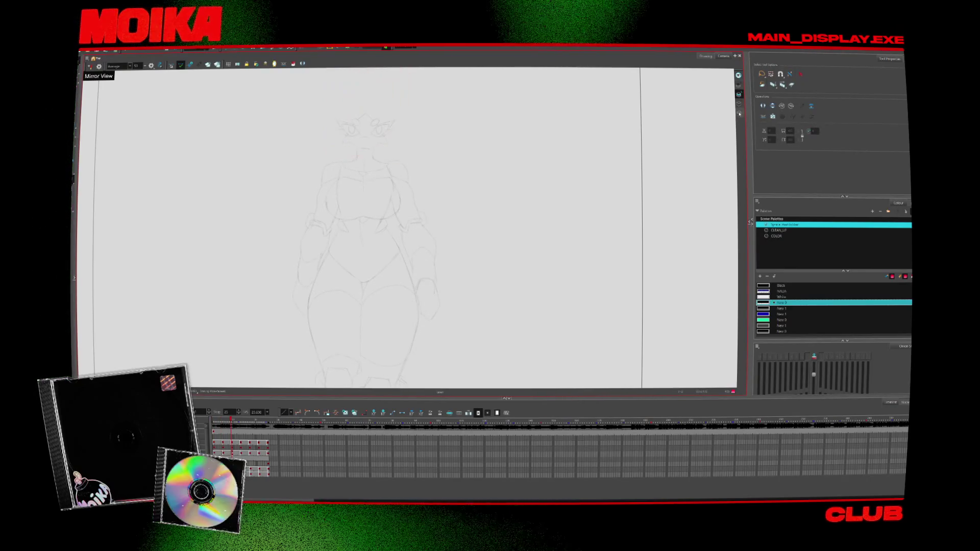
pyautogui.press(',')
pyautogui.press('.')
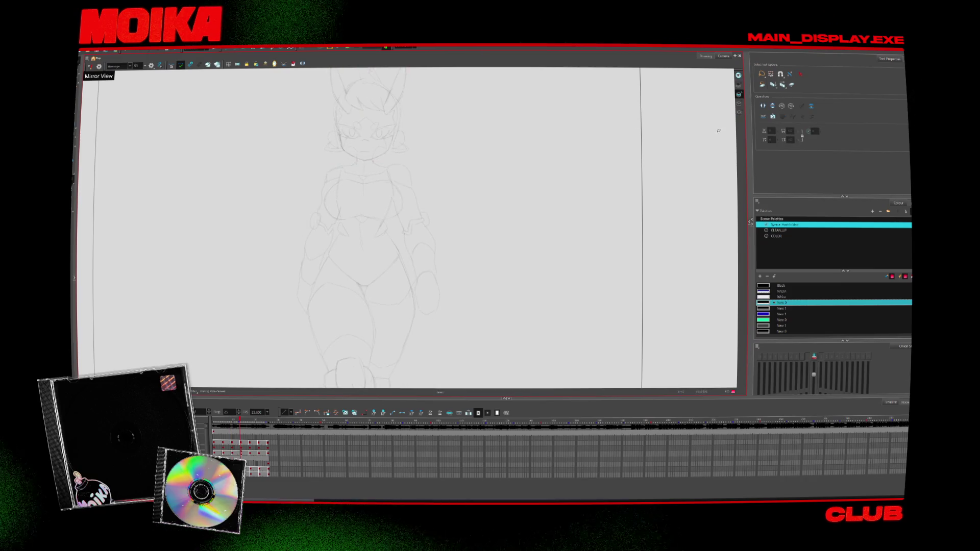
pyautogui.hotkey('shift', ',')
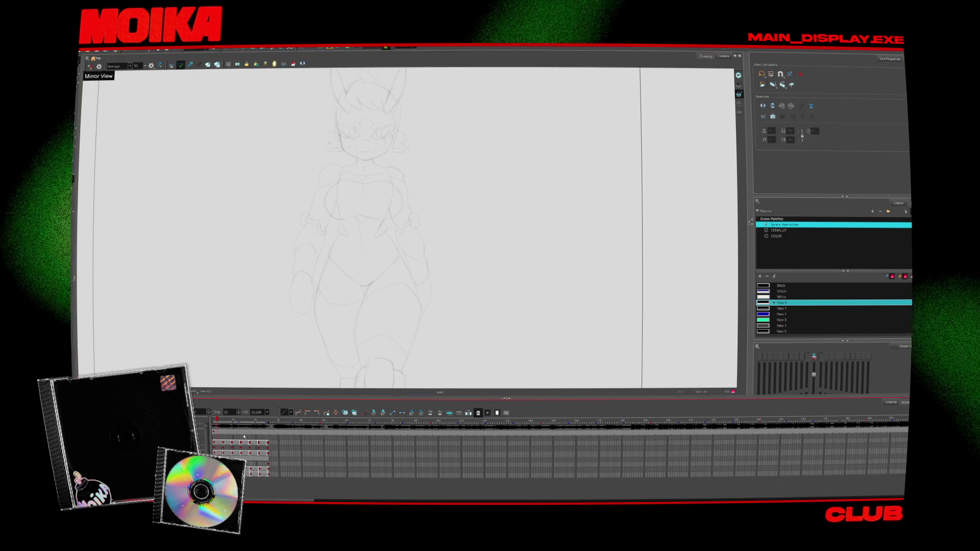
pyautogui.press('.')
pyautogui.click(739, 112)
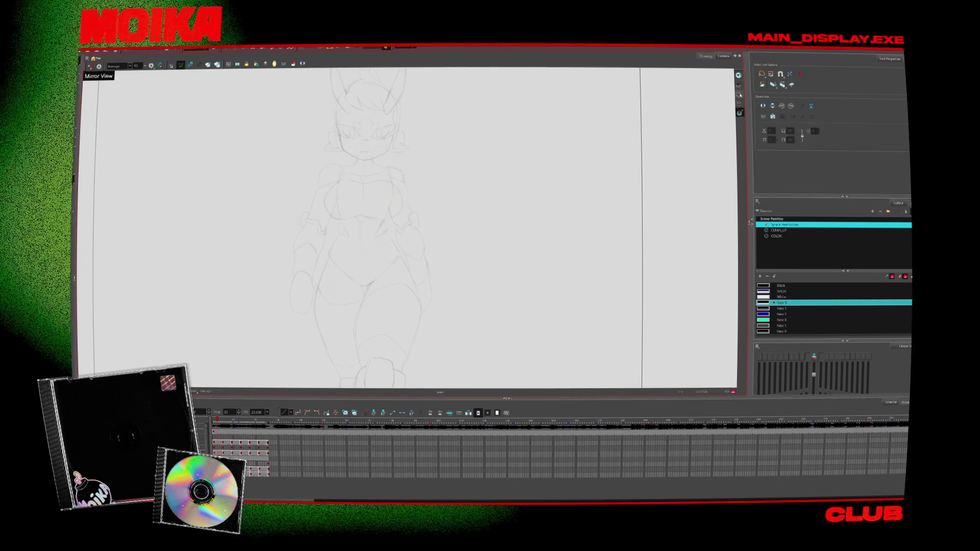
pyautogui.click(737, 124)
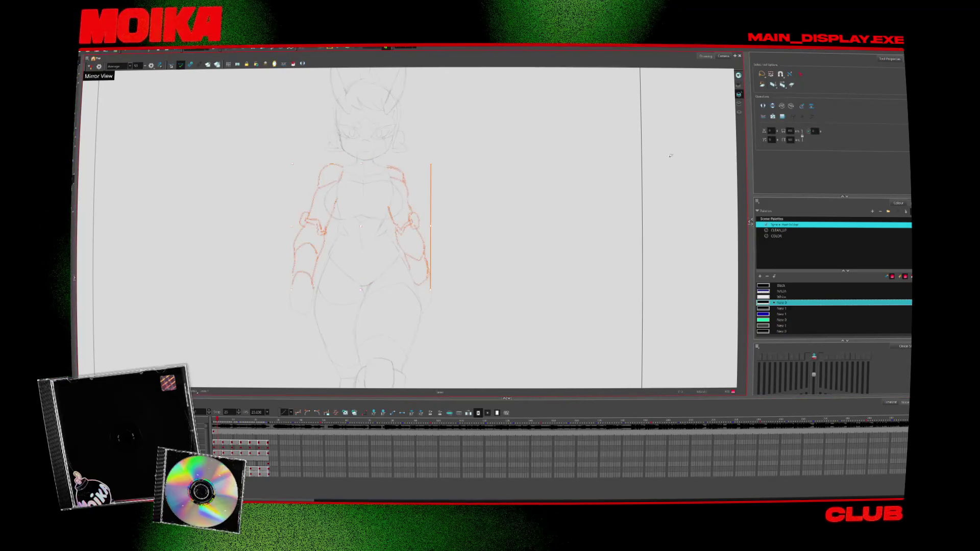
pyautogui.hotkey('ctrl', 'a')
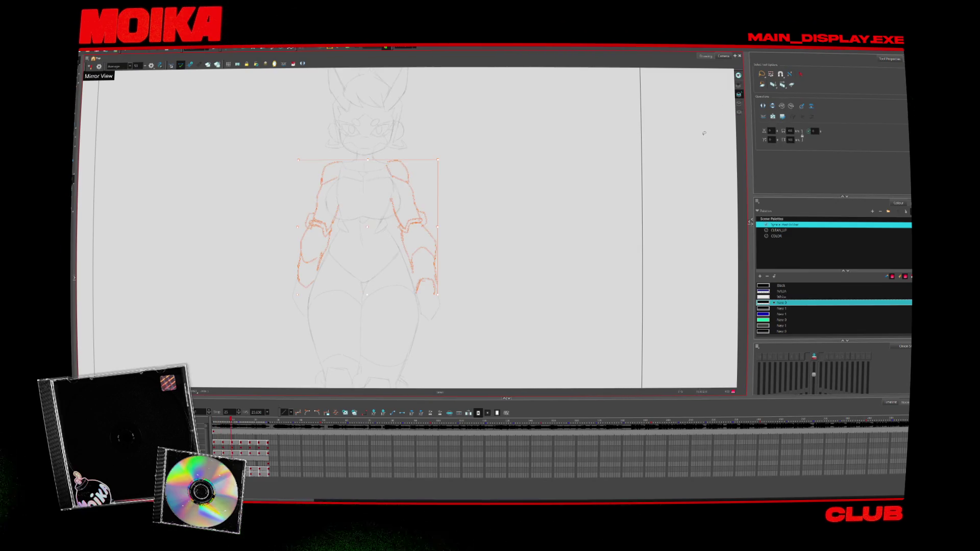
pyautogui.press('.')
pyautogui.press('.')
pyautogui.press('.')
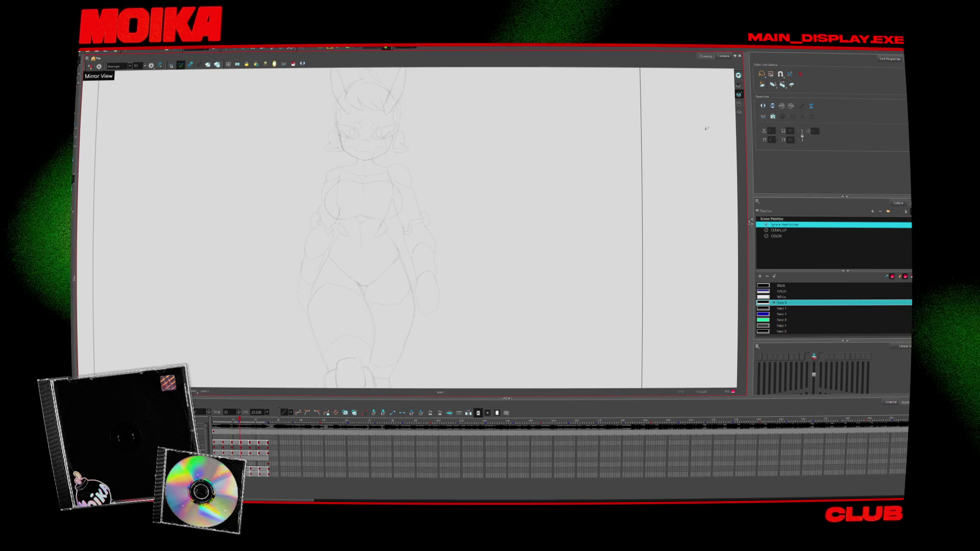
pyautogui.hotkey('shift', ',')
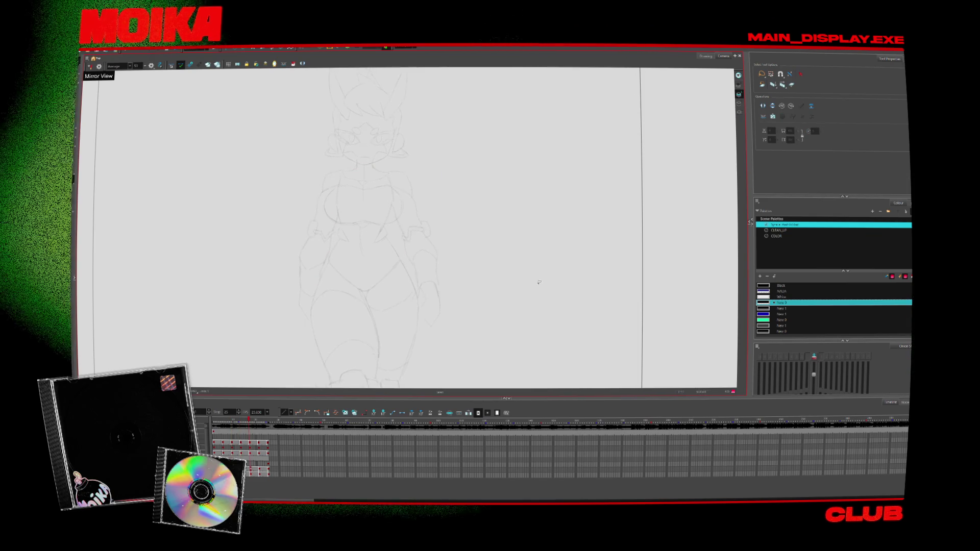
pyautogui.press('.')
pyautogui.press('.')
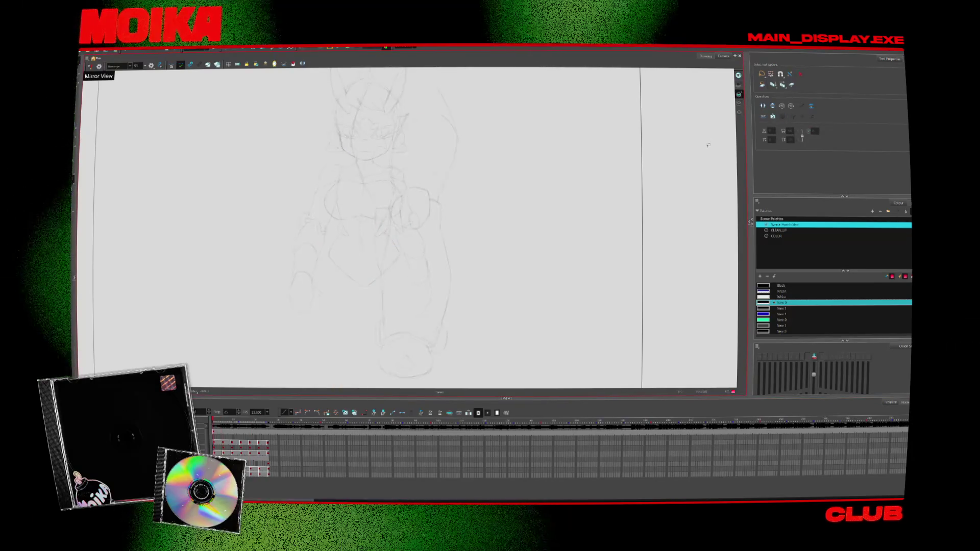
pyautogui.hotkey('alt', 'z')
pyautogui.keyDown('alt'); pyautogui.click(584, 256); pyautogui.keyUp('alt')
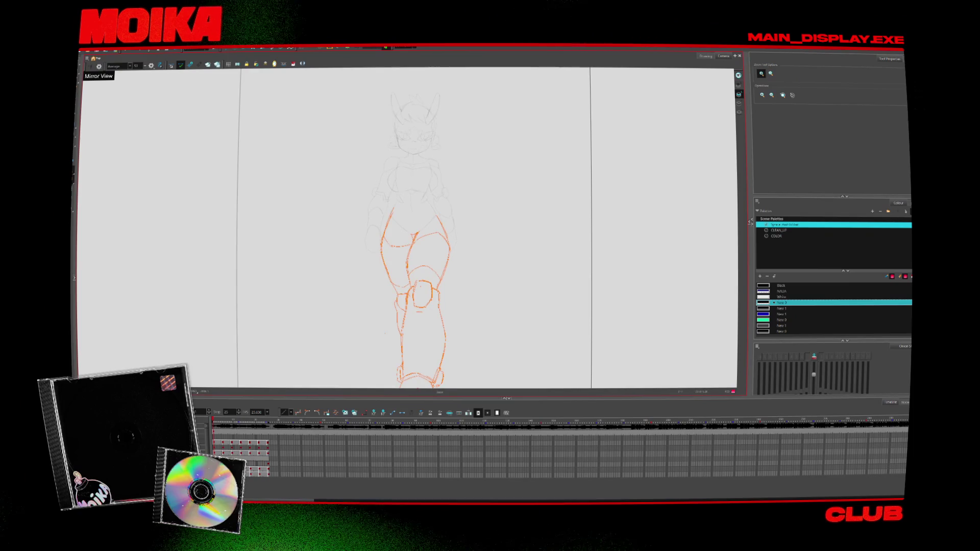
pyautogui.press('.')
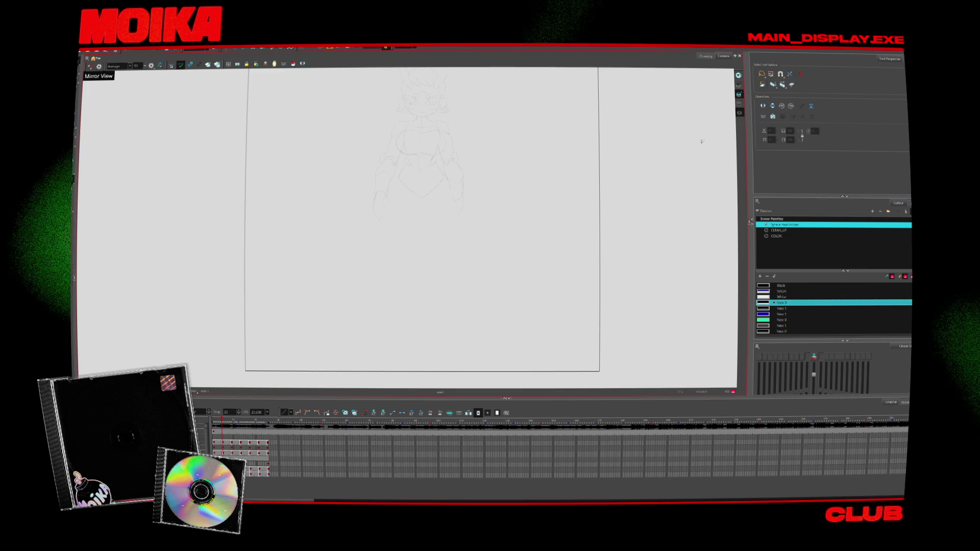
pyautogui.press('.')
pyautogui.press('.')
pyautogui.press('.')
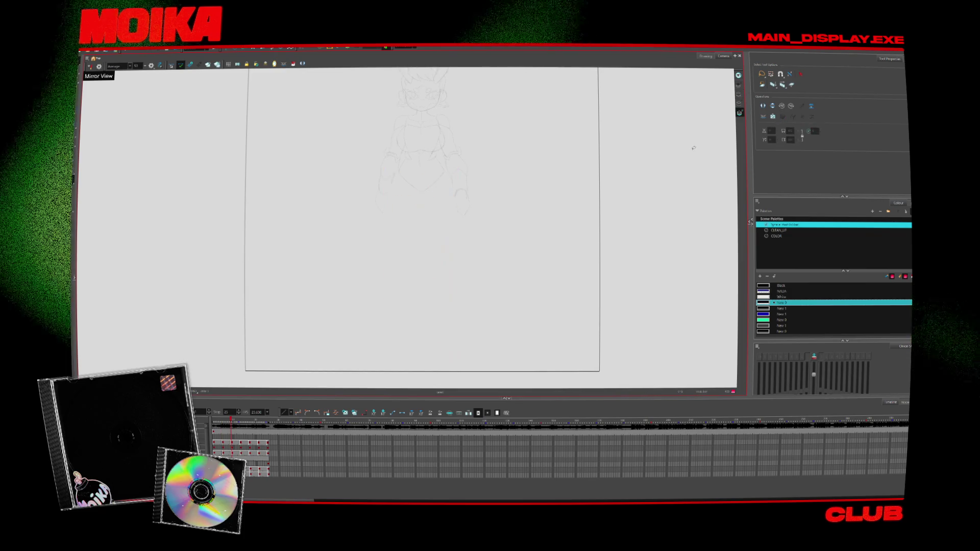
pyautogui.press('.')
pyautogui.press('.')
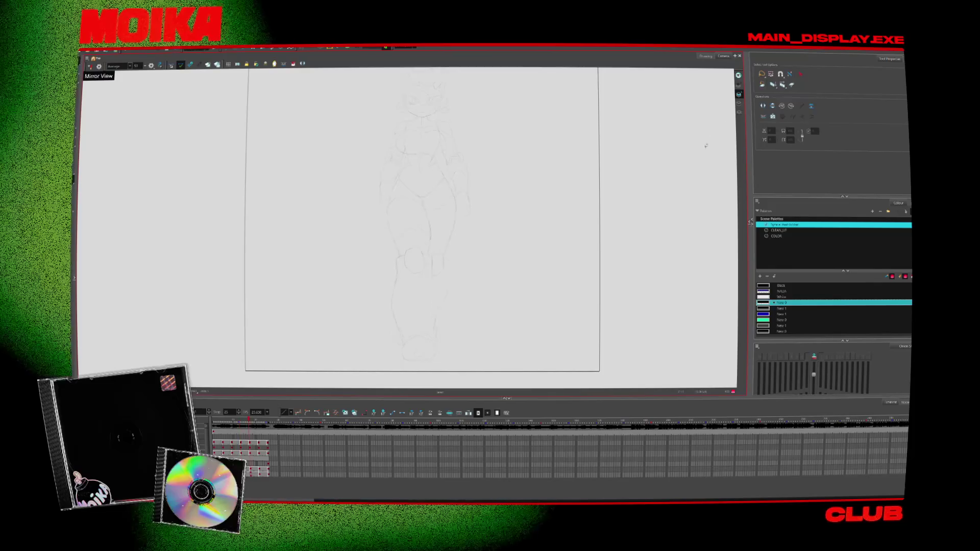
pyautogui.press(',')
pyautogui.press(',')
pyautogui.press(',')
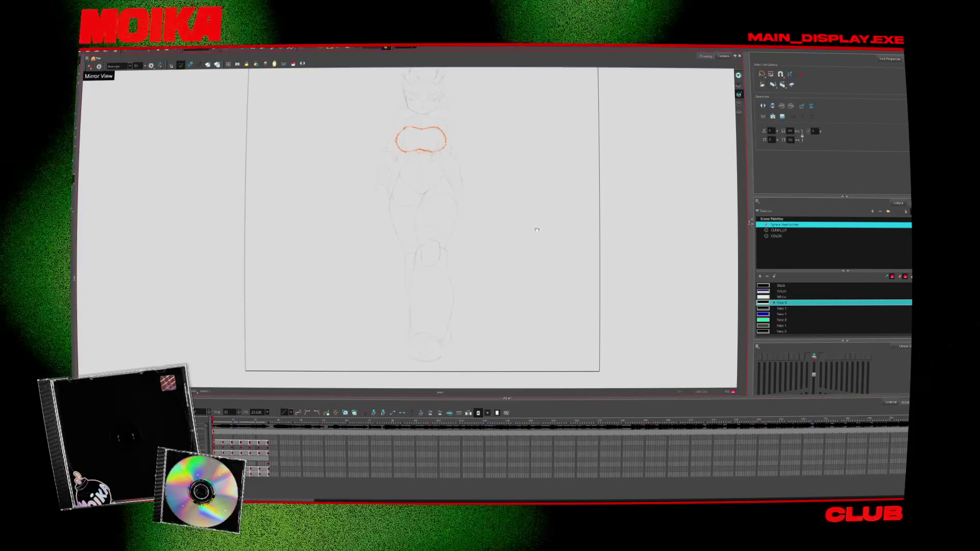
pyautogui.press('.')
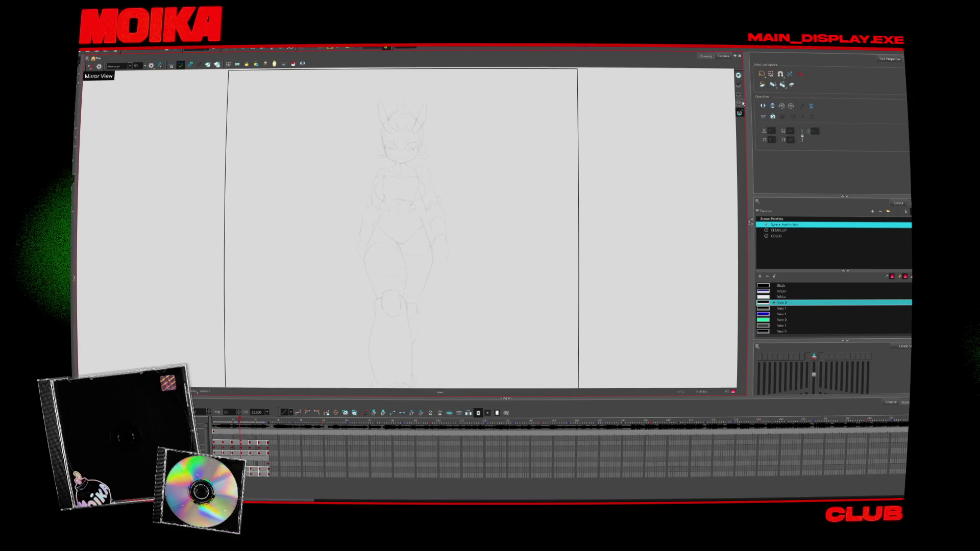
pyautogui.press('.')
pyautogui.press('.')
pyautogui.press('.')
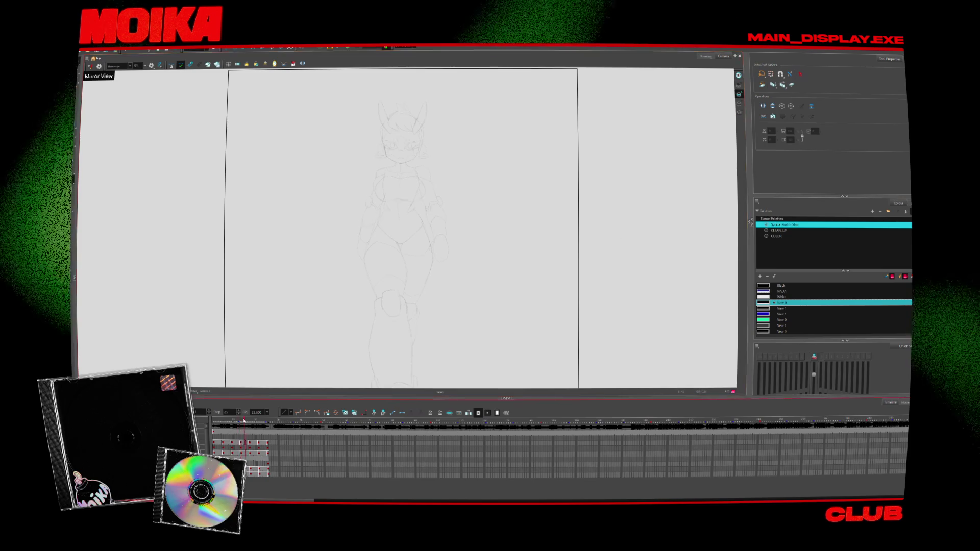
pyautogui.press(',')
pyautogui.press(',')
pyautogui.press(',')
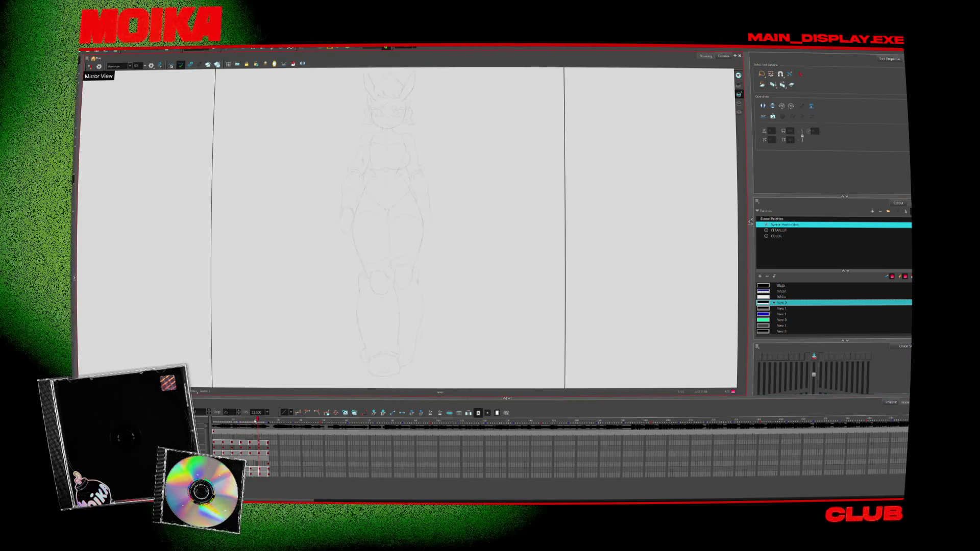
pyautogui.press(',')
pyautogui.press(',')
pyautogui.press(',')
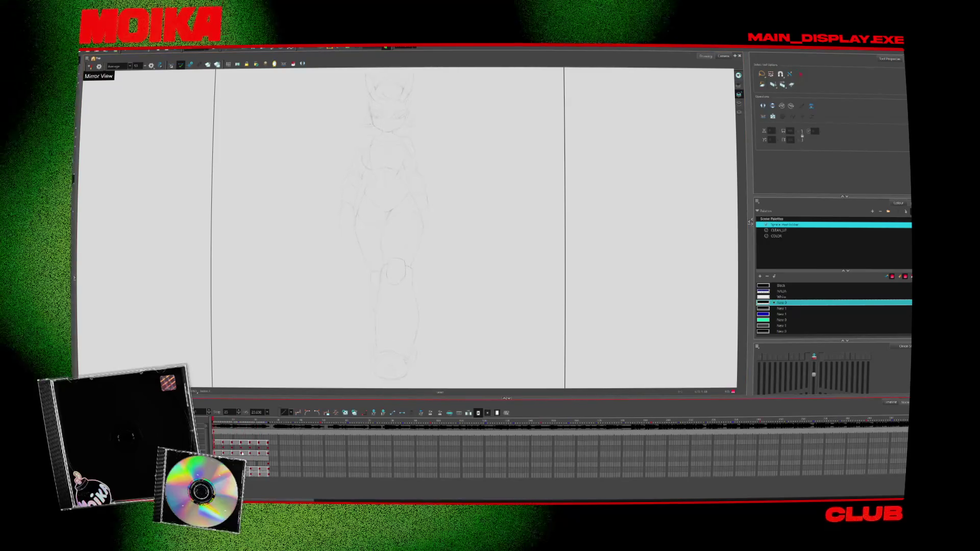
pyautogui.press('.')
pyautogui.press('.')
pyautogui.press('.')
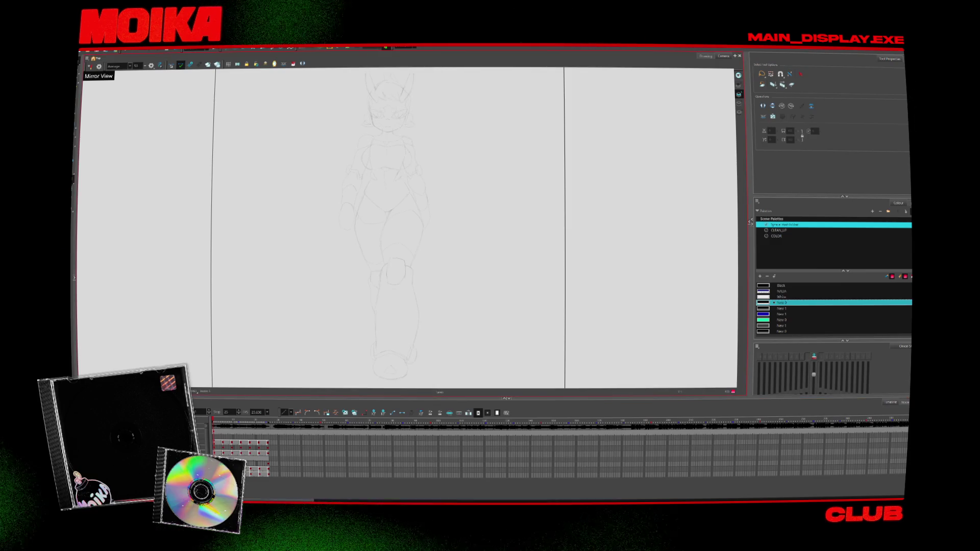
pyautogui.scroll(3, 393, 251)
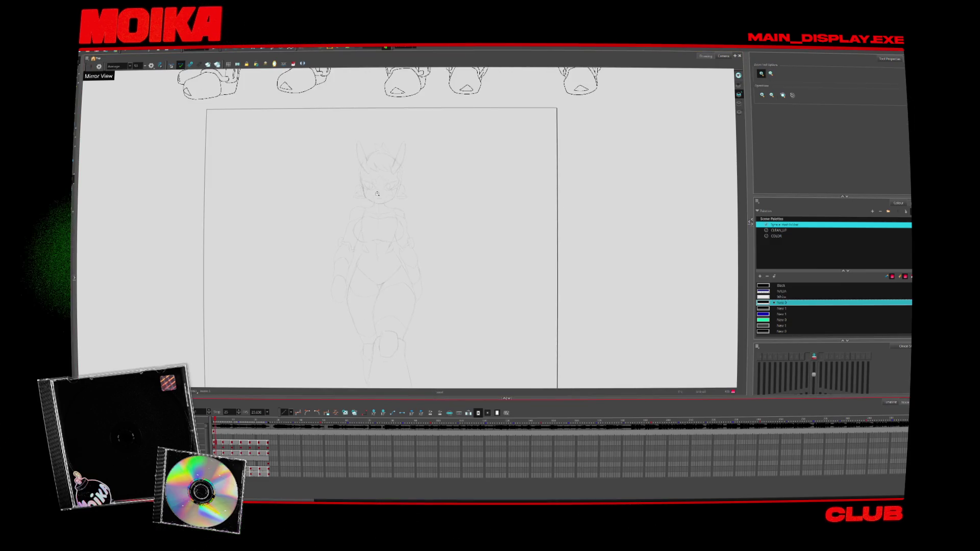
# Pick the Default colour swatch for drawing
pyautogui.scroll(3, 377, 194)
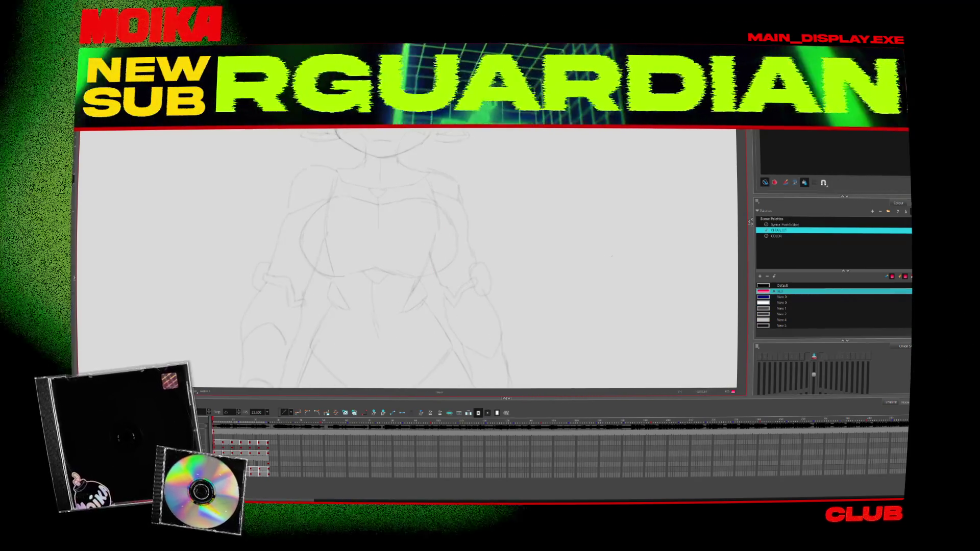
pyautogui.scroll(5, 361, 302)
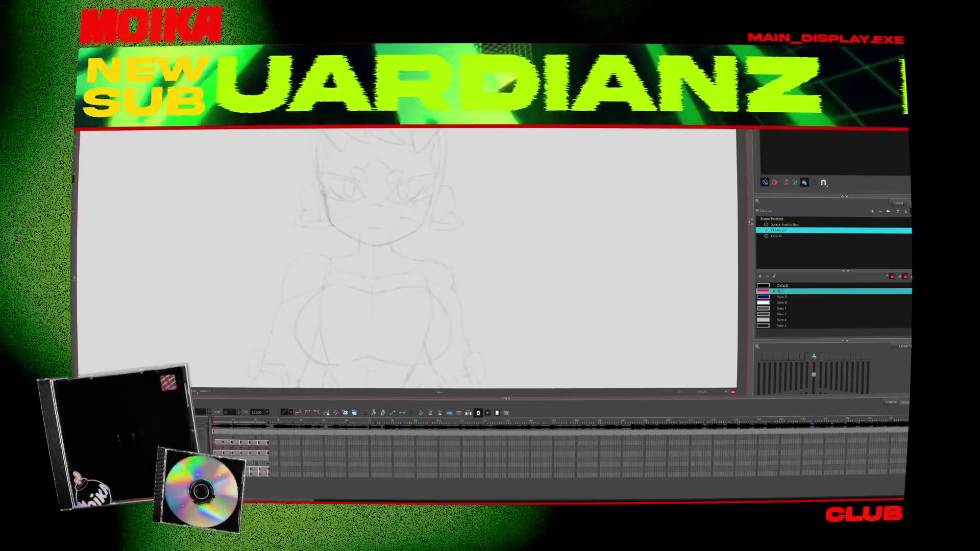
pyautogui.click(771, 254)
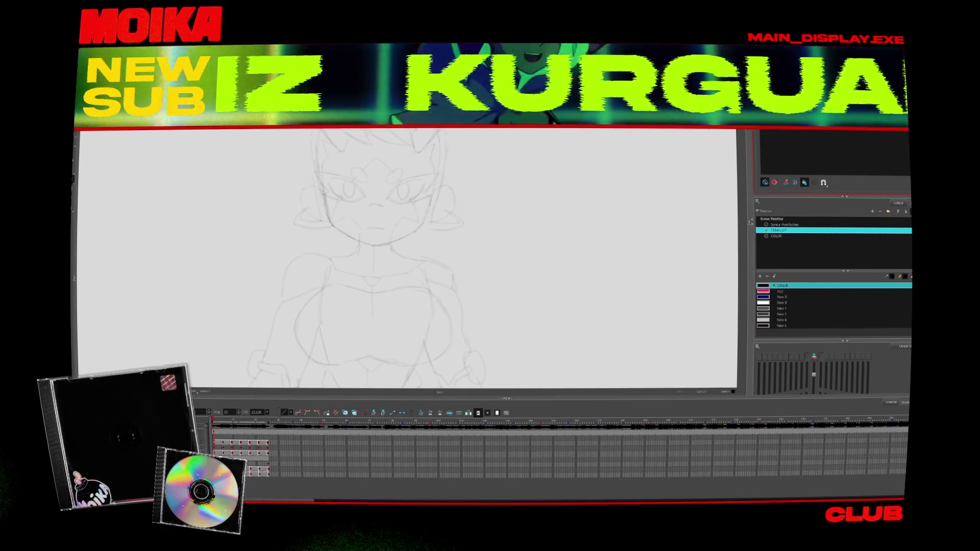
# Pan the Camera view down to show the rough frame below the model sheet's feet
pyautogui.hscroll(-2, 515, 301)
pyautogui.scroll(-2, 515, 302)
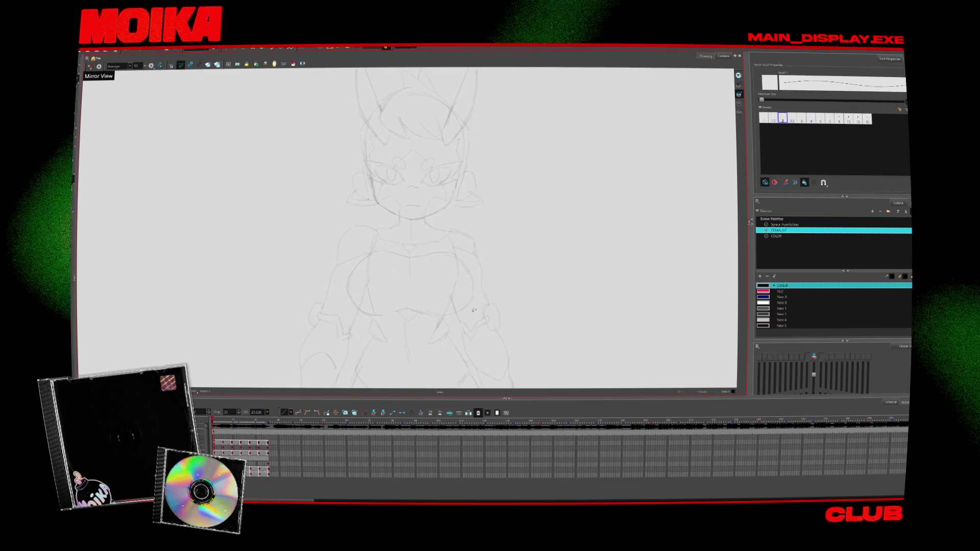
pyautogui.scroll(-2, 520, 204)
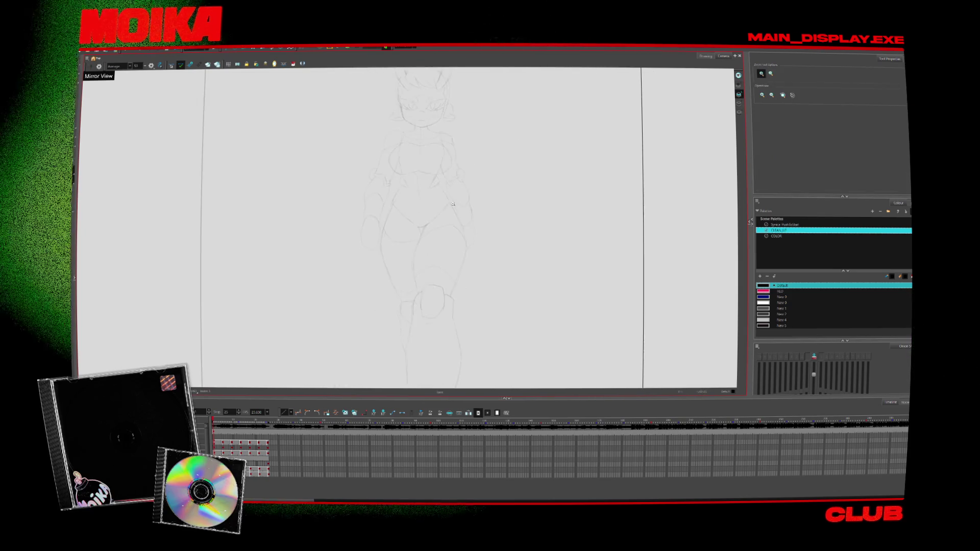
pyautogui.hotkey('alt', 'z')
pyautogui.scroll(5, 426, 288)
pyautogui.hotkey('alt', 'b')
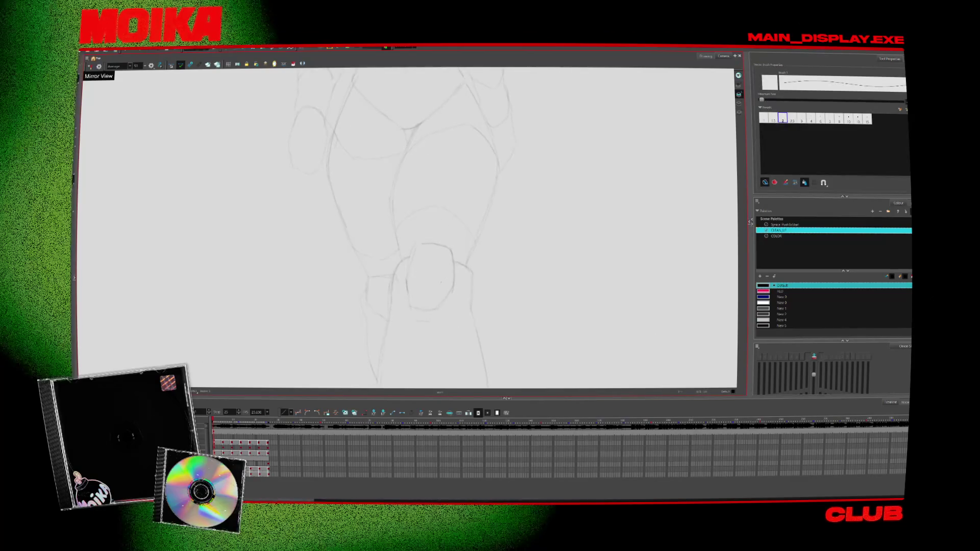
pyautogui.hotkey('alt', 'z')
pyautogui.moveTo(437, 301); pyautogui.dragTo(363, 376)
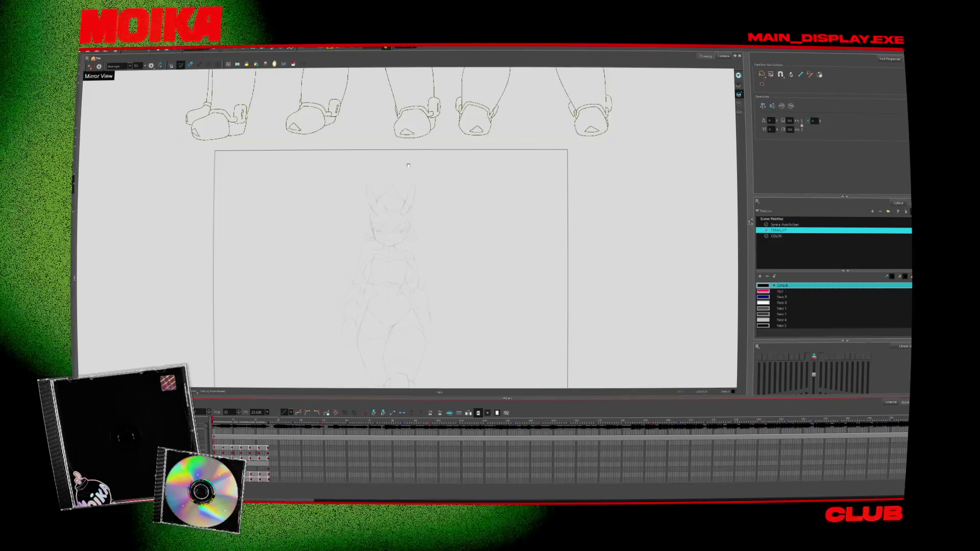
# Fill the three model-sheet figures with white using the Paint tool
pyautogui.scroll(5, 408, 165)
pyautogui.scroll(-3, 409, 165)
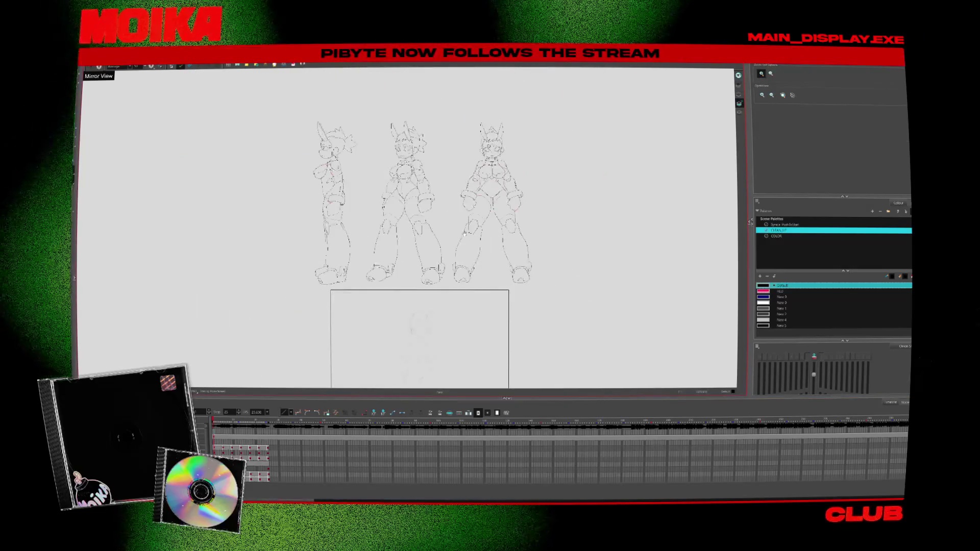
pyautogui.moveTo(276, 190); pyautogui.dragTo(249, 219)
pyautogui.hotkey('alt', 'i')
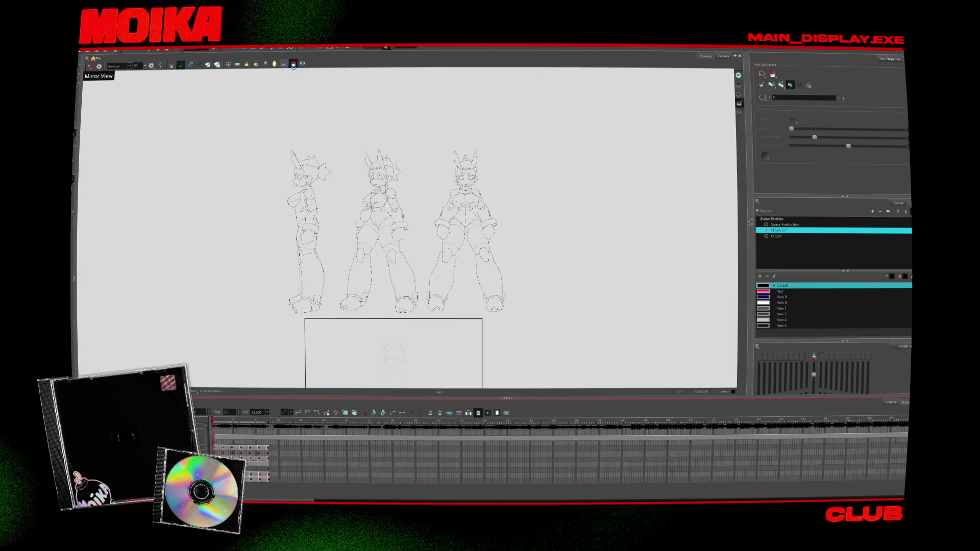
pyautogui.click(766, 302)
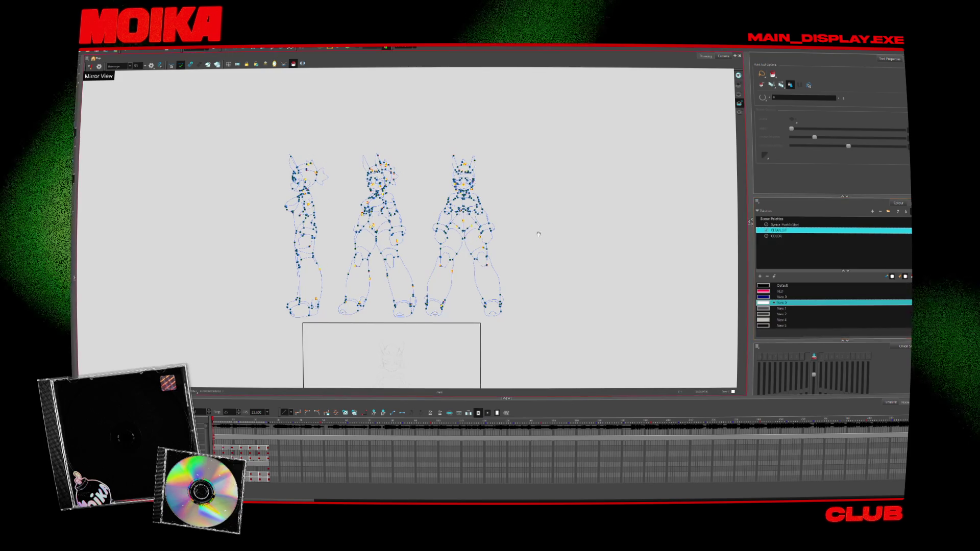
pyautogui.moveTo(552, 322)
pyautogui.mouseDown()
pyautogui.moveTo(286, 306)
pyautogui.moveTo(502, 338)
pyautogui.mouseUp()
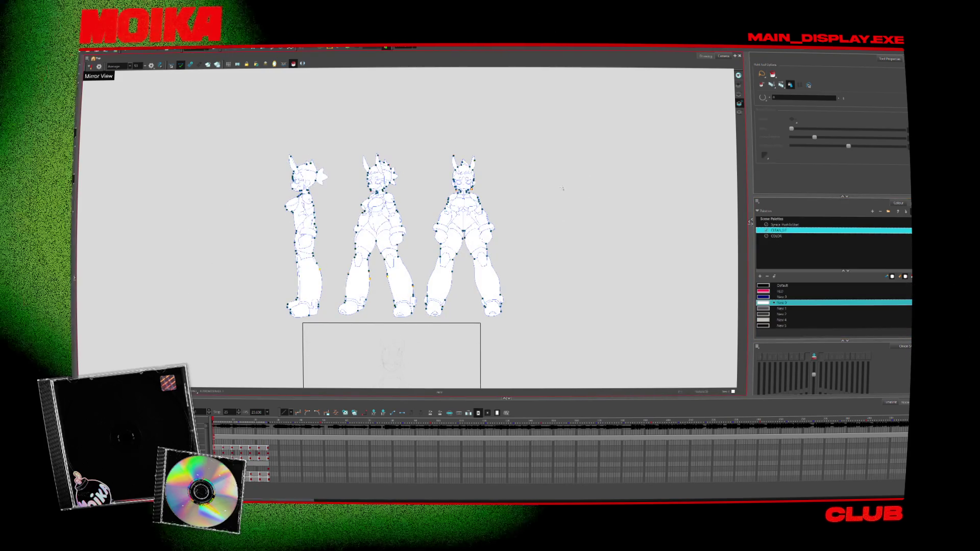
# Zoom in and out to check the white fill, then select the frame-1 drawing
pyautogui.scroll(5, 409, 232)
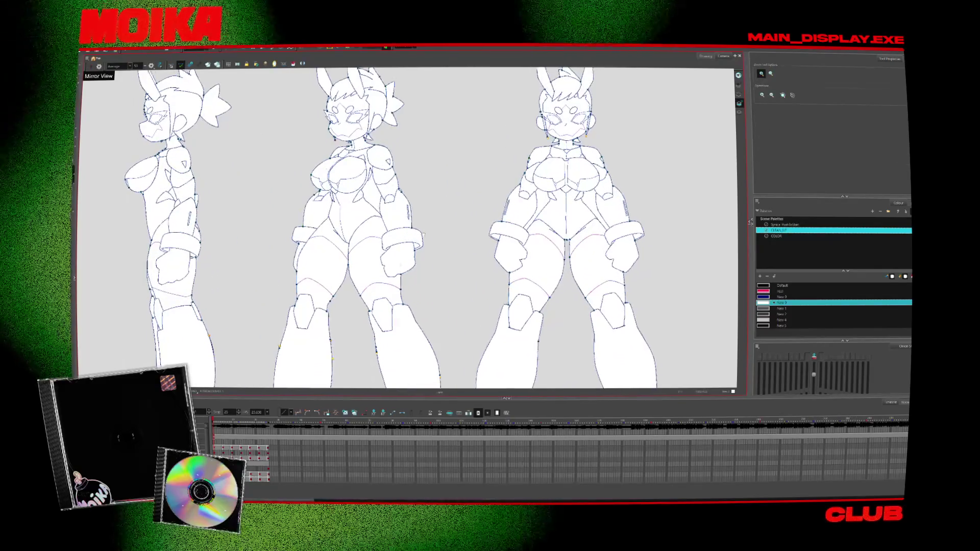
pyautogui.scroll(-2, 409, 236)
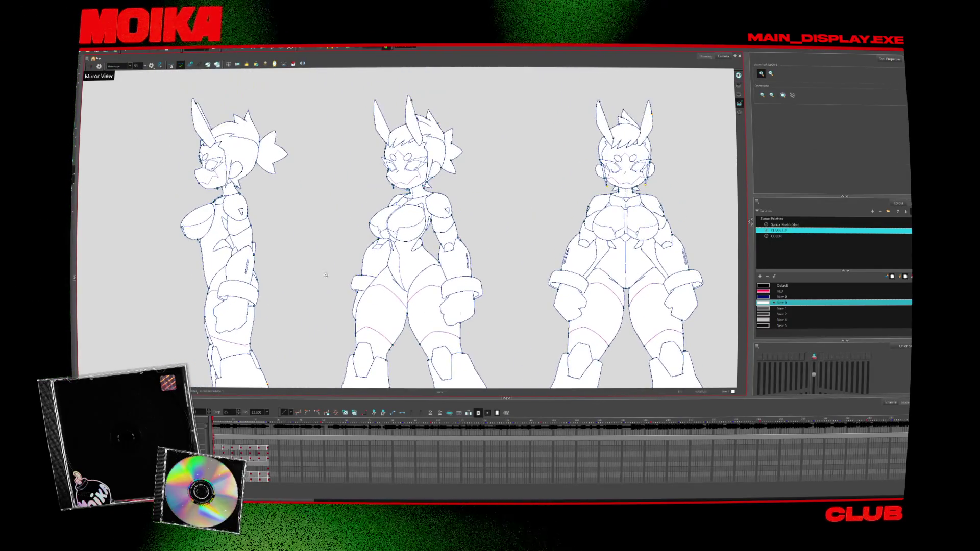
pyautogui.scroll(4, 599, 359)
pyautogui.scroll(-3, 353, 249)
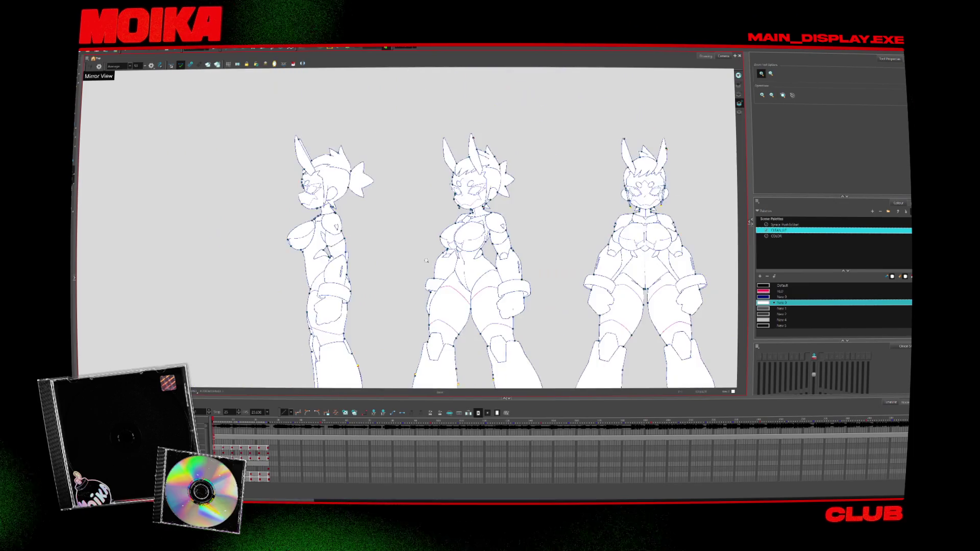
pyautogui.scroll(4, 571, 262)
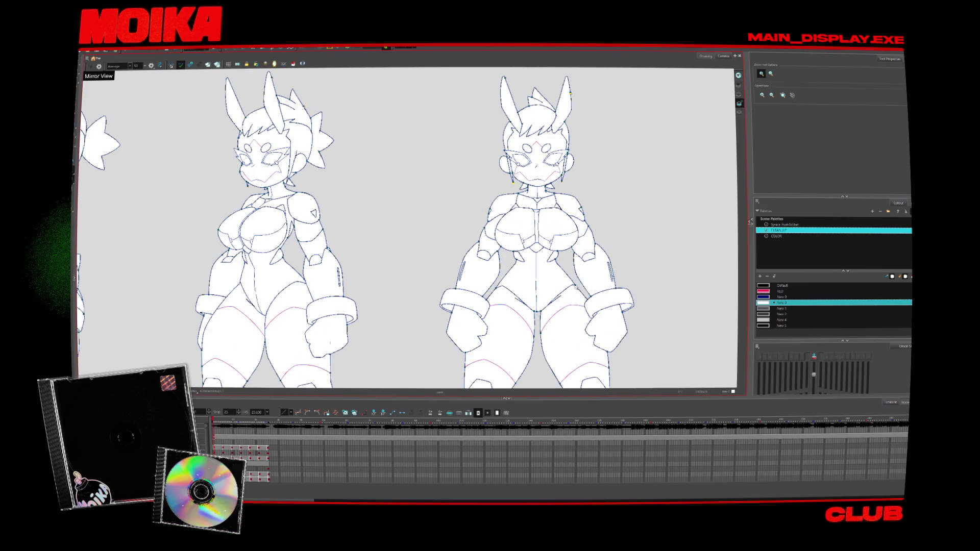
pyautogui.scroll(-3, 409, 230)
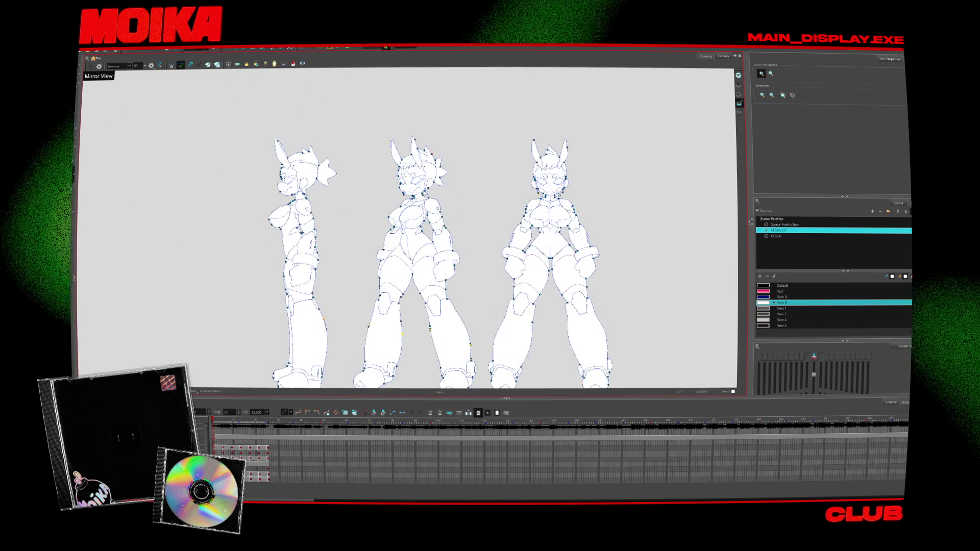
pyautogui.scroll(4, 539, 252)
pyautogui.scroll(-5, 539, 252)
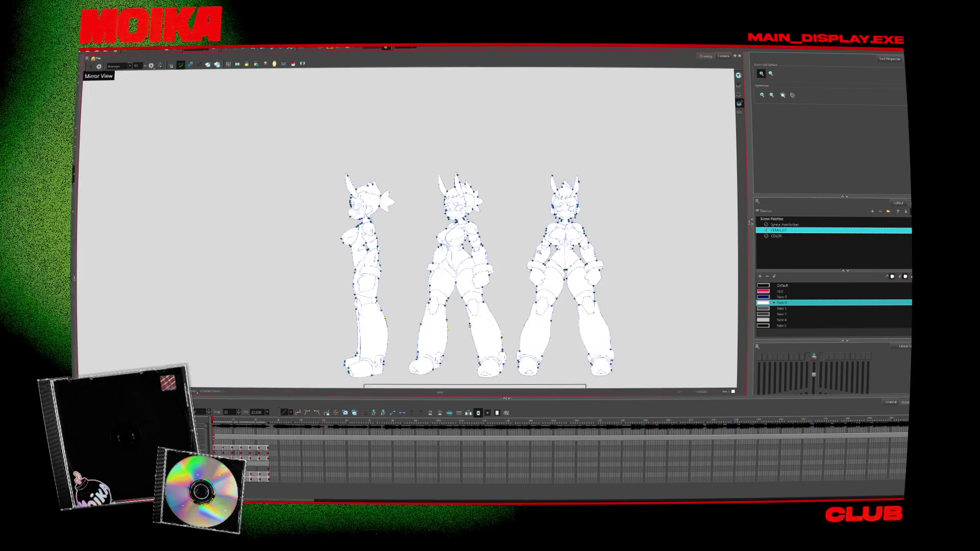
pyautogui.scroll(4, 489, 286)
pyautogui.scroll(-2, 489, 286)
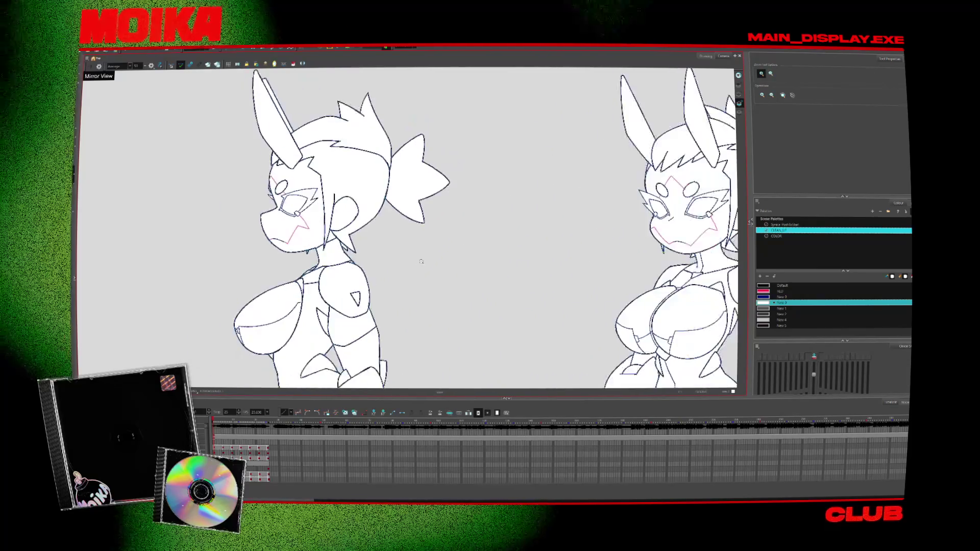
pyautogui.scroll(-3, 489, 286)
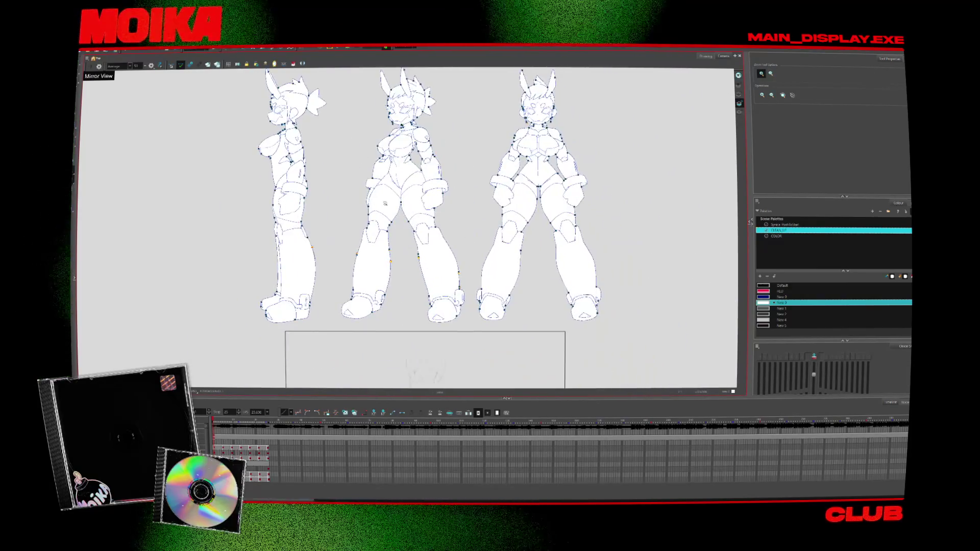
pyautogui.hotkey('alt', 's')
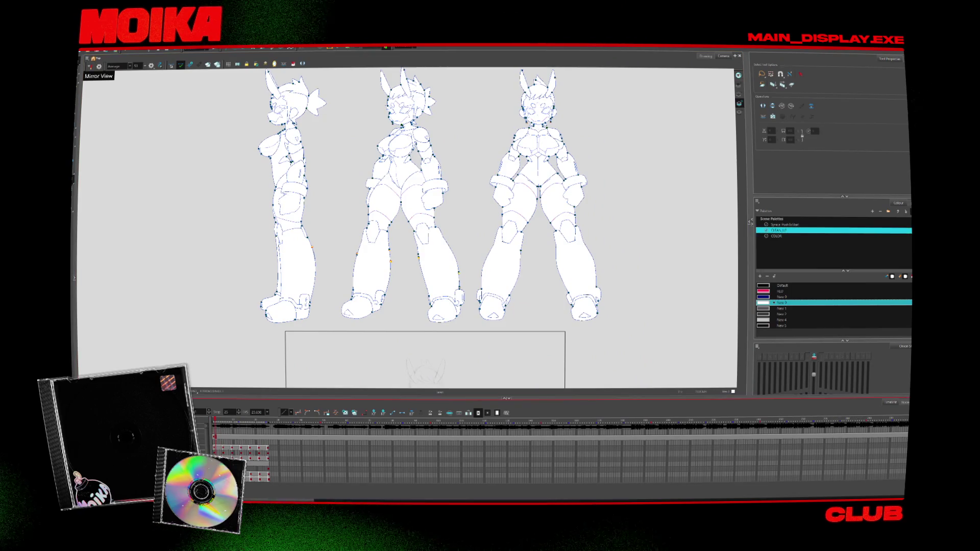
pyautogui.hotkey('ctrl', 'r')
# Select all the model-sheet artwork and centre the rough sketch frame in view
pyautogui.hotkey('ctrl', 'a')
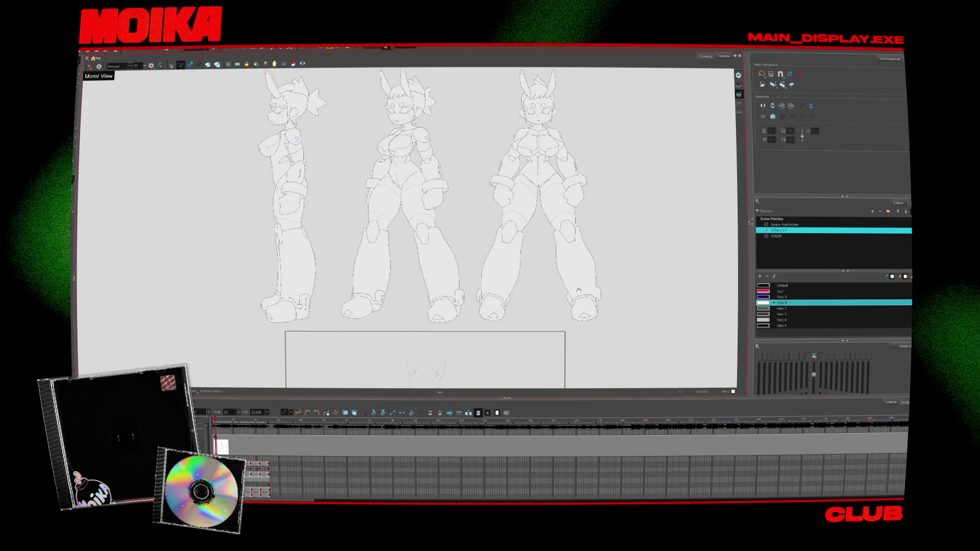
pyautogui.moveTo(541, 327); pyautogui.dragTo(493, 279)
pyautogui.moveTo(487, 341)
pyautogui.mouseDown()
pyautogui.moveTo(553, 302)
pyautogui.moveTo(541, 269)
pyautogui.mouseUp()
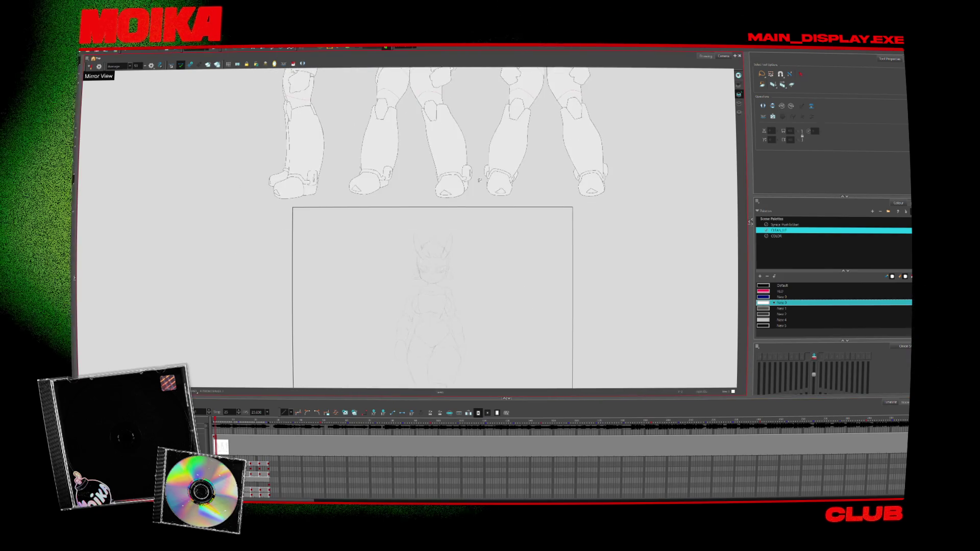
pyautogui.moveTo(428, 348); pyautogui.dragTo(428, 307)
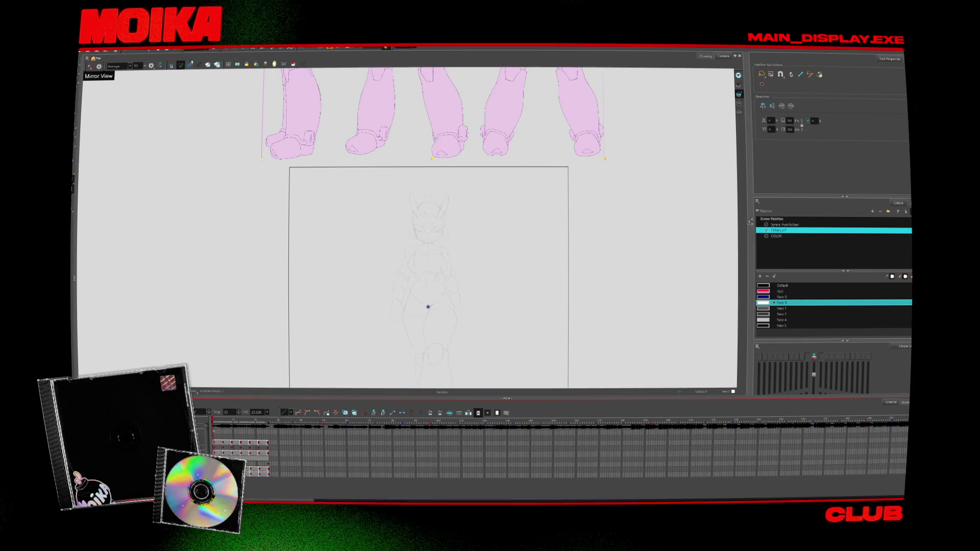
# Move the turnaround down into the camera frame with the front view left of the rough sketch
pyautogui.hotkey('alt', 's')
pyautogui.moveTo(495, 115)
pyautogui.mouseDown()
pyautogui.moveTo(459, 332)
pyautogui.moveTo(453, 276)
pyautogui.moveTo(462, 278)
pyautogui.moveTo(388, 273)
pyautogui.mouseUp()
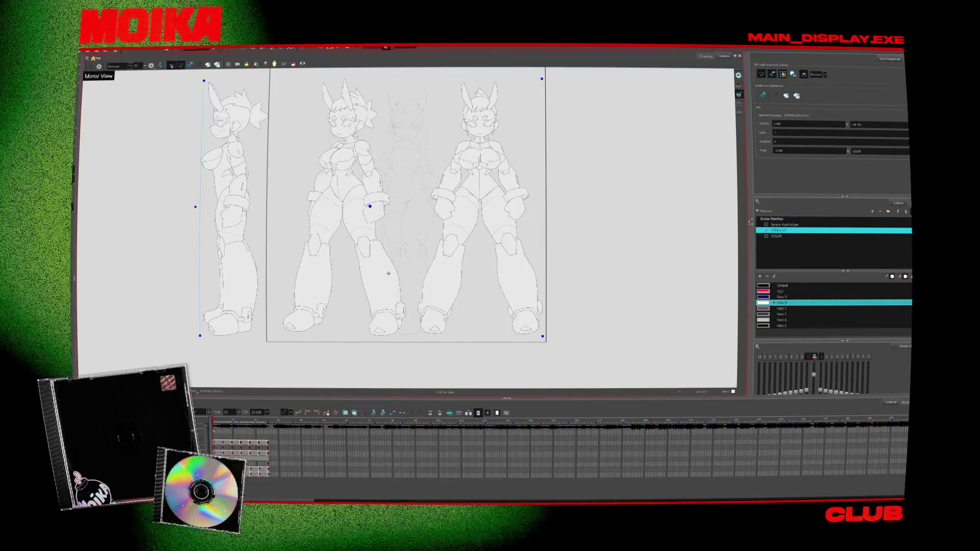
pyautogui.moveTo(388, 273)
pyautogui.mouseDown()
pyautogui.moveTo(426, 281)
pyautogui.moveTo(315, 321)
pyautogui.mouseUp()
pyautogui.moveTo(439, 309)
pyautogui.mouseDown()
pyautogui.moveTo(466, 305)
pyautogui.moveTo(328, 301)
pyautogui.mouseUp()
pyautogui.click(223, 419)
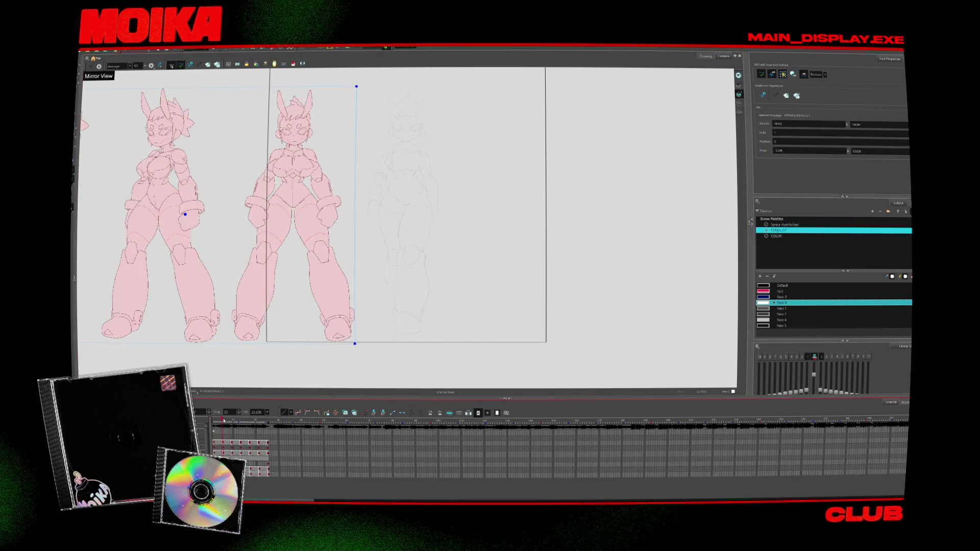
pyautogui.click(213, 421)
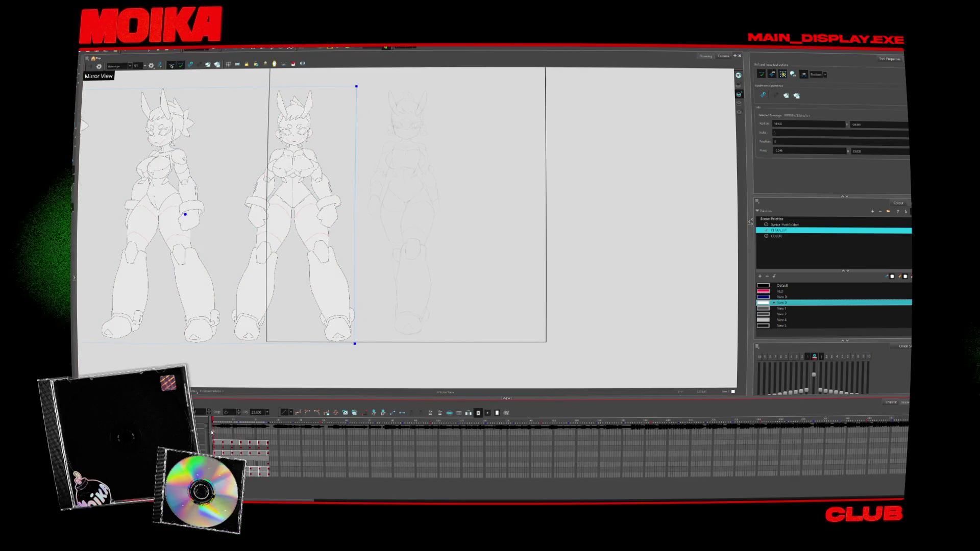
pyautogui.hotkey('alt', 'z')
# Tint the reference drawing pale green and zoom in on both figures' knees
pyautogui.click(327, 316)
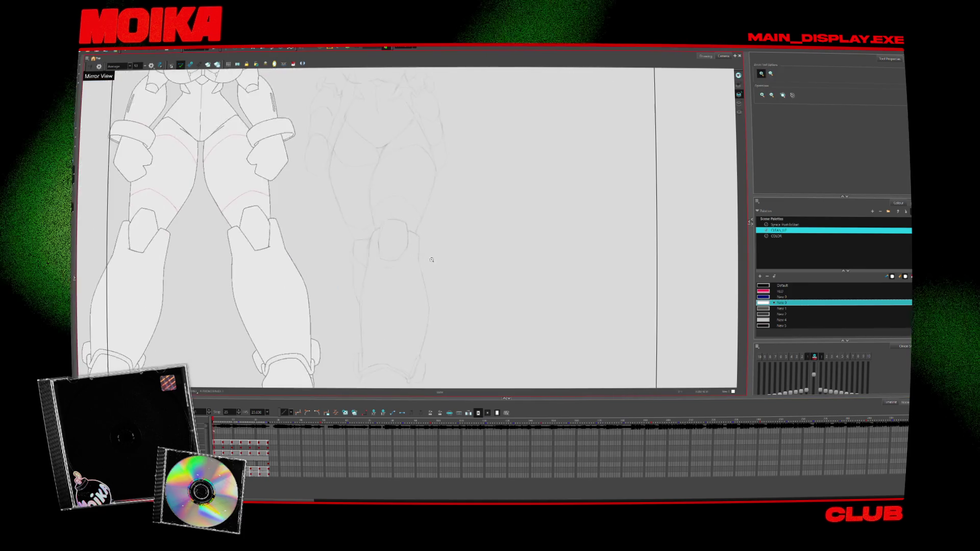
pyautogui.hotkey('alt', 'o')
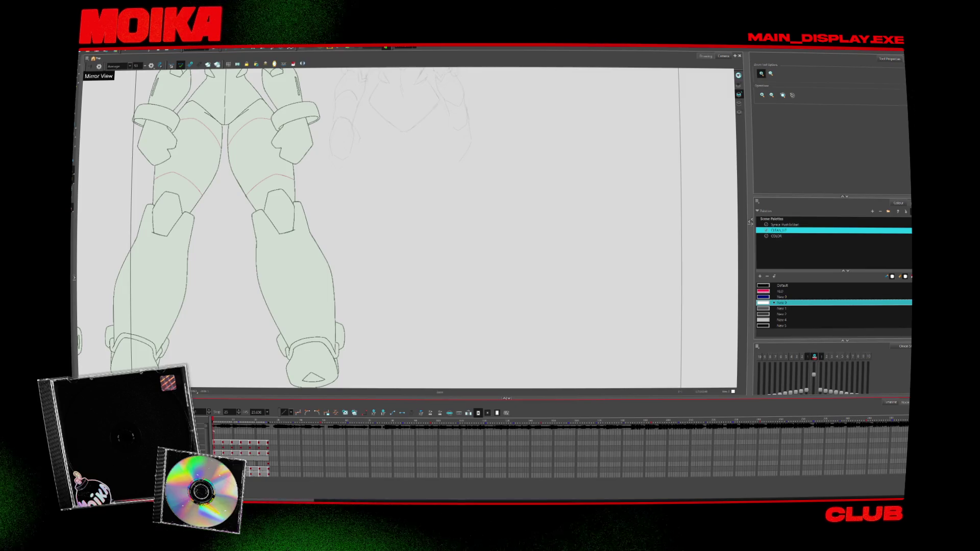
pyautogui.click(422, 247)
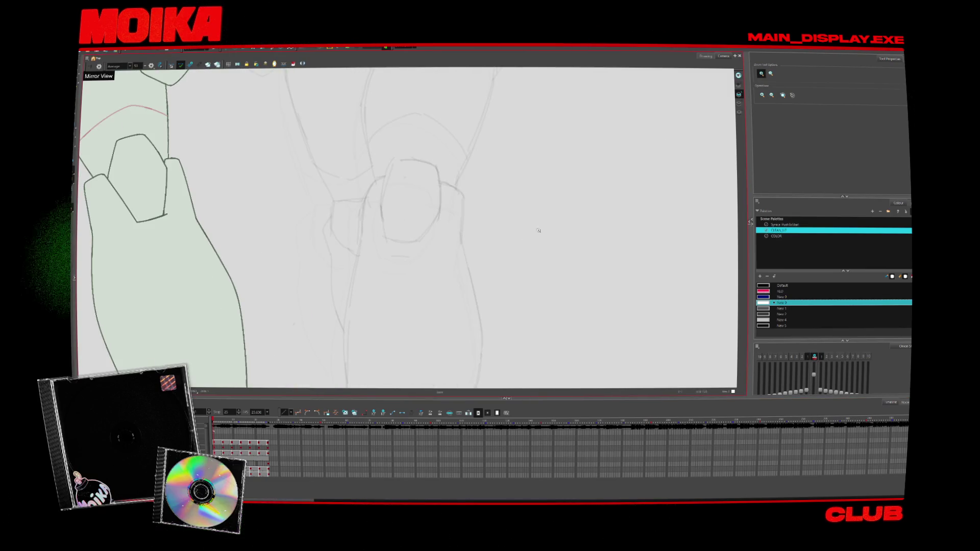
pyautogui.moveTo(538, 231); pyautogui.dragTo(579, 210)
pyautogui.hotkey('alt', 'b')
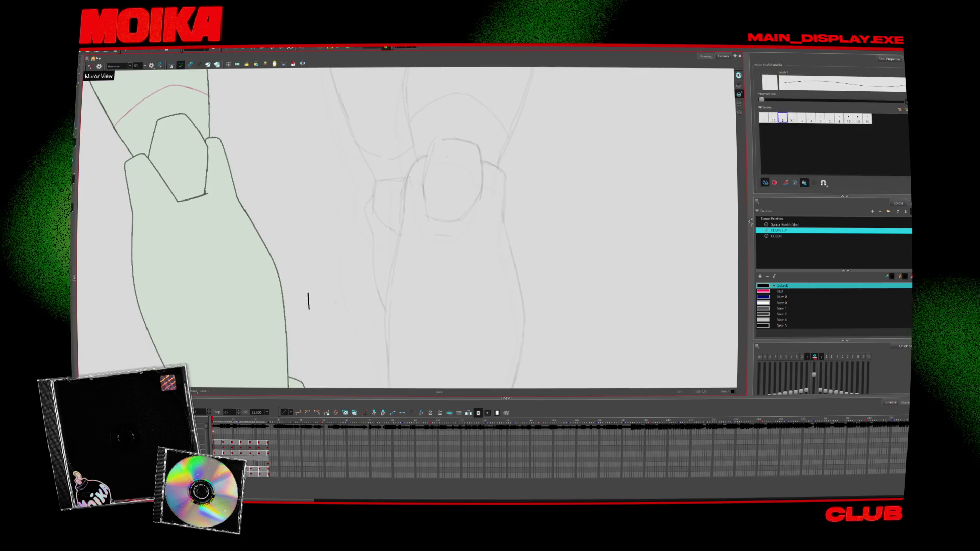
pyautogui.moveTo(519, 250)
pyautogui.mouseDown()
pyautogui.moveTo(472, 297)
pyautogui.moveTo(486, 286)
pyautogui.moveTo(479, 306)
pyautogui.mouseUp()
pyautogui.press('2')
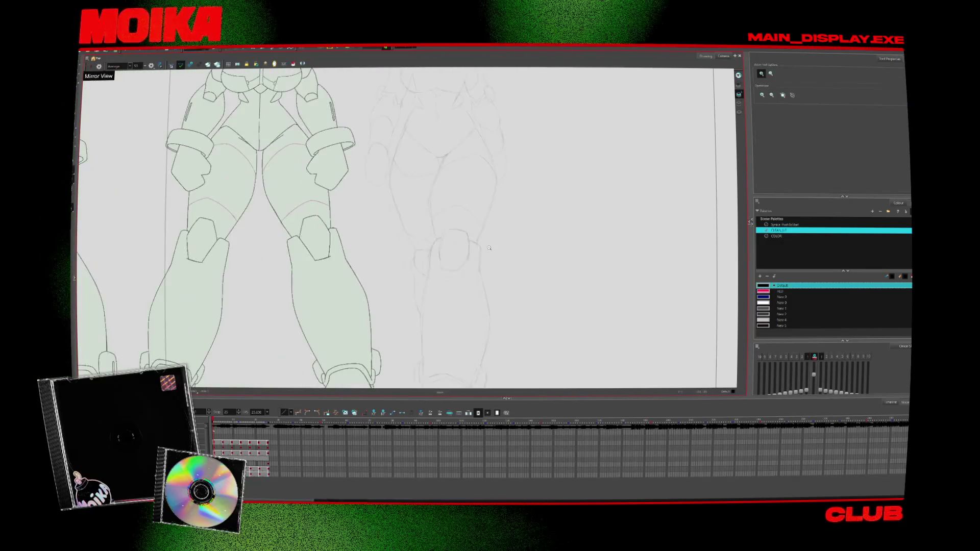
pyautogui.scroll(4, 465, 345)
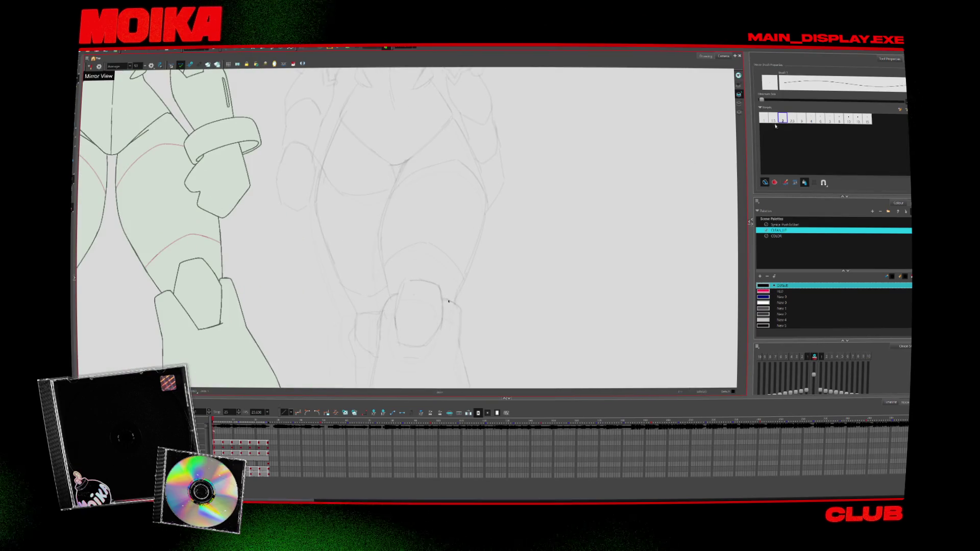
pyautogui.moveTo(444, 317); pyautogui.dragTo(440, 253)
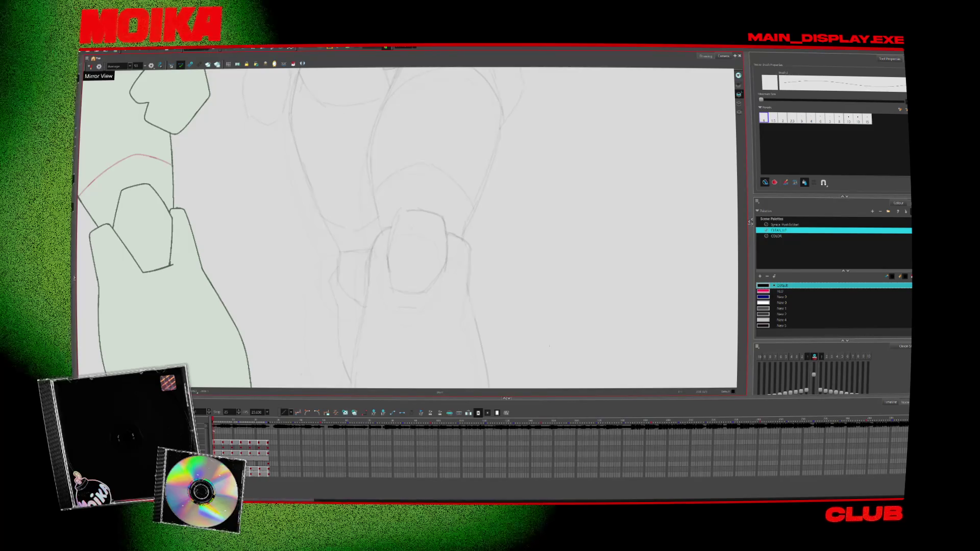
# Draw a test ink stroke on the waist and undo it
pyautogui.scroll(-5, 423, 275)
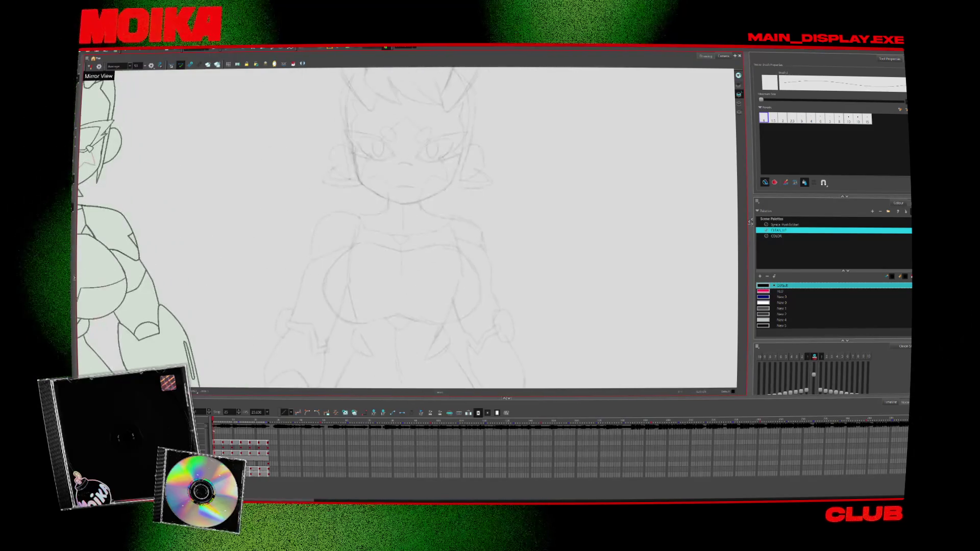
pyautogui.scroll(4, 388, 204)
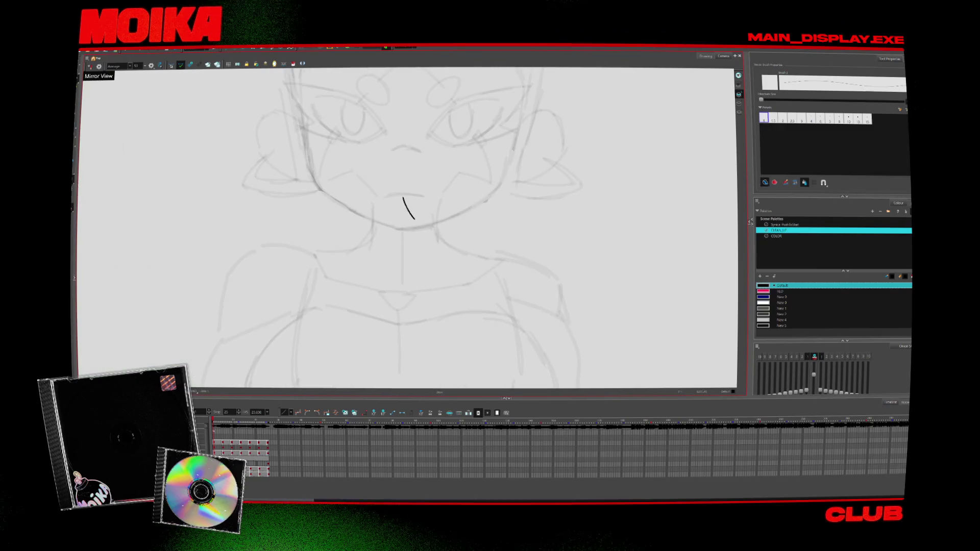
pyautogui.scroll(-4, 408, 230)
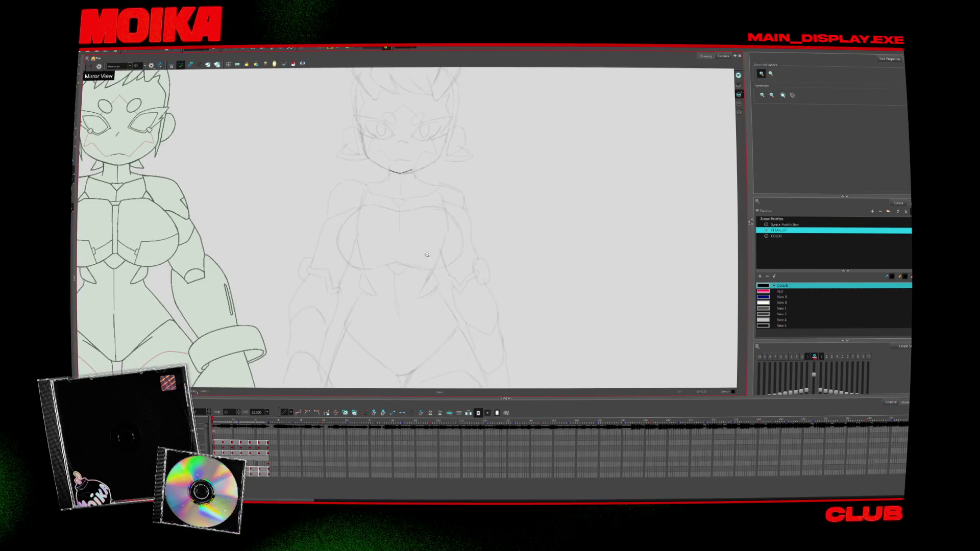
pyautogui.scroll(4, 409, 229)
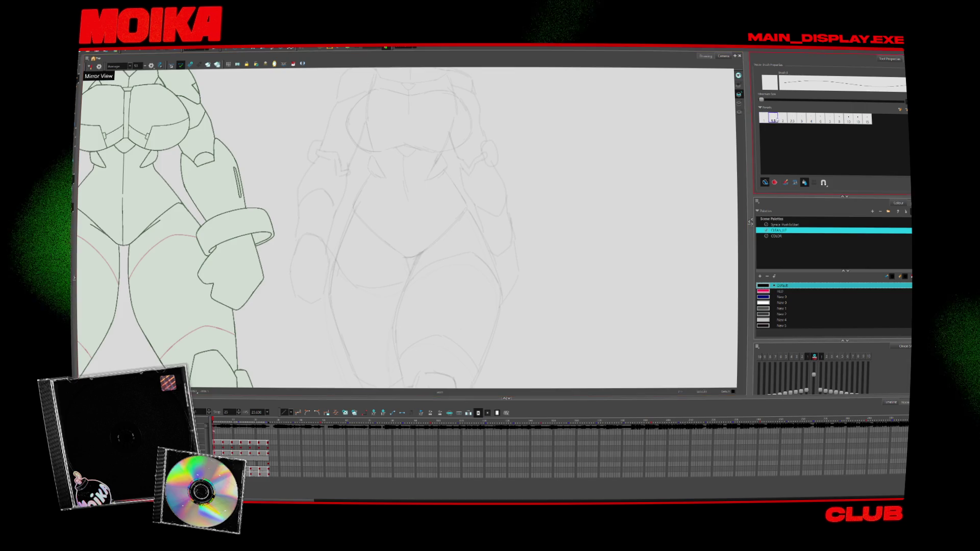
pyautogui.scroll(3, 478, 315)
pyautogui.moveTo(385, 258); pyautogui.dragTo(393, 315)
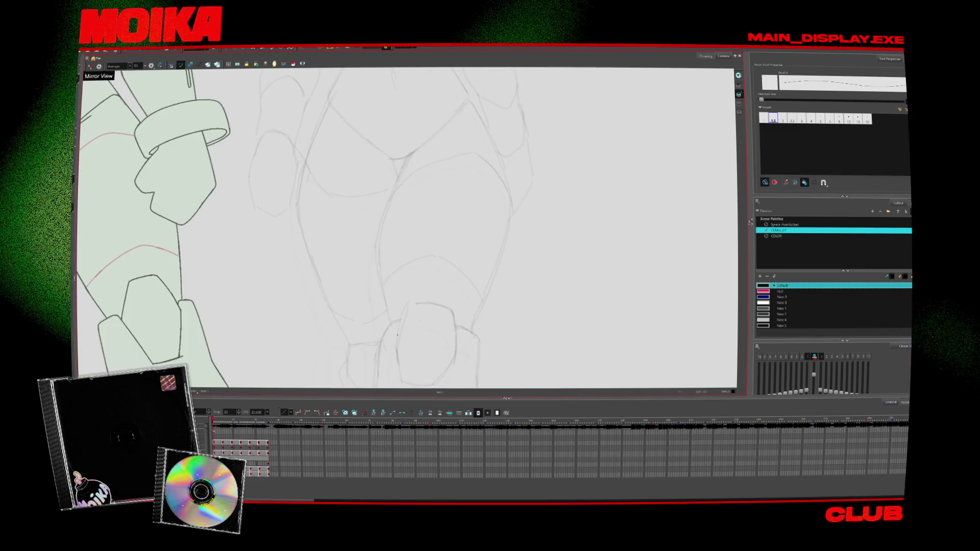
pyautogui.hotkey('ctrl', 'z')
pyautogui.scroll(-3, 414, 237)
pyautogui.scroll(5, 414, 237)
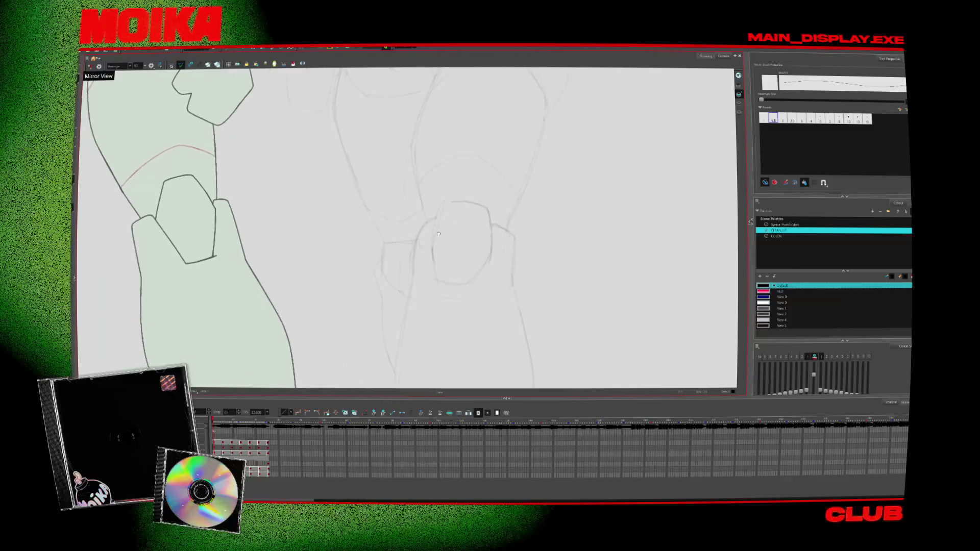
# Ink the kneecap outline on the current frame and redraw it on the next frame
pyautogui.scroll(-5, 400, 306)
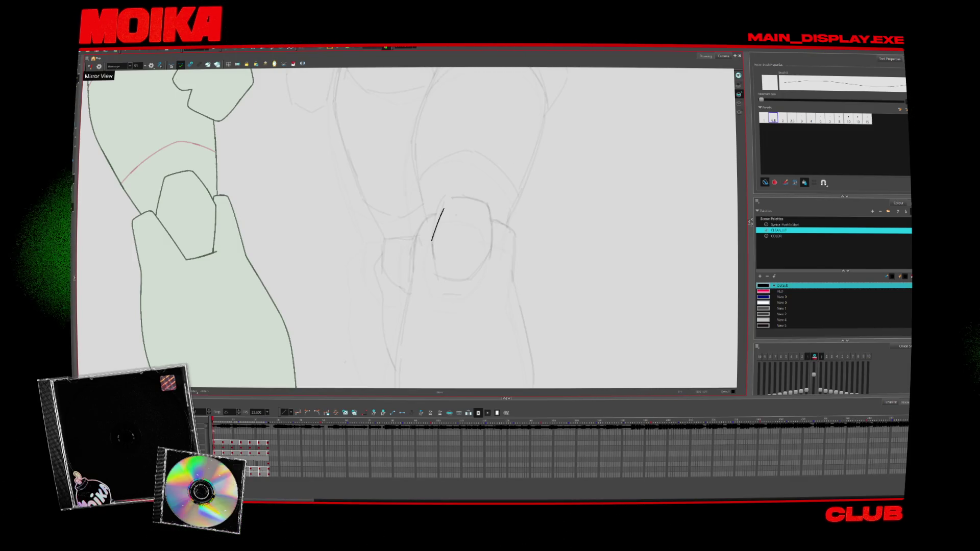
pyautogui.moveTo(431, 241)
pyautogui.mouseDown()
pyautogui.moveTo(443, 204)
pyautogui.moveTo(490, 217)
pyautogui.mouseUp()
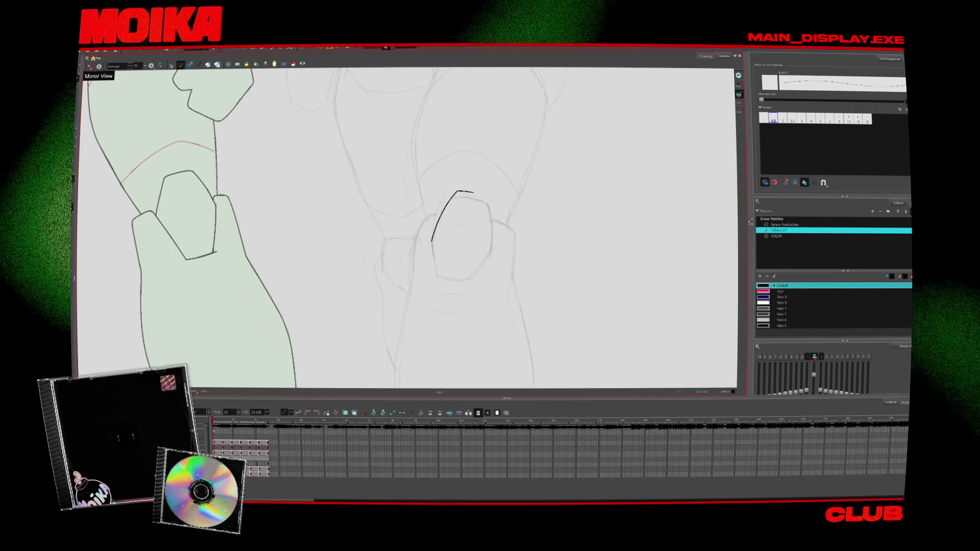
pyautogui.press('.')
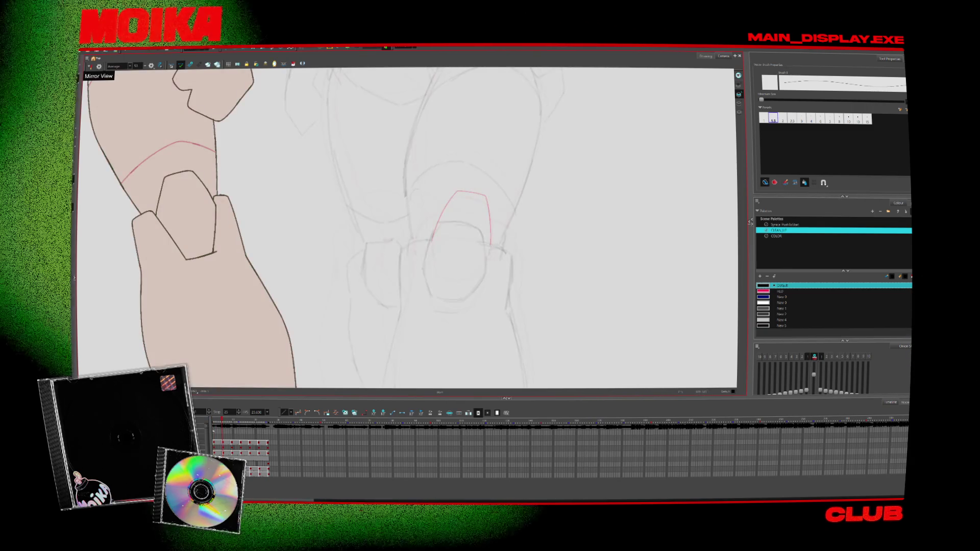
pyautogui.moveTo(422, 270)
pyautogui.mouseDown()
pyautogui.moveTo(440, 223)
pyautogui.moveTo(483, 245)
pyautogui.mouseUp()
pyautogui.hotkey('ctrl', 'z')
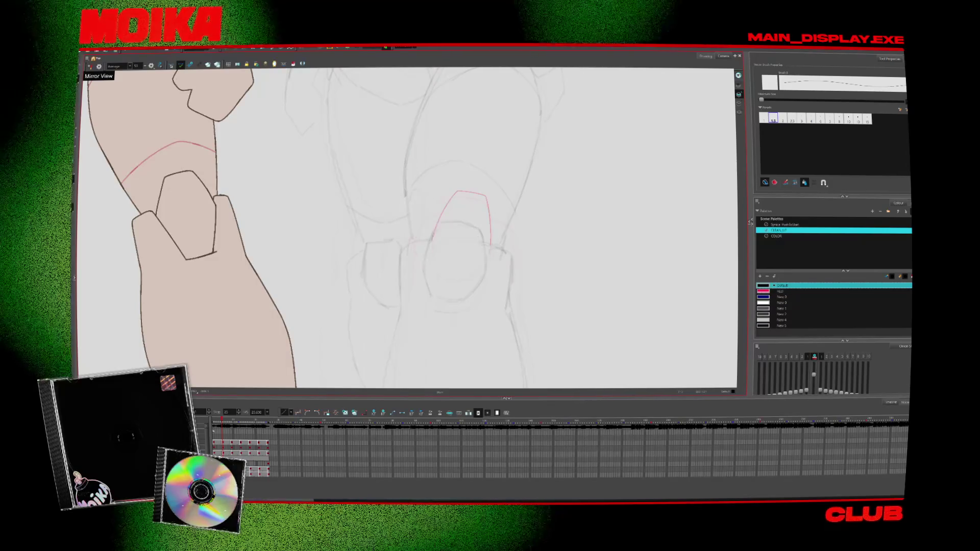
pyautogui.moveTo(423, 270); pyautogui.dragTo(440, 224)
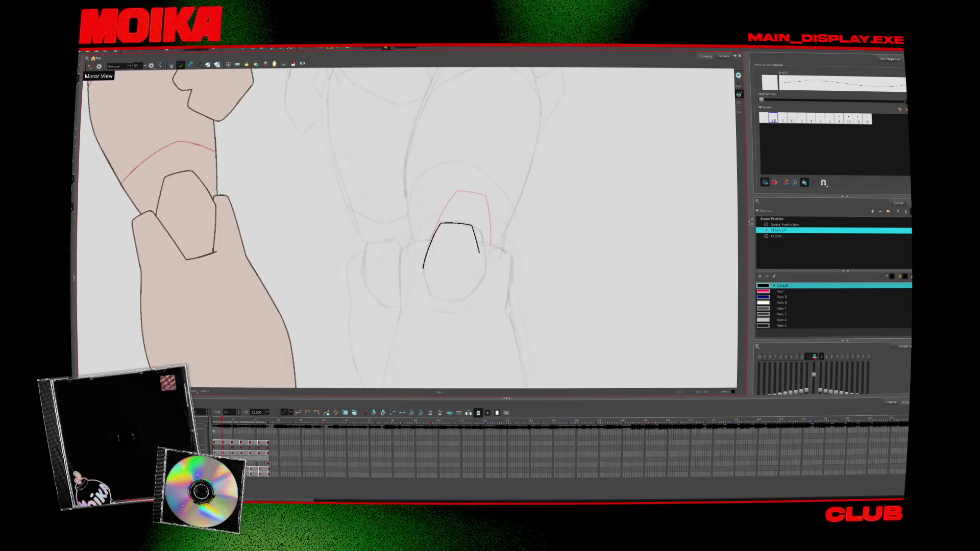
pyautogui.moveTo(478, 252); pyautogui.dragTo(483, 275)
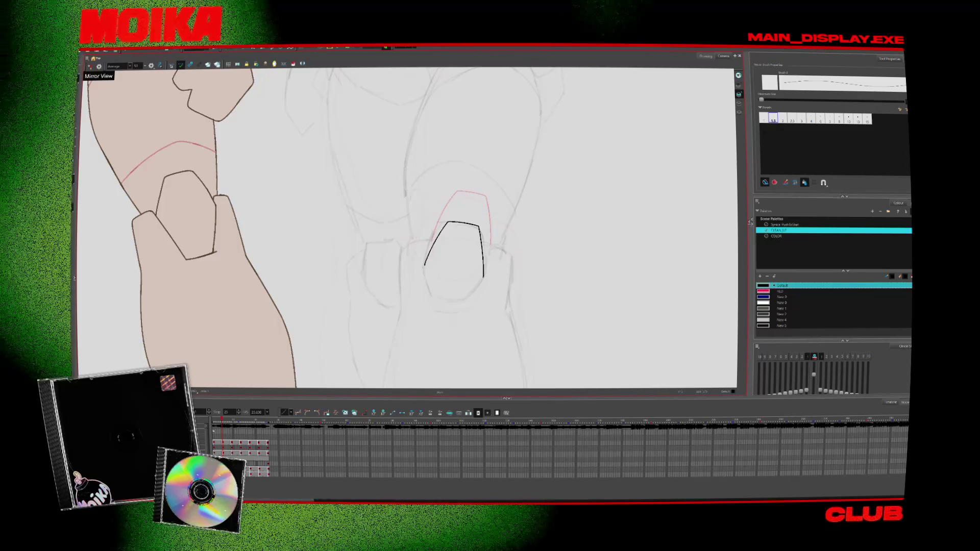
pyautogui.moveTo(425, 278); pyautogui.dragTo(470, 277)
# Flip through frames to check the knee ink, then return to the start and scroll to the shoes
pyautogui.press('.')
pyautogui.press('.')
pyautogui.press('.')
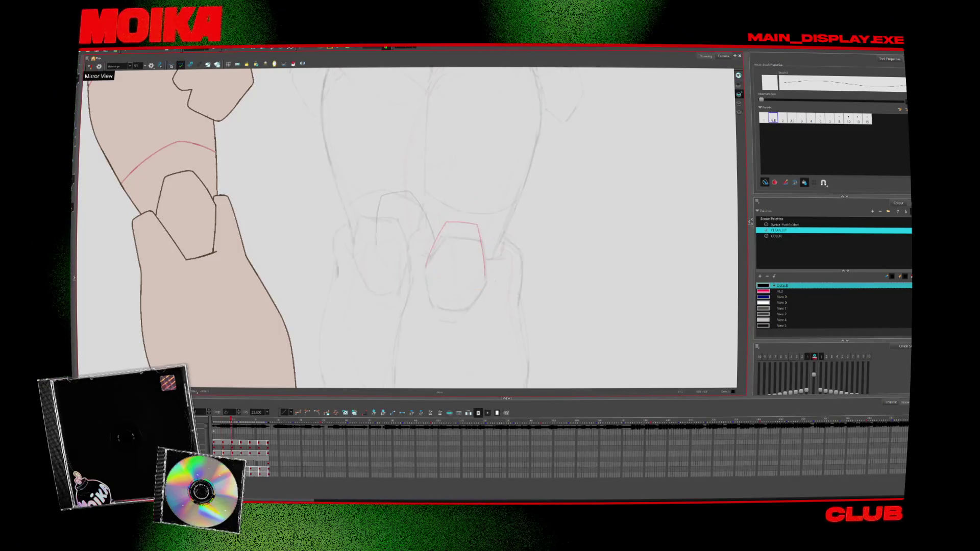
pyautogui.press('.')
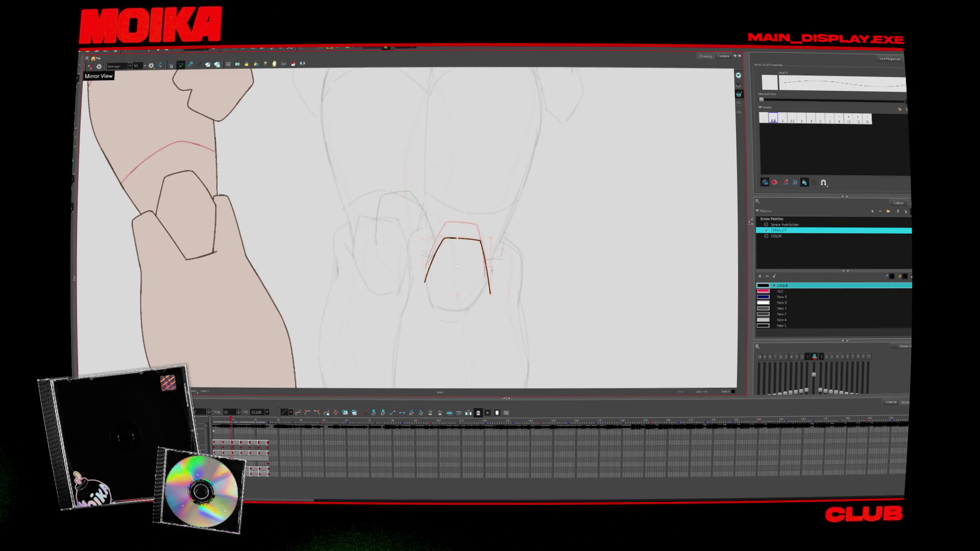
pyautogui.press('.')
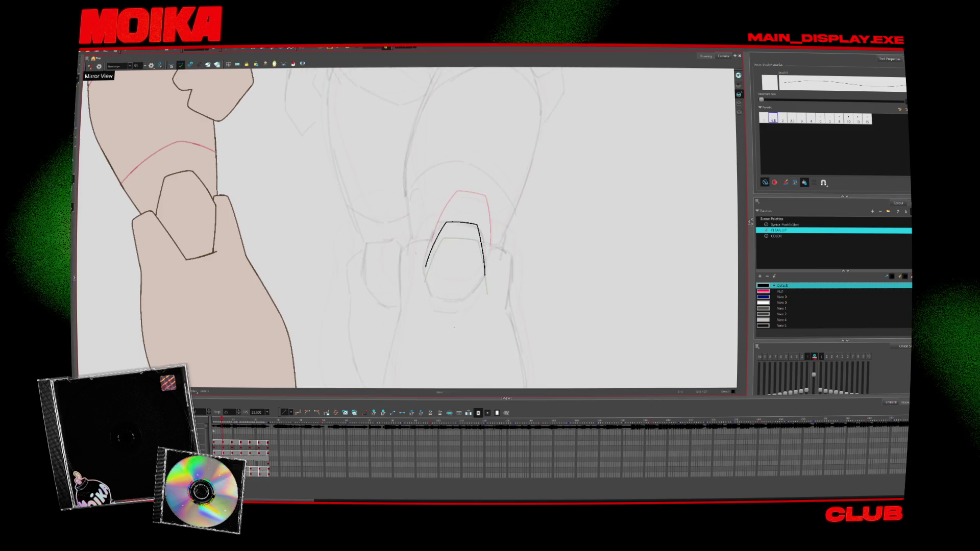
pyautogui.press('Home')
pyautogui.scroll(-5, 430, 322)
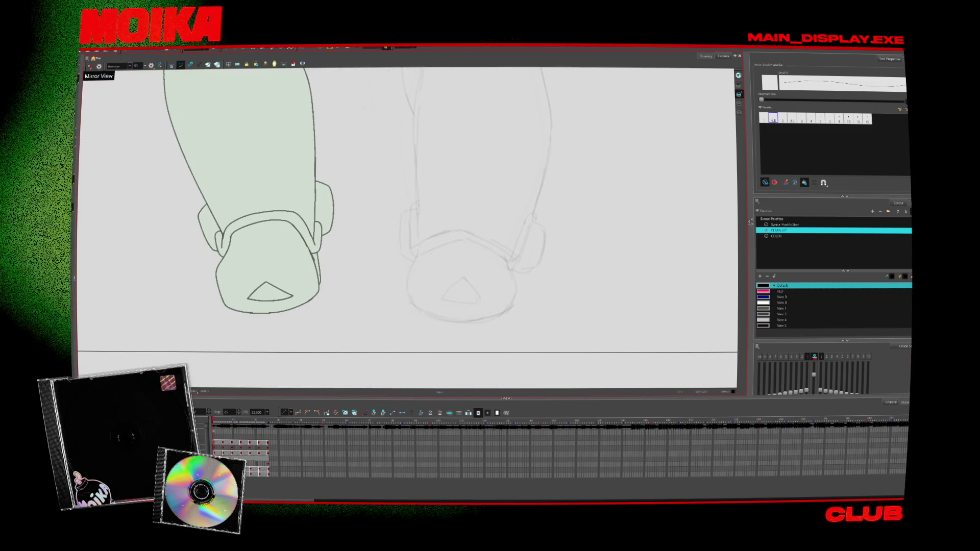
# Ink the left edge of the right shoe, undoing the stray bottom outline stroke
pyautogui.moveTo(414, 264); pyautogui.dragTo(426, 246)
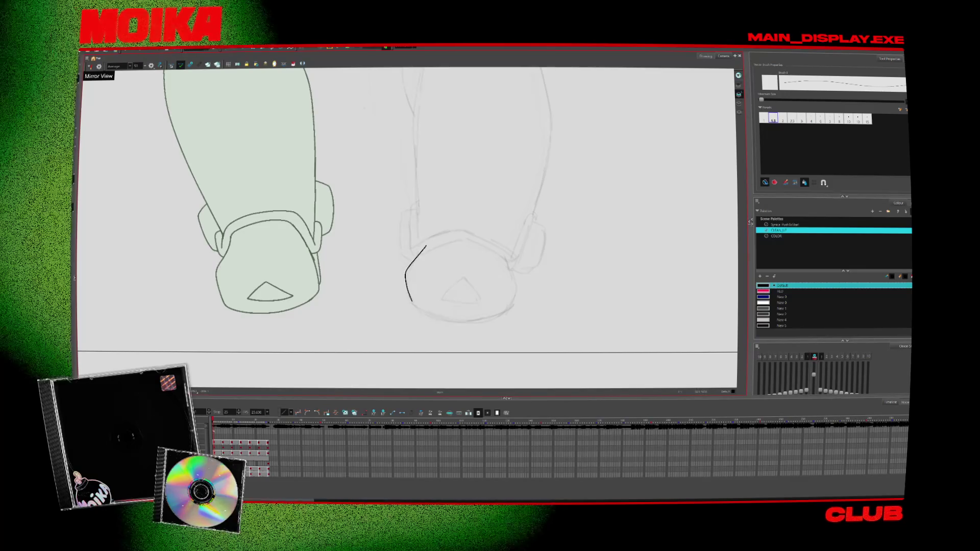
pyautogui.moveTo(411, 301); pyautogui.dragTo(517, 293)
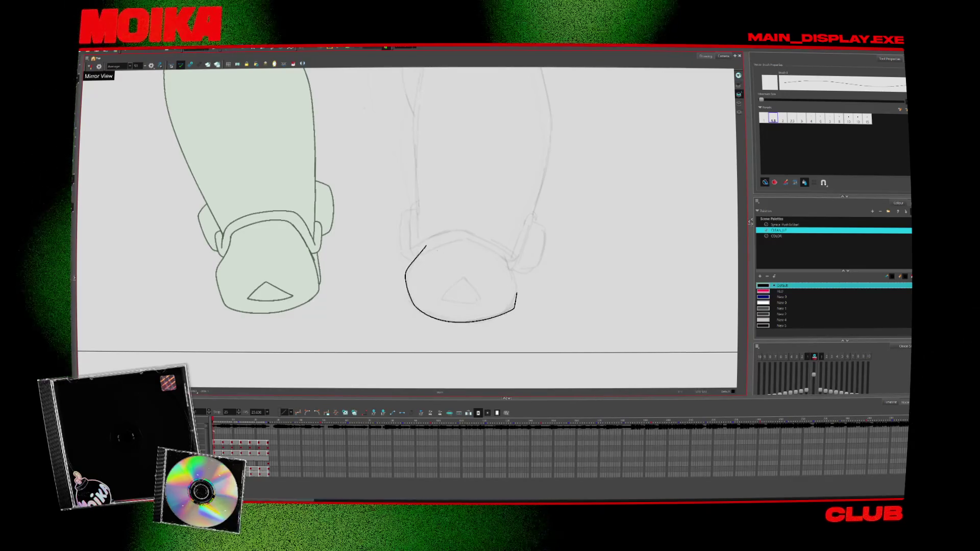
pyautogui.hotkey('ctrl', 'z')
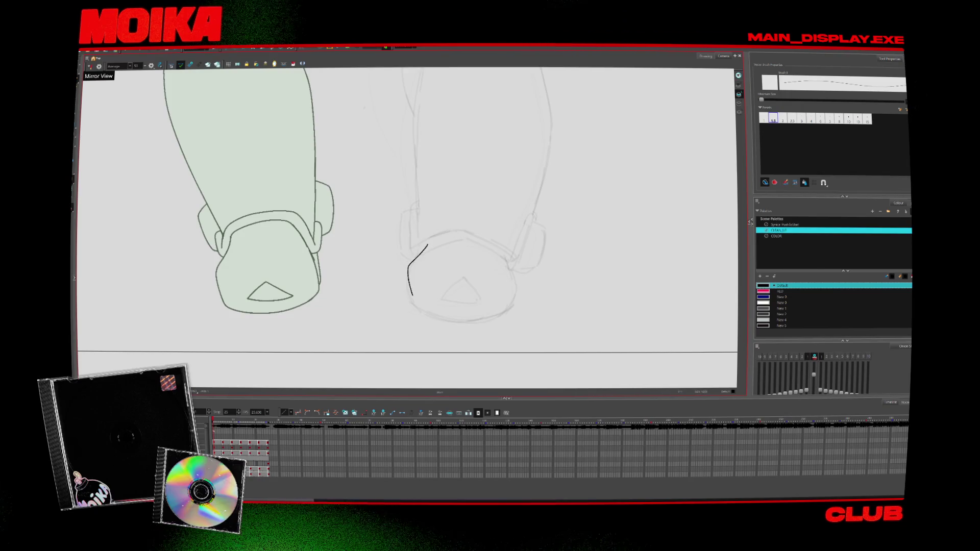
pyautogui.press('.')
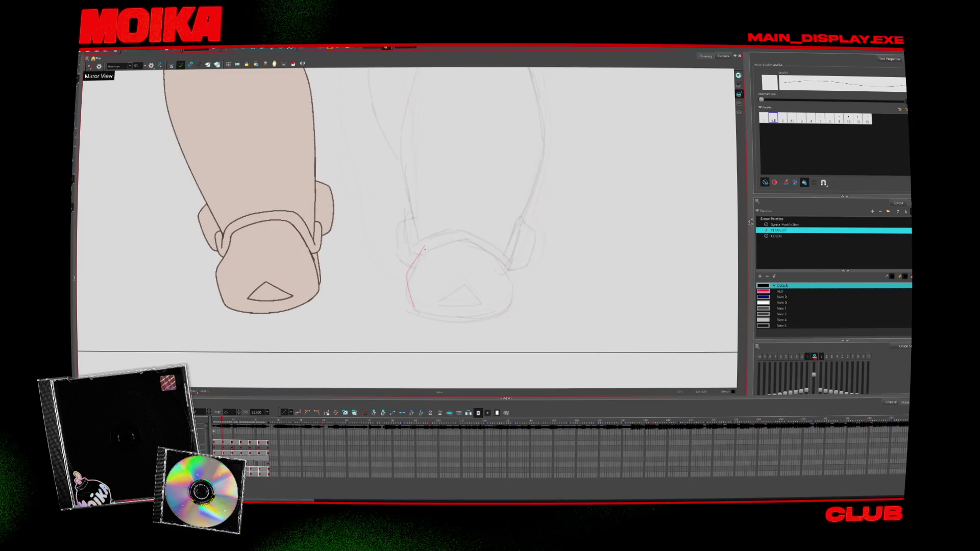
pyautogui.press('.')
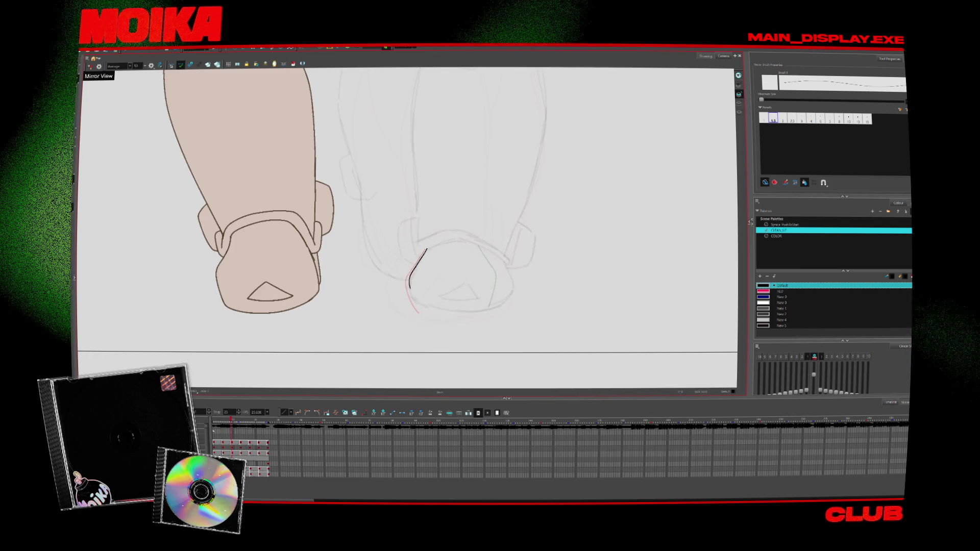
pyautogui.moveTo(410, 282); pyautogui.dragTo(423, 311)
pyautogui.moveTo(428, 246); pyautogui.dragTo(409, 282)
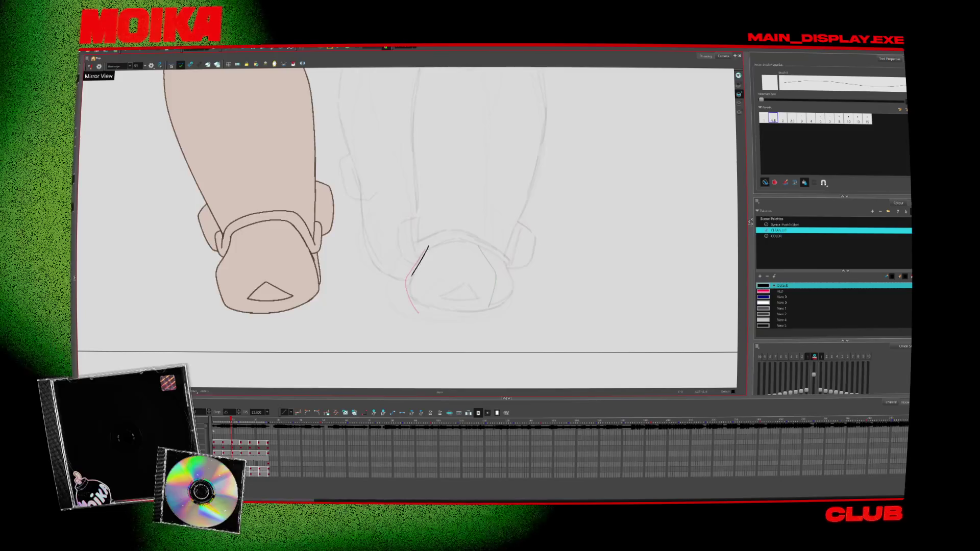
# Compare the shoe ink across frames, select the right-side stroke, and turn off onion-skin ghosts
pyautogui.press(',')
pyautogui.press(',')
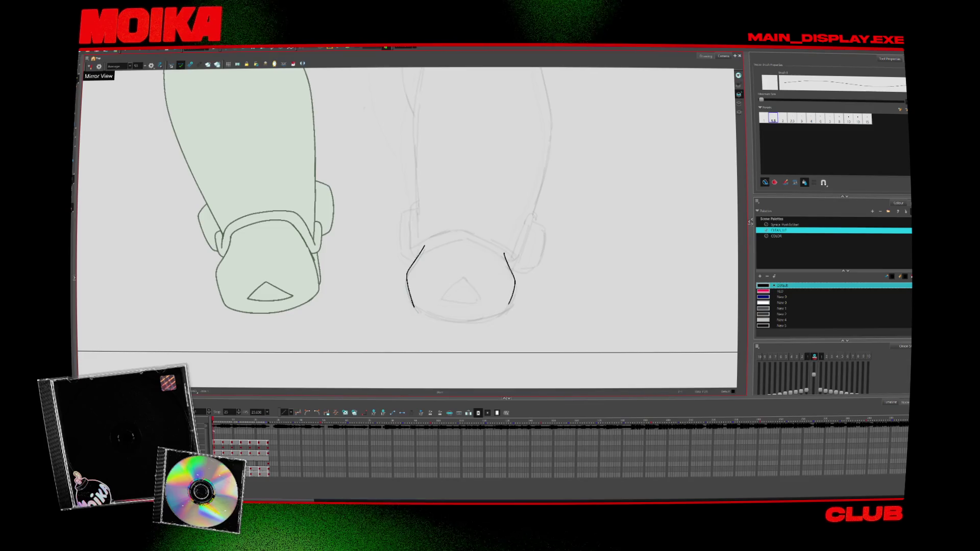
pyautogui.press('.')
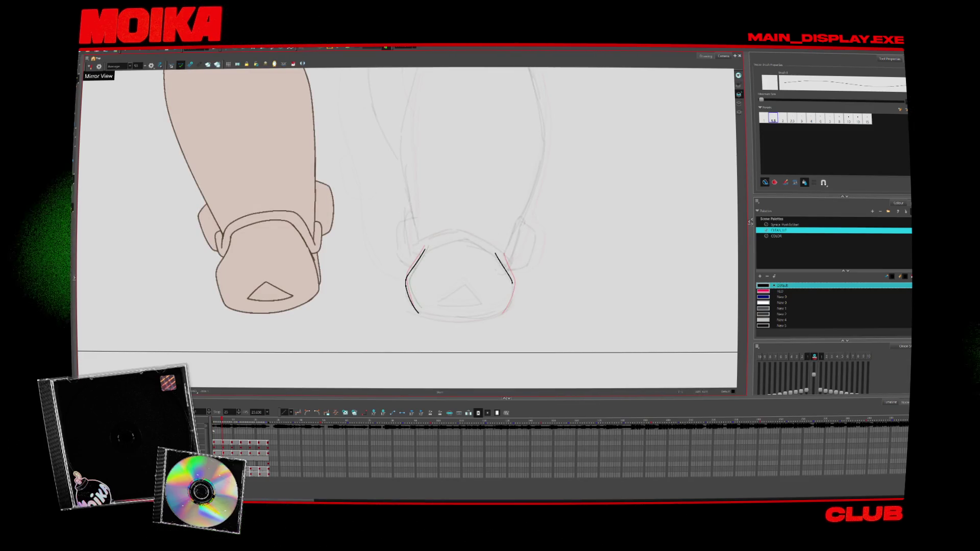
pyautogui.press(',')
pyautogui.press('.')
pyautogui.click(506, 270)
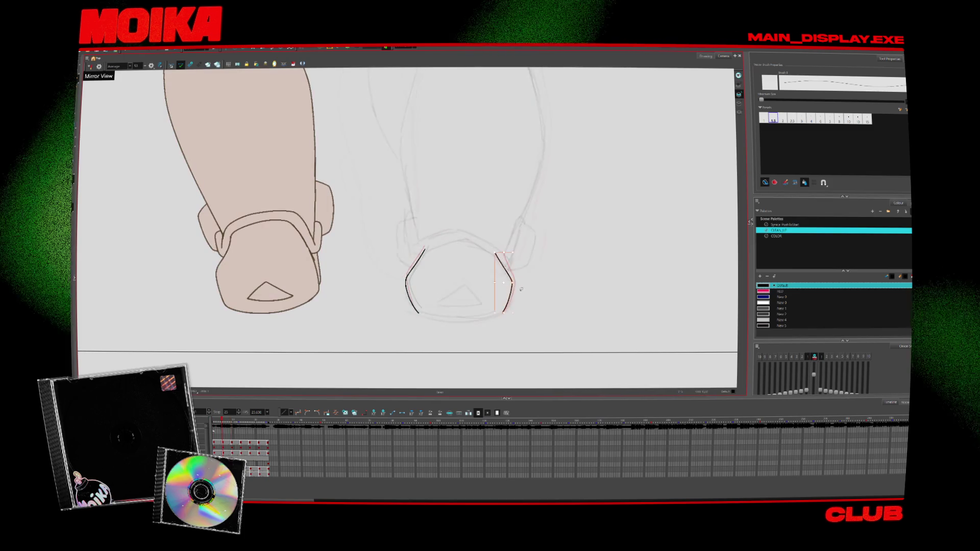
pyautogui.press(',')
pyautogui.press('.')
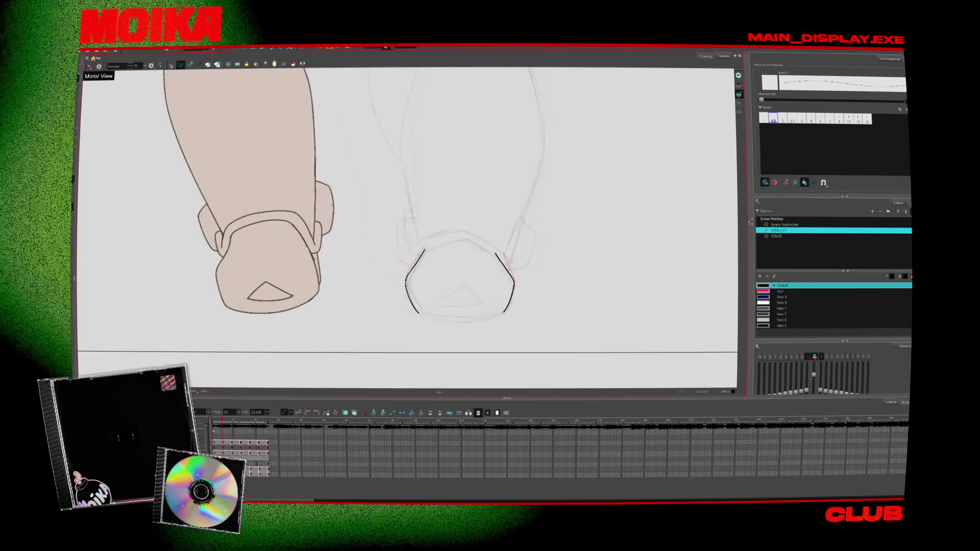
pyautogui.press('.')
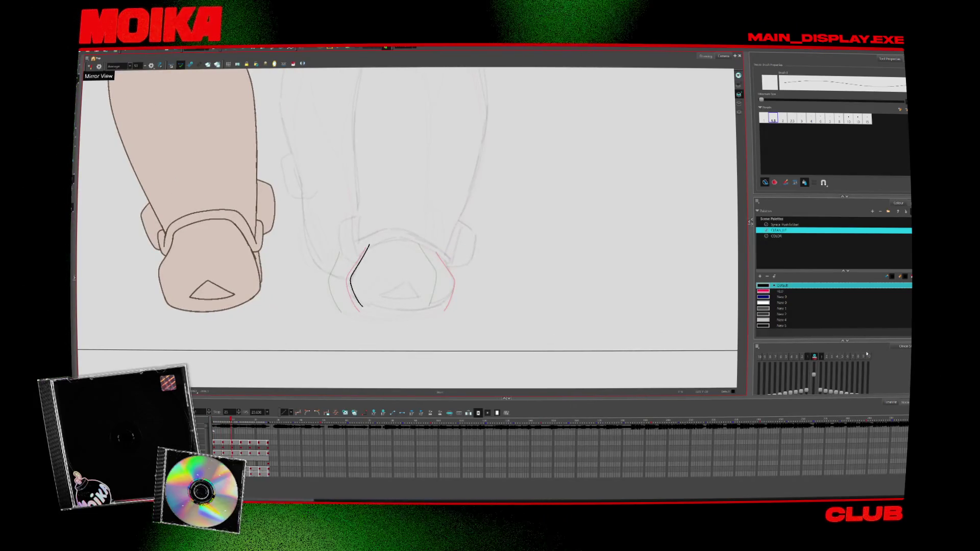
pyautogui.click(815, 357)
pyautogui.click(815, 357)
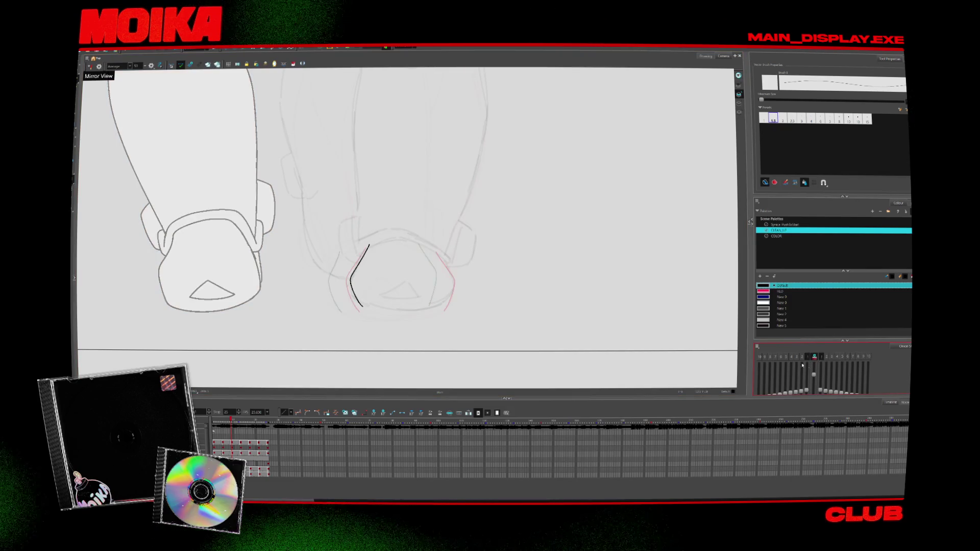